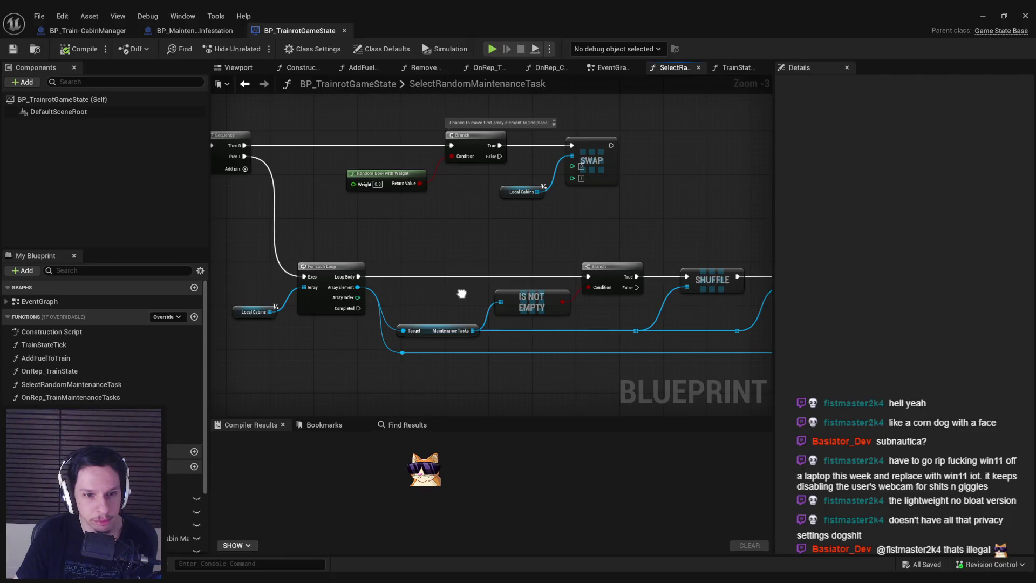
- Pan across the function graph to review Local Cabins, SHUFFLE, the loop, Is Valid and the Return Node
mouse_move(461, 294)
mouse_down()
mouse_move(315, 249)
mouse_move(410, 287)
mouse_move(810, 287)
mouse_move(437, 249)
mouse_move(129, 238)
mouse_up()
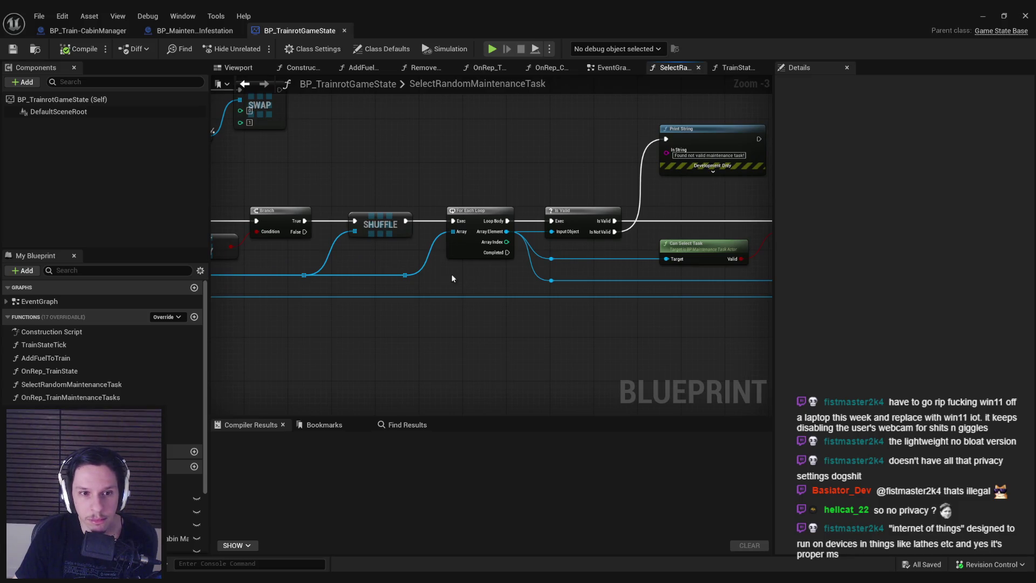
drag(451, 273, 710, 278)
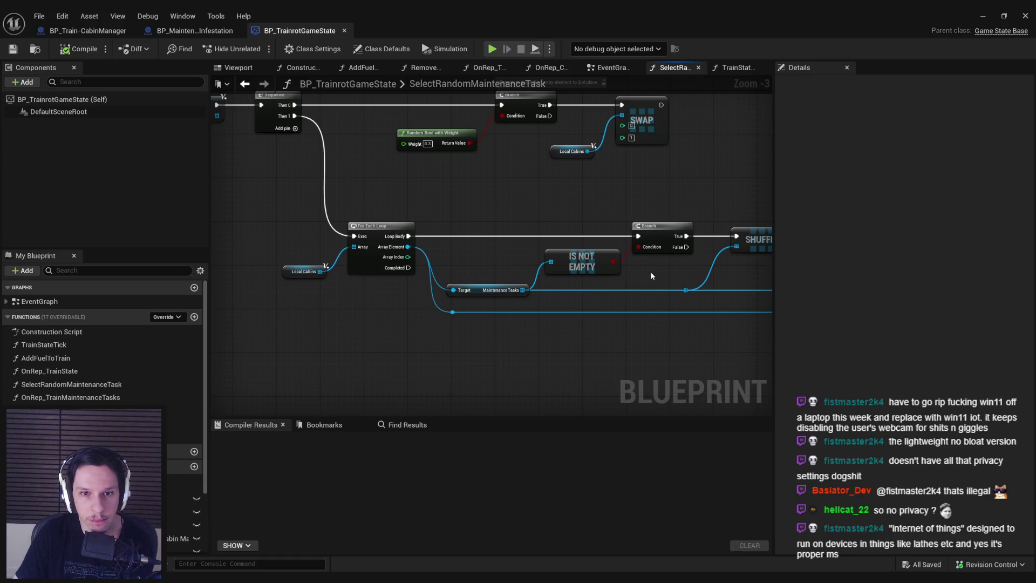
drag(651, 275, 280, 260)
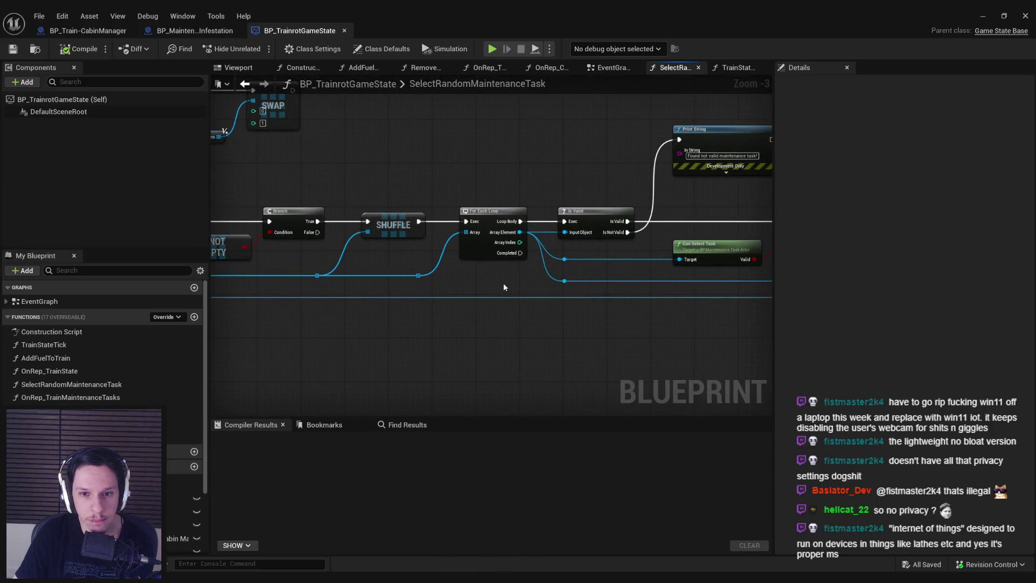
drag(682, 292, 330, 292)
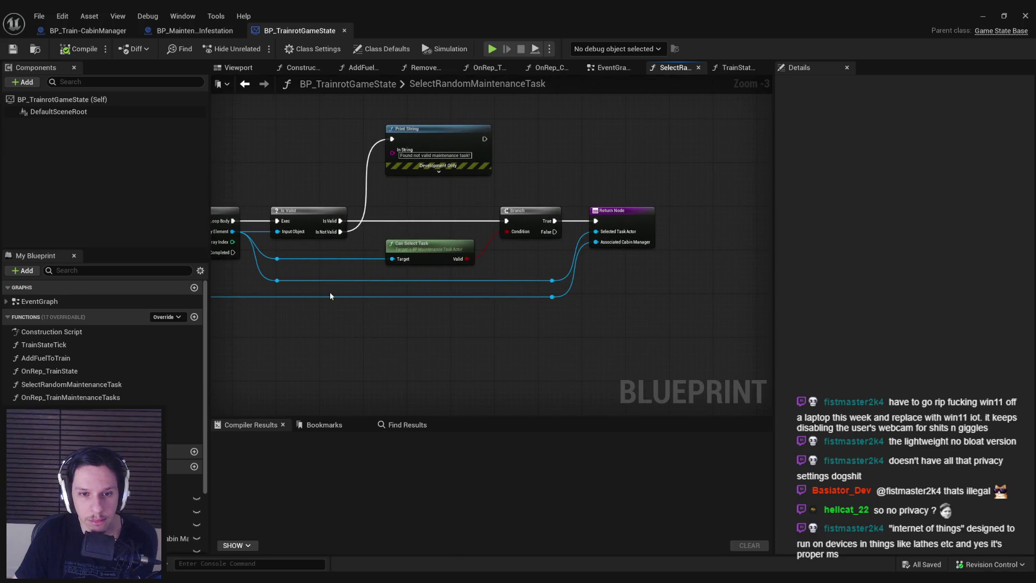
drag(330, 296, 641, 296)
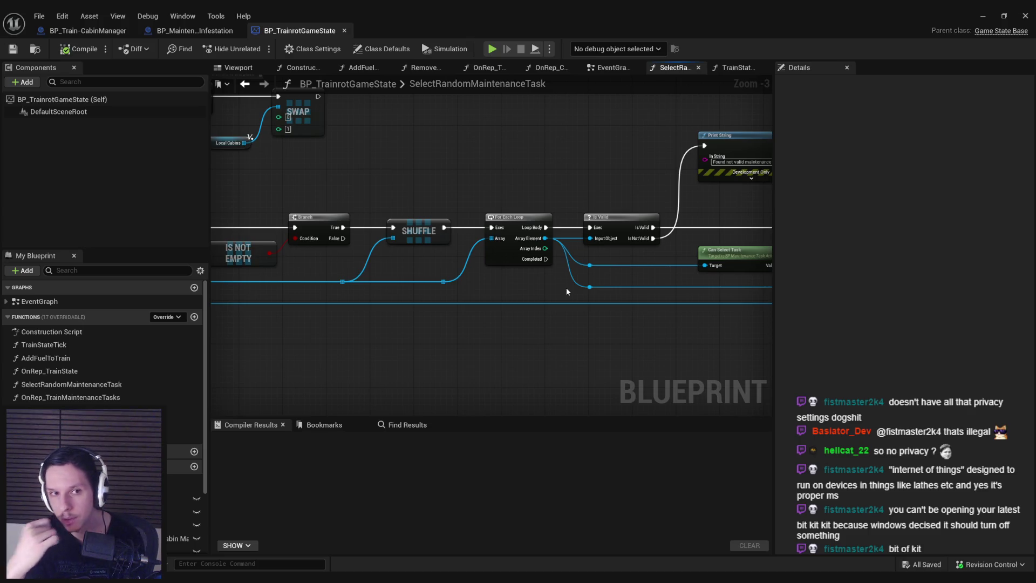
mouse_move(566, 291)
mouse_down()
mouse_move(998, 309)
mouse_move(1034, 330)
mouse_up()
mouse_move(874, 327)
mouse_down()
mouse_move(518, 295)
mouse_move(555, 273)
mouse_move(254, 282)
mouse_up()
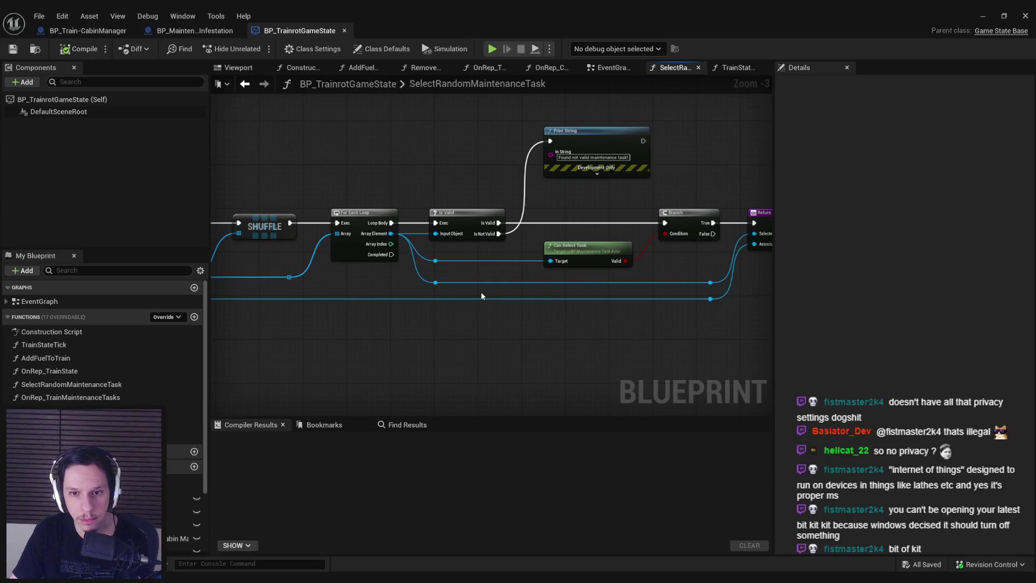
- Frame the Is Valid to Return Node section and marquee-select SHUFFLE through the Return Node
drag(482, 295, 450, 293)
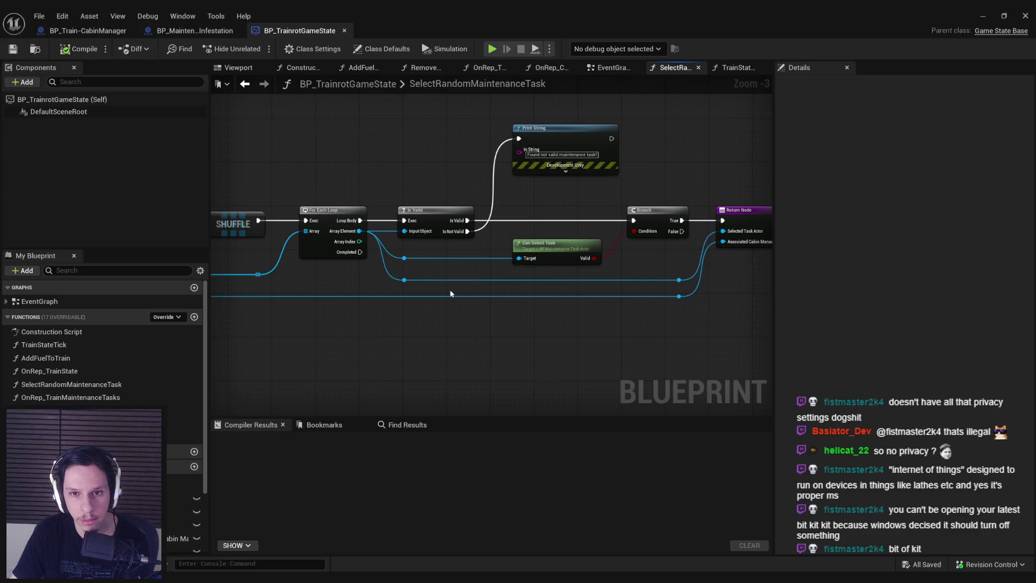
drag(442, 293, 836, 310)
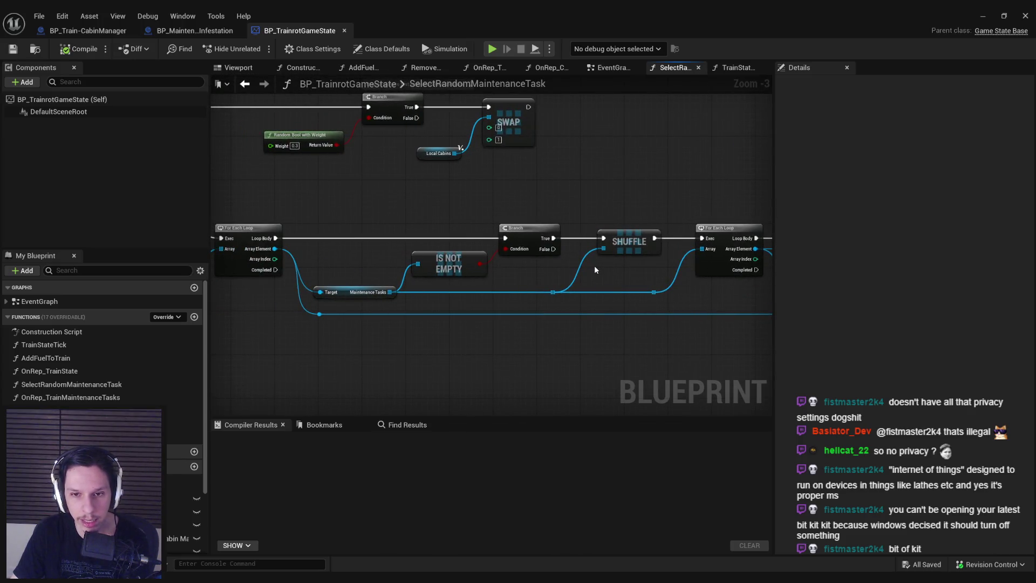
mouse_move(594, 265)
mouse_down()
mouse_move(335, 266)
mouse_move(270, 251)
mouse_up()
scroll(270, 252, down, 1)
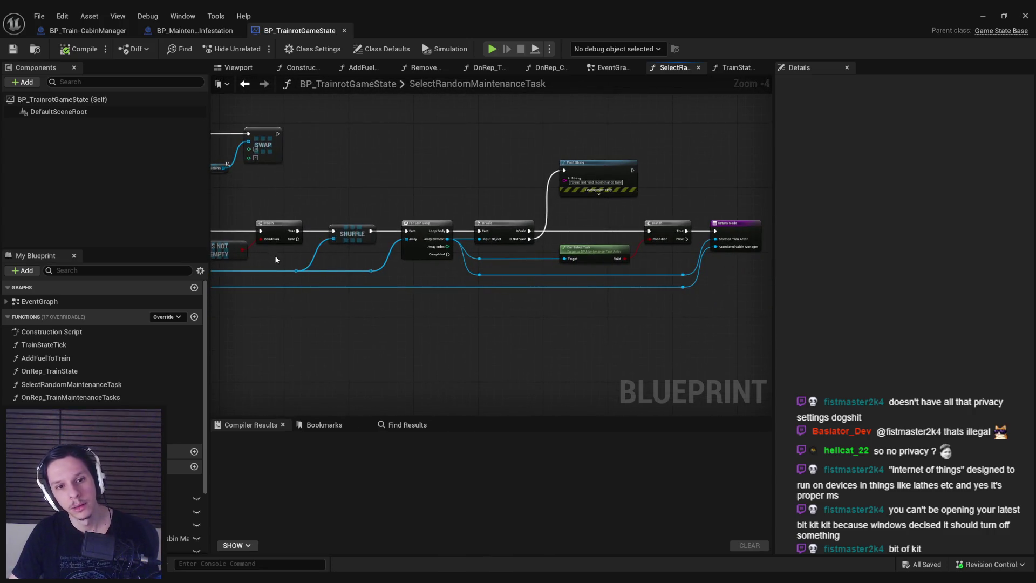
mouse_move(747, 327)
mouse_down()
mouse_move(389, 253)
mouse_move(327, 142)
mouse_up()
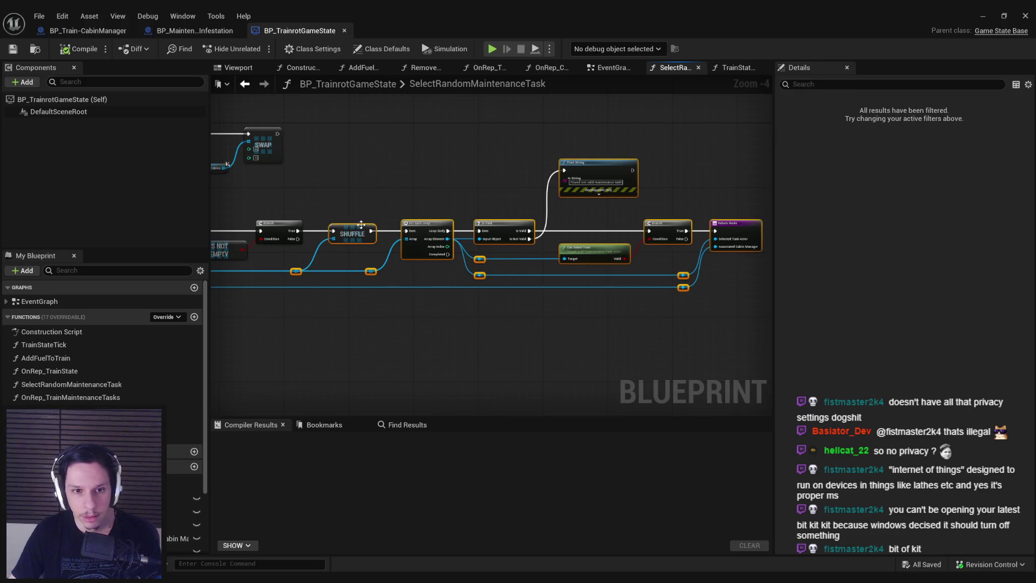
- Shift the SHUFFLE chain right and add a new Branch off the existing Branch's True output
drag(359, 226, 536, 226)
click(336, 222)
scroll(336, 221, up, 1)
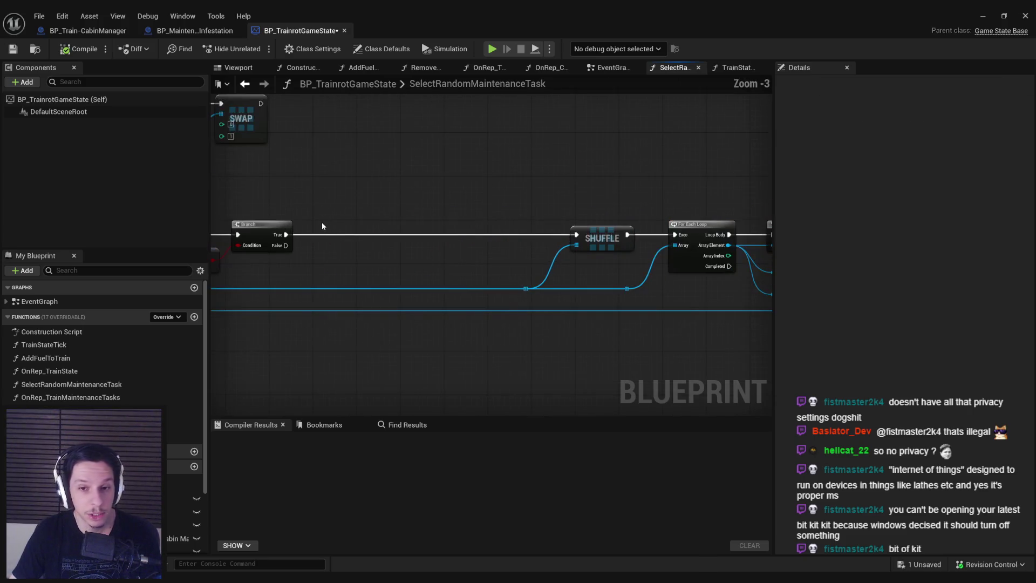
mouse_move(286, 235)
mouse_down()
mouse_move(337, 236)
mouse_move(472, 271)
mouse_up()
text(branc)
click(377, 333)
click(326, 266)
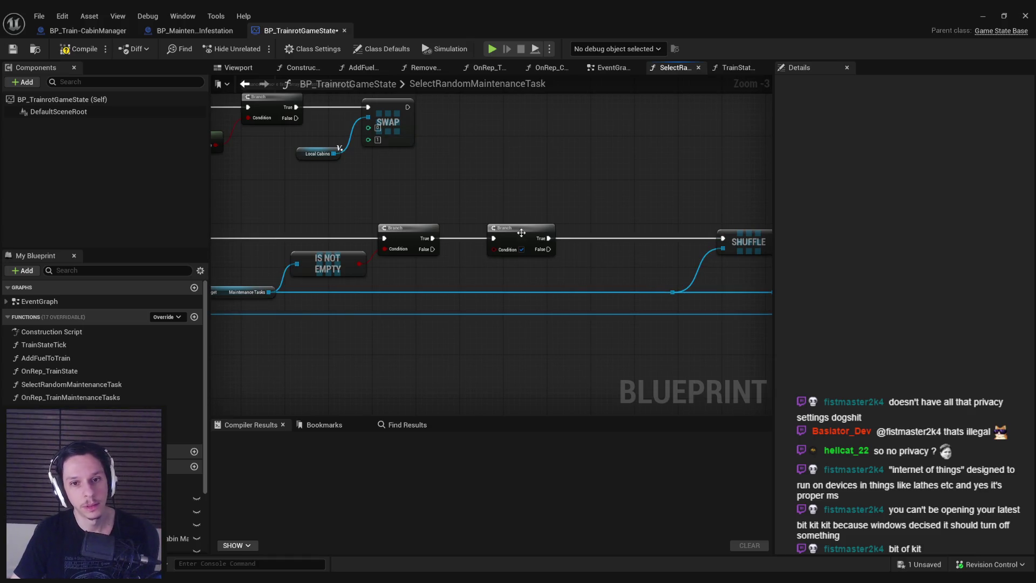
drag(520, 232, 536, 232)
click(494, 210)
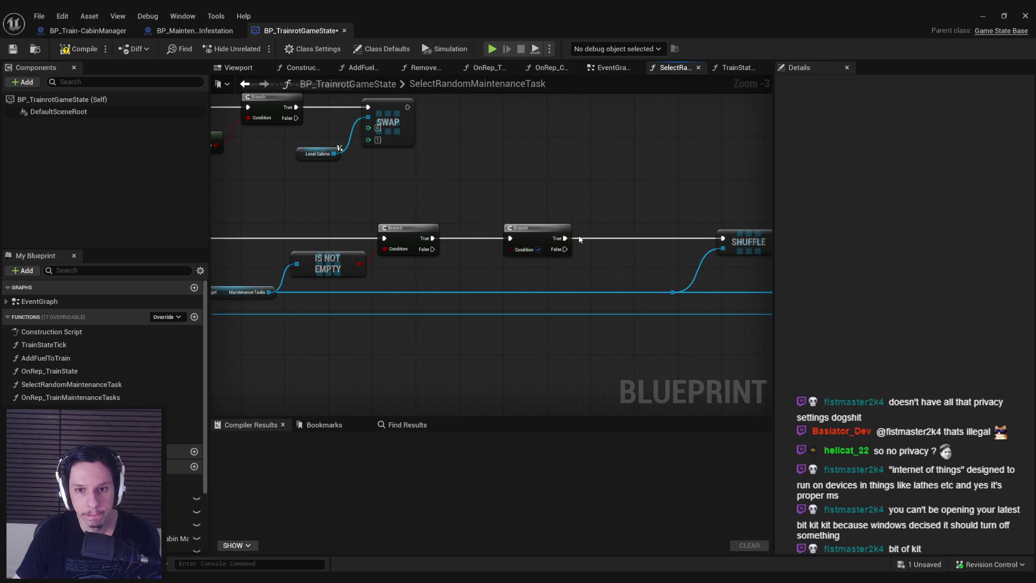
- Route SHUFFLE from the new Branch's False output and paste a Random Bool with Weight (0.05) beside it
mouse_move(565, 238)
mouse_down()
mouse_move(578, 242)
mouse_move(565, 249)
mouse_up()
click(539, 238)
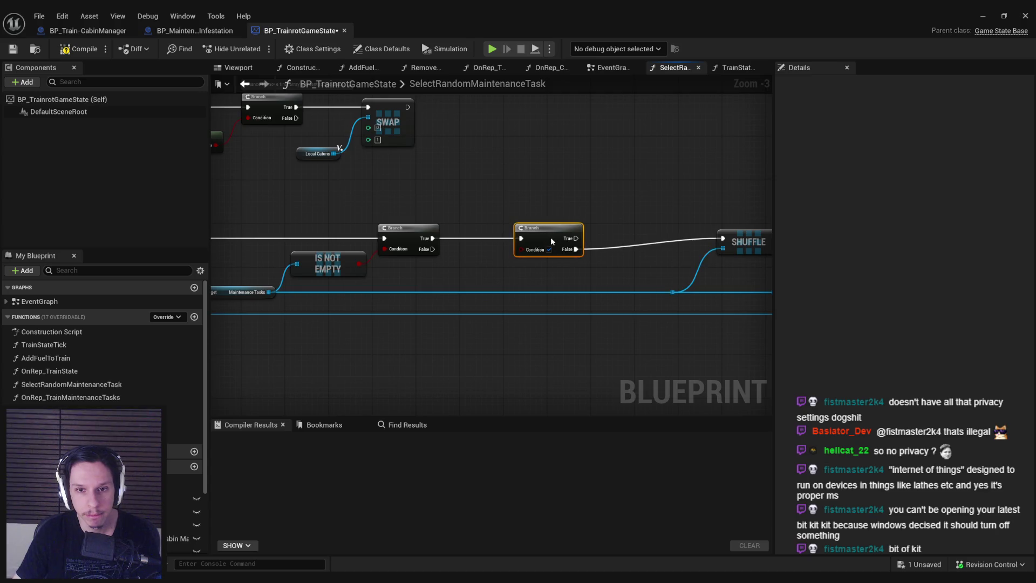
click(377, 166)
key(ctrl+c)
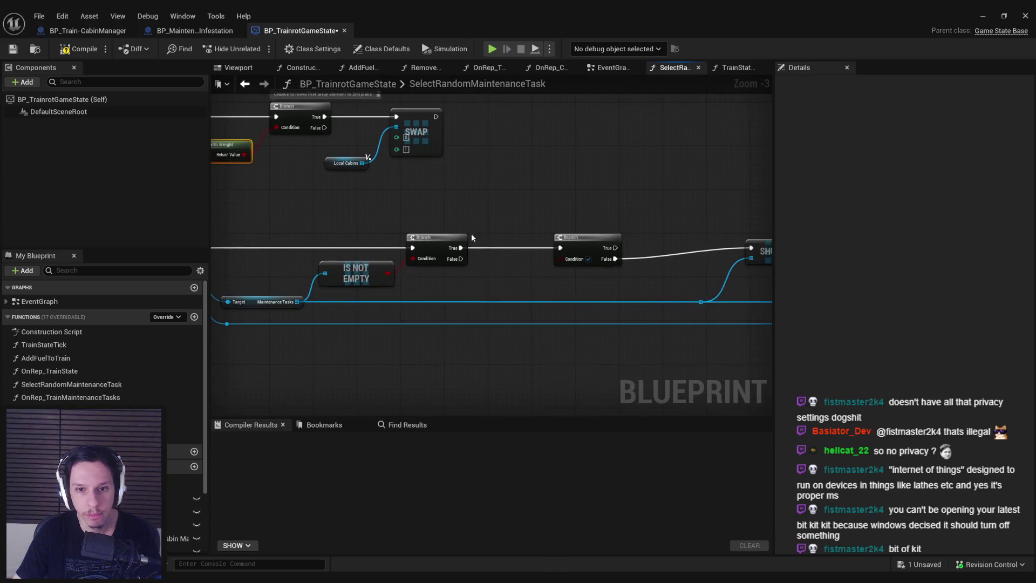
key(ctrl+v)
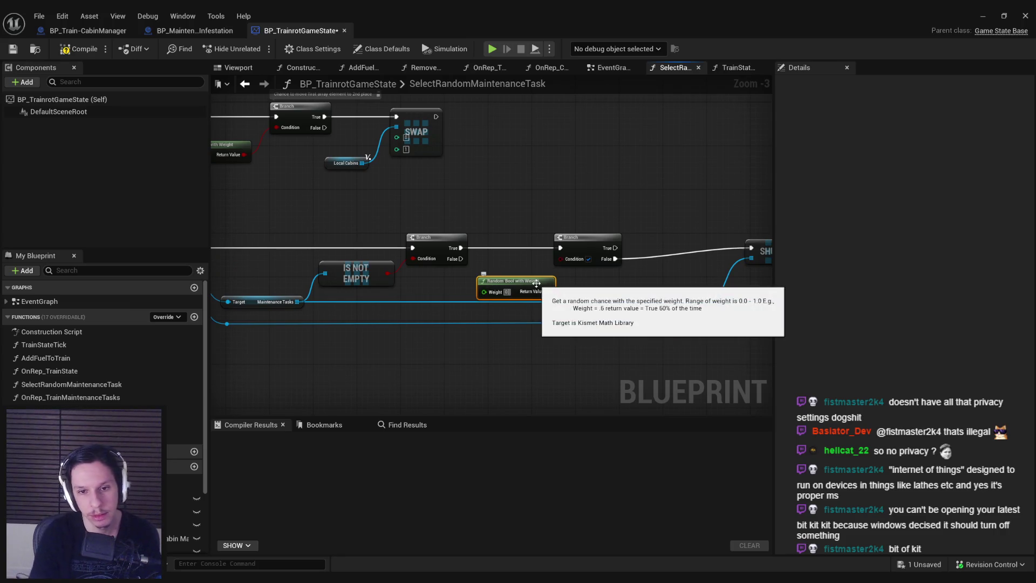
drag(582, 244, 602, 244)
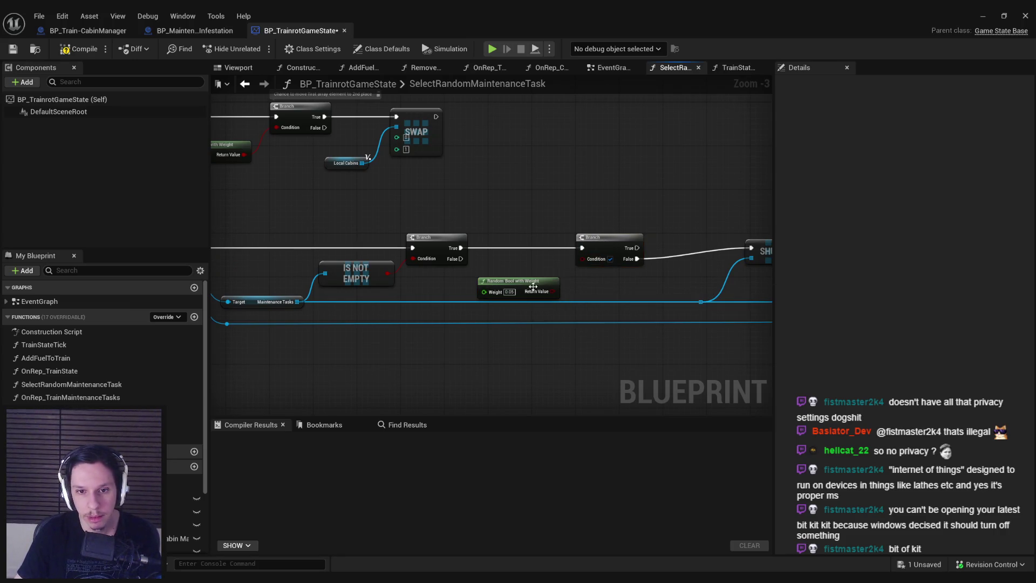
drag(533, 286, 533, 275)
- Comment the new Branch 'Chance for Rat Infestation to be selected'
right_click(598, 247)
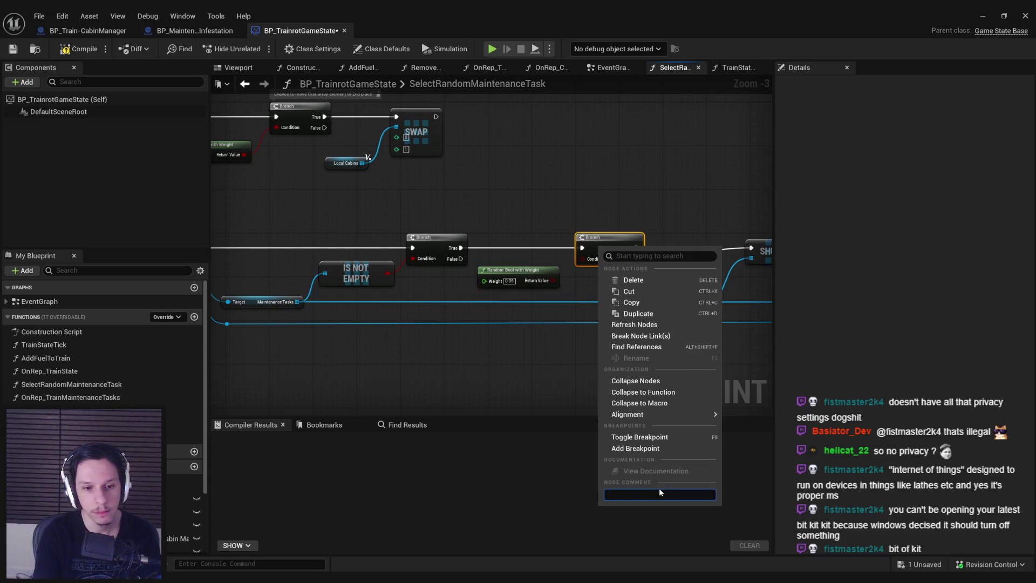
text(Chance for Rat Infestation to be)
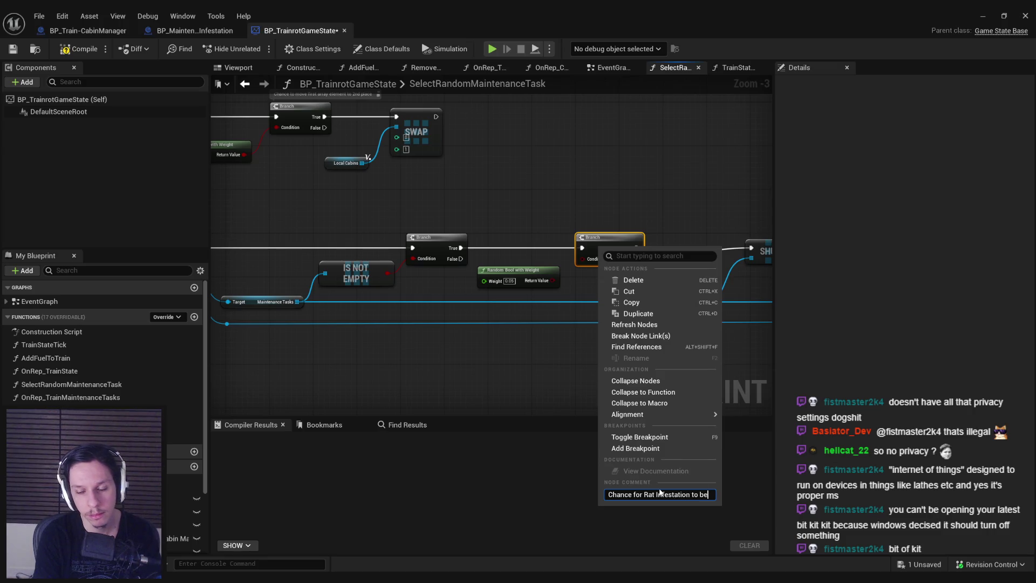
text( selected)
key(Return)
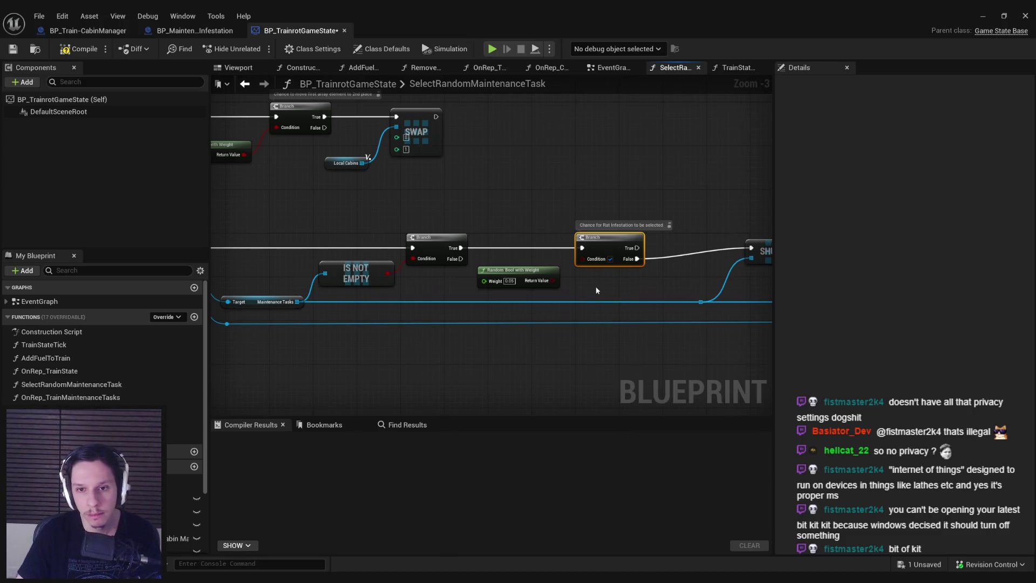
scroll(596, 290, up, 2)
ctrl+click(513, 270)
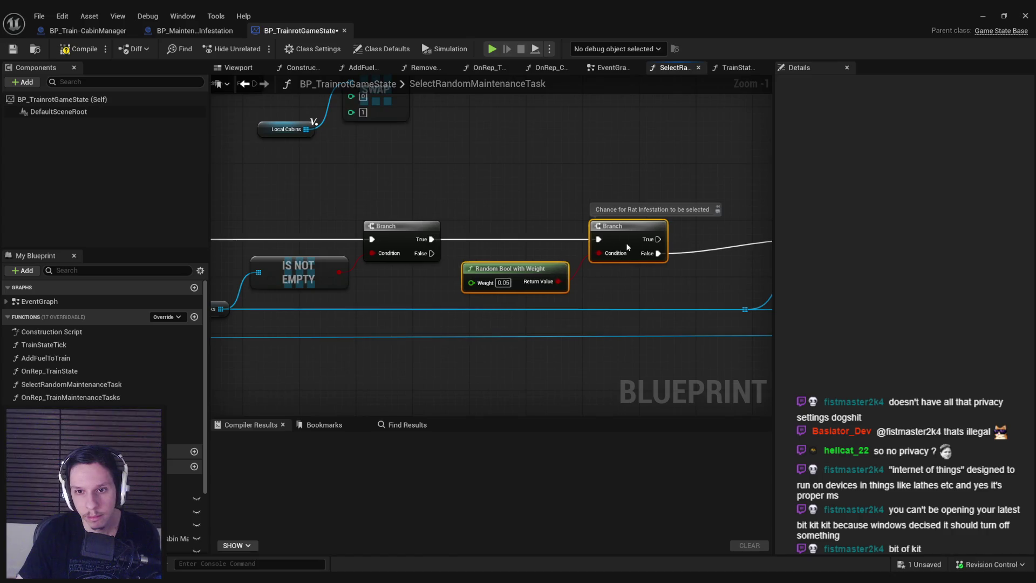
- Promote the loop's Array Element to a local variable CurrentCabin and place its SET node after the loop body
click(634, 272)
scroll(513, 280, down, 2)
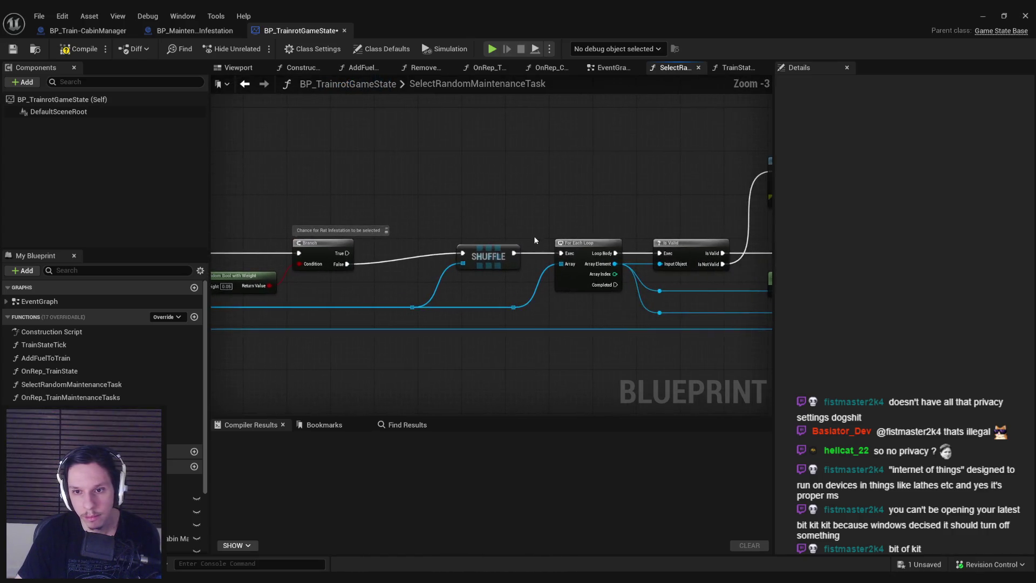
mouse_move(535, 240)
mouse_down()
mouse_move(347, 250)
mouse_move(253, 240)
mouse_move(610, 227)
mouse_up()
mouse_move(460, 284)
mouse_down()
mouse_move(739, 278)
mouse_move(559, 286)
mouse_up()
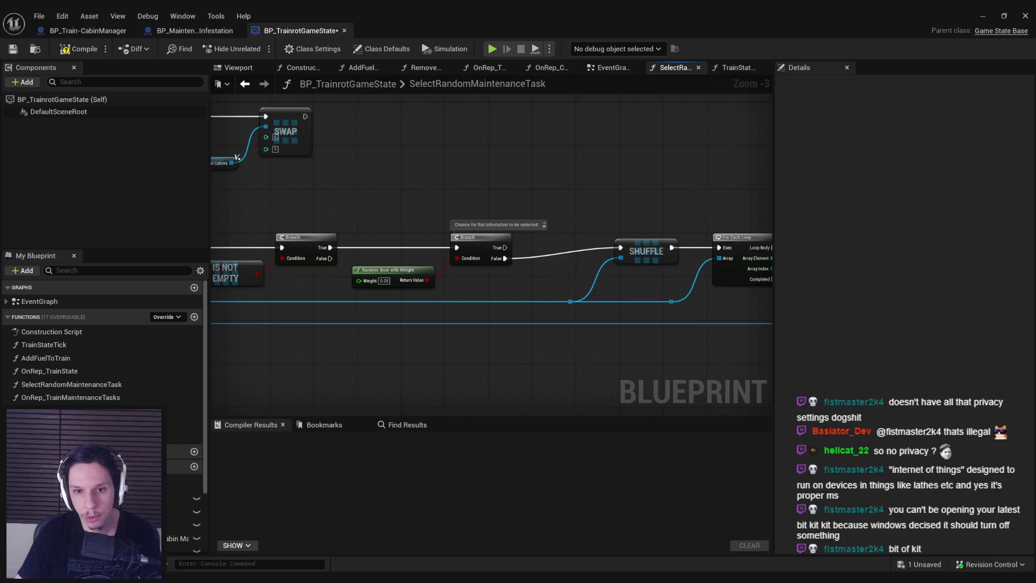
drag(506, 258, 701, 246)
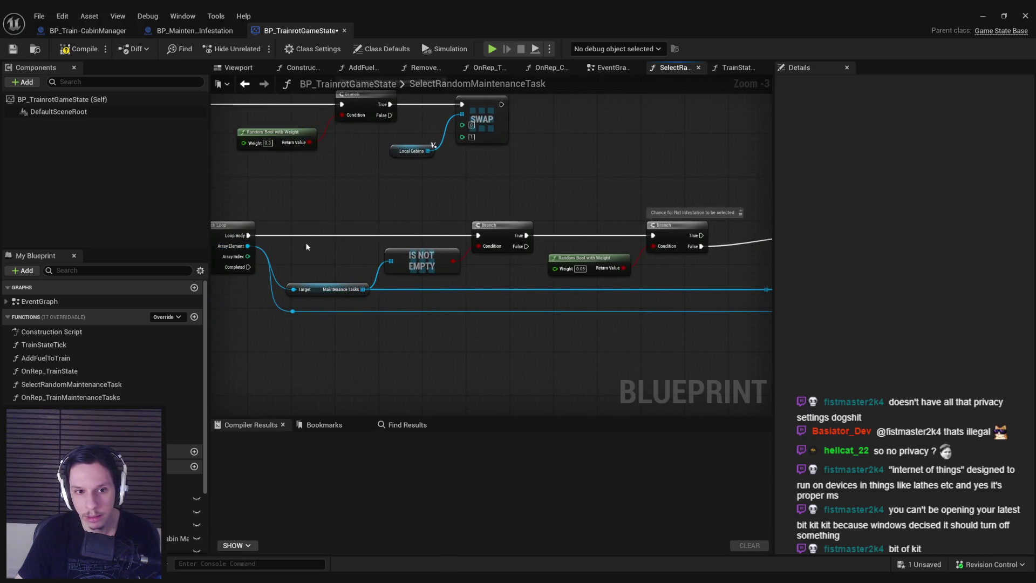
drag(255, 253, 466, 264)
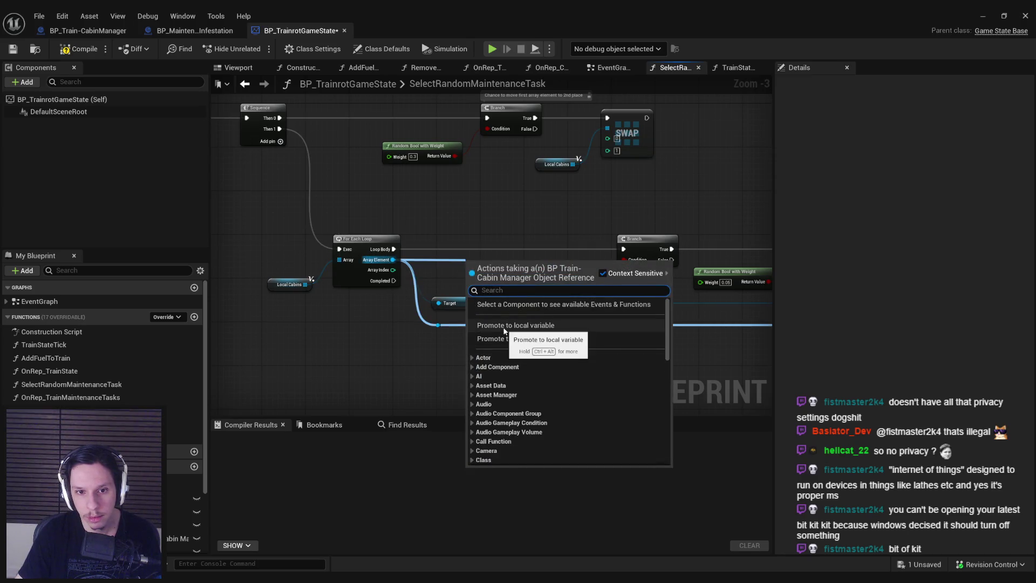
click(505, 326)
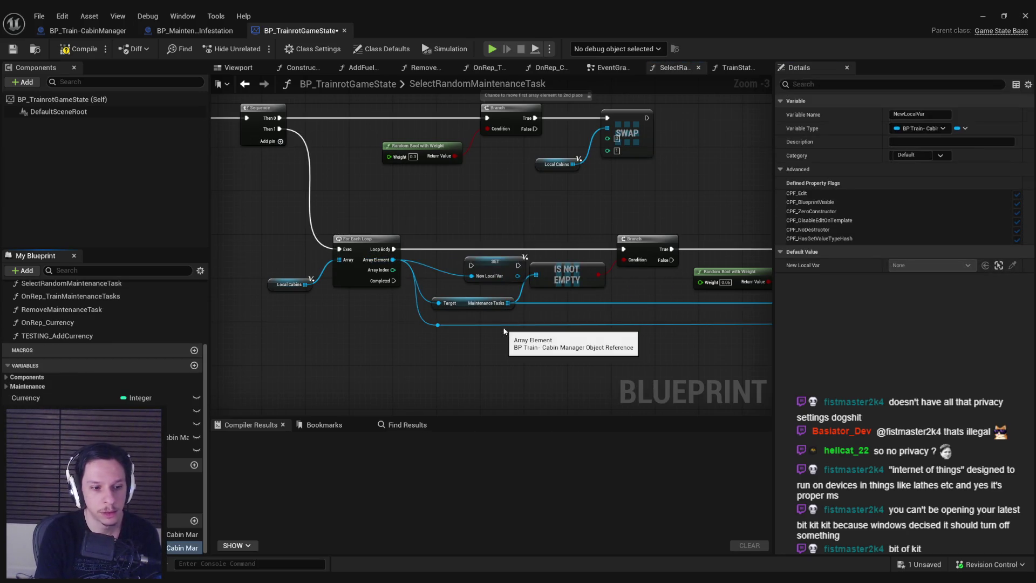
text(CurrentCabin)
drag(483, 263, 449, 247)
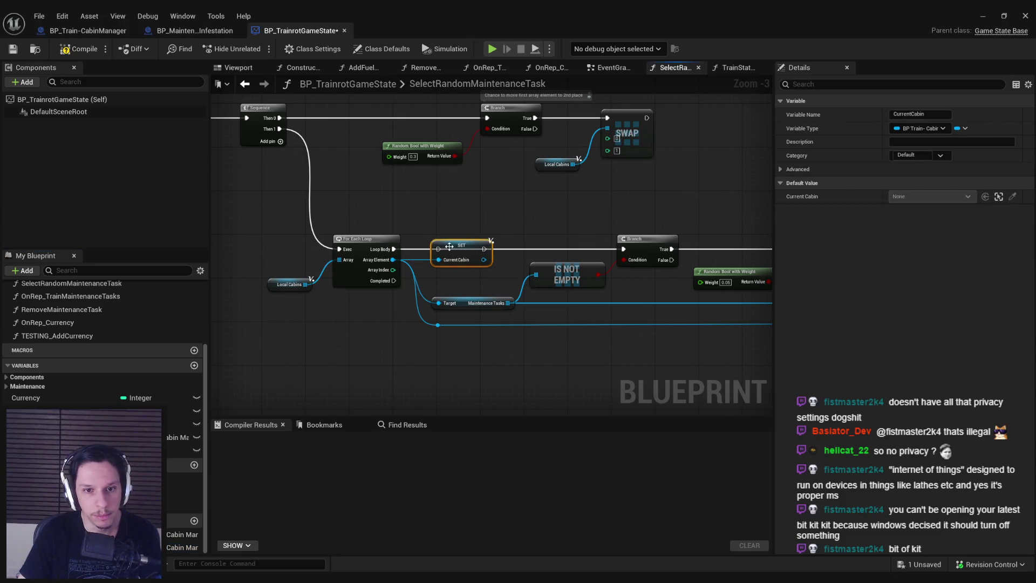
click(637, 275)
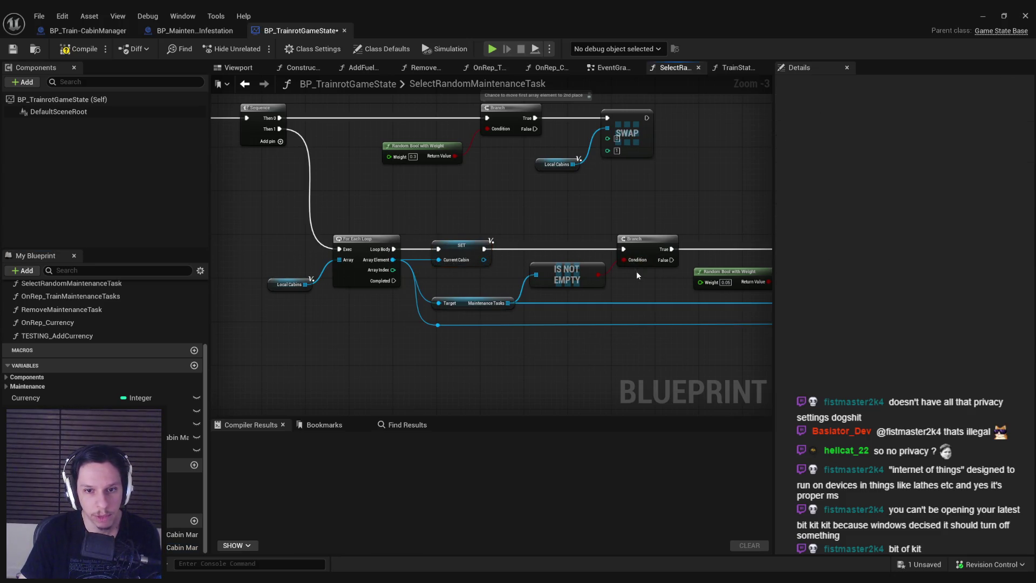
- Drop a CurrentCabin getter onto the Return Node's Associated Cabin Manager pin
drag(636, 275, 514, 300)
mouse_move(619, 362)
mouse_down()
mouse_move(335, 331)
mouse_move(434, 333)
mouse_move(217, 420)
mouse_up()
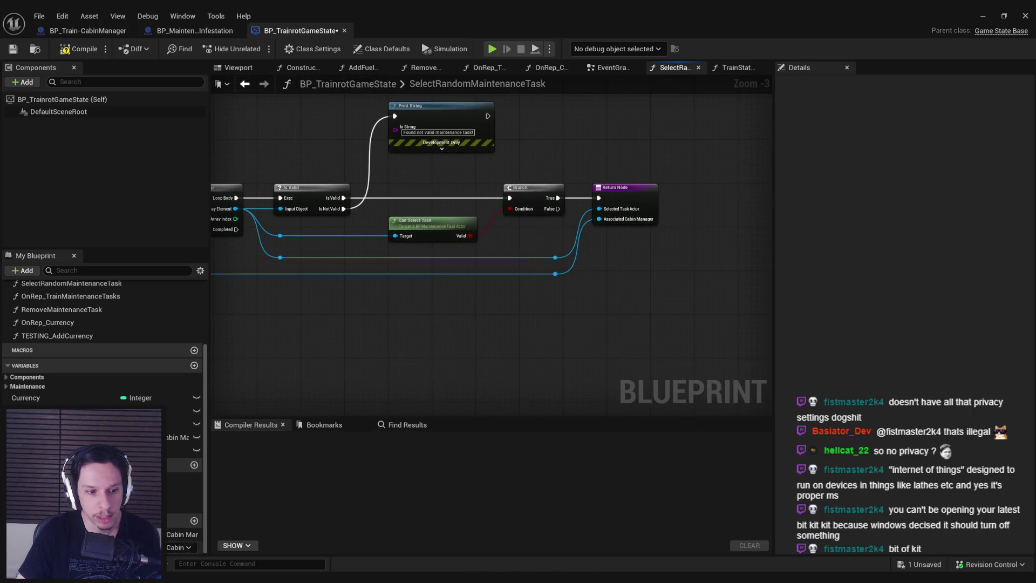
mouse_move(81, 411)
mouse_down()
mouse_move(535, 294)
mouse_move(587, 258)
mouse_move(599, 219)
mouse_up()
scroll(700, 296, down, 1)
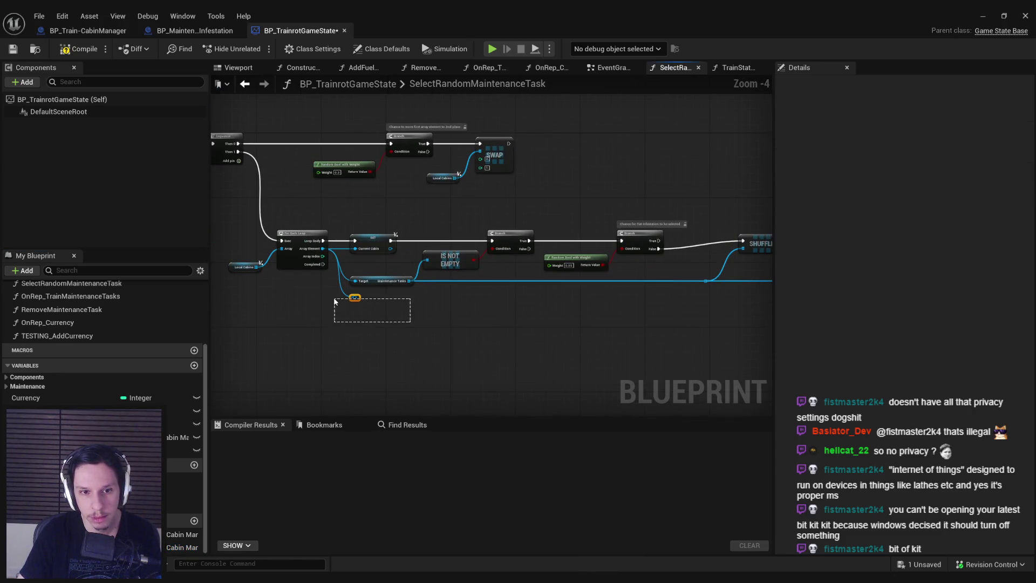
- Review the graph from Swap and Shuffle through the For Each Loop and Is Valid nodes
drag(526, 322, 315, 314)
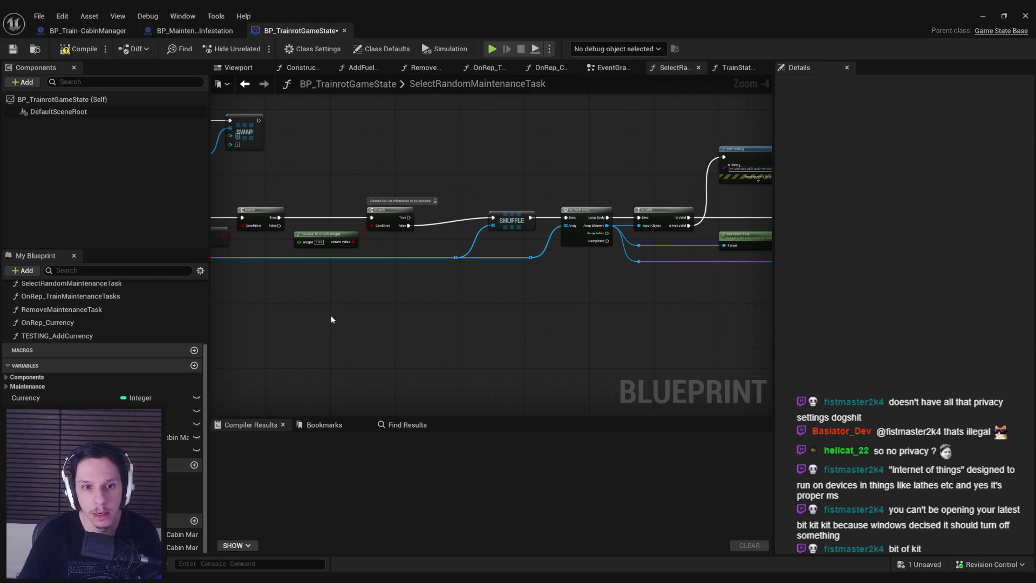
drag(331, 319, 478, 313)
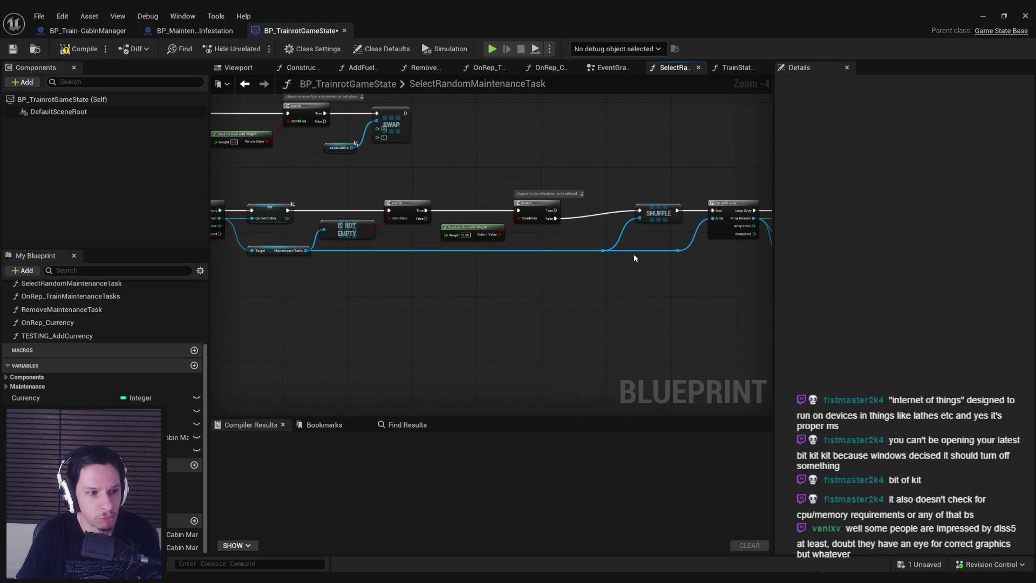
mouse_move(613, 256)
mouse_down()
mouse_move(504, 257)
mouse_move(342, 292)
mouse_move(581, 282)
mouse_move(634, 259)
mouse_move(518, 259)
mouse_move(495, 264)
mouse_move(517, 276)
mouse_move(504, 277)
mouse_up()
scroll(495, 264, up, 2)
scroll(503, 276, down, 1)
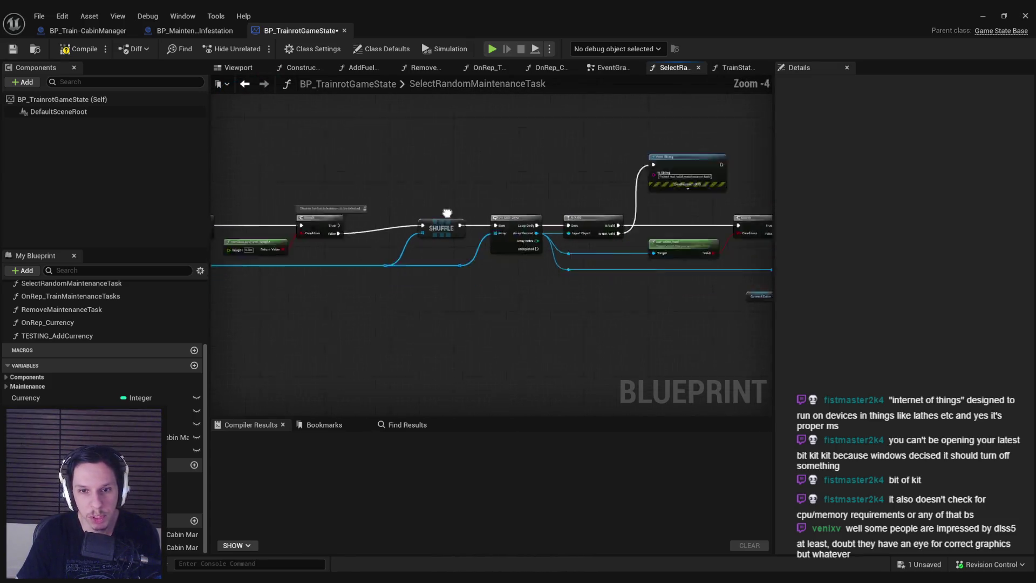
scroll(327, 151, down, 2)
mouse_move(339, 143)
mouse_down()
mouse_move(636, 213)
mouse_move(654, 238)
mouse_up()
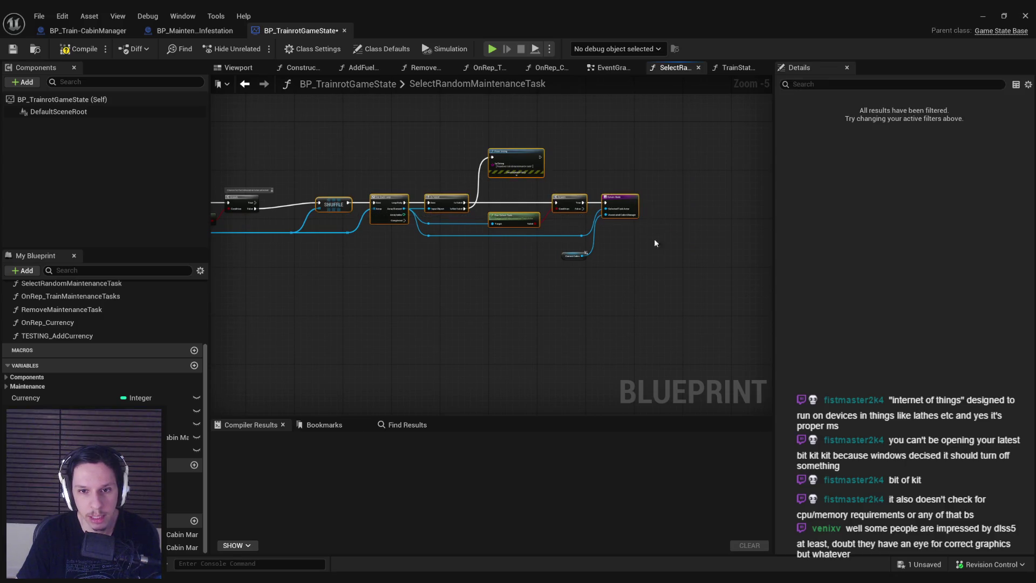
mouse_move(650, 298)
mouse_down()
mouse_move(446, 204)
mouse_move(386, 203)
mouse_move(481, 222)
mouse_up()
scroll(387, 203, up, 2)
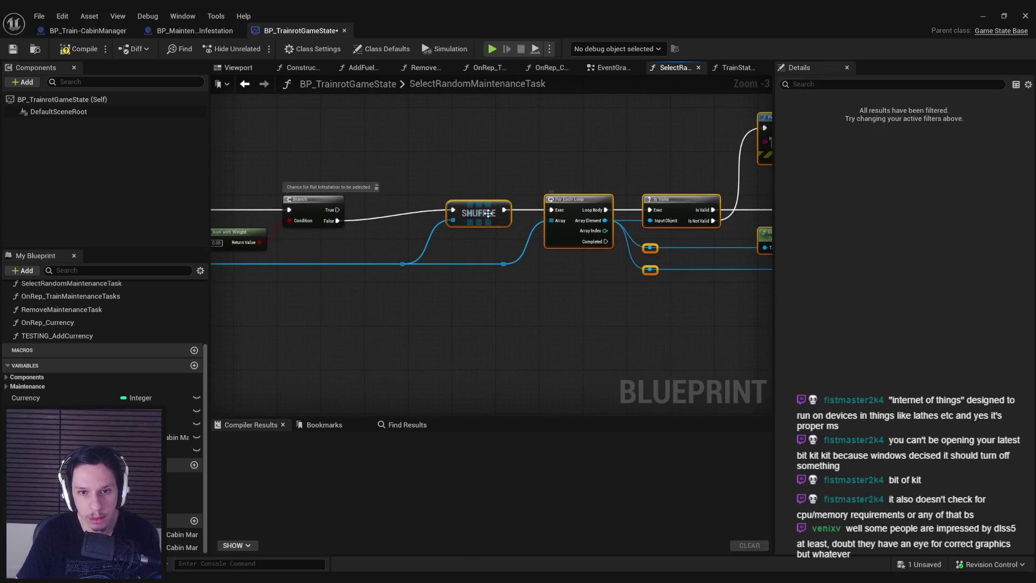
click(487, 258)
- Select the Branch, Return Node and CurrentCabin nodes, nudge Can Select Task right and Print String down
scroll(487, 257, down, 1)
drag(573, 310, 335, 286)
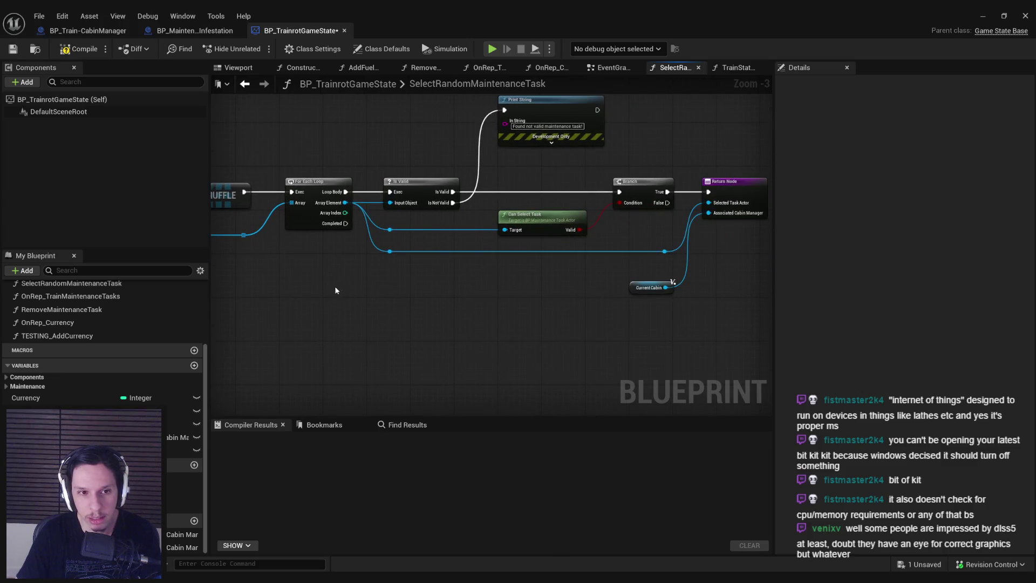
scroll(559, 171, up, 2)
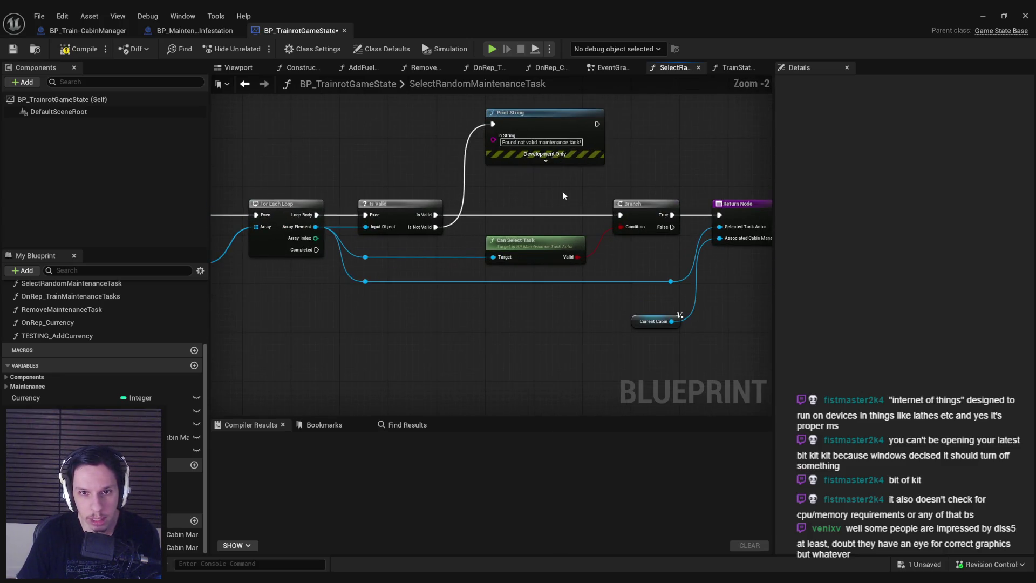
mouse_move(594, 162)
mouse_down()
mouse_move(423, 186)
mouse_move(685, 350)
mouse_up()
drag(402, 241, 421, 242)
drag(430, 136, 430, 155)
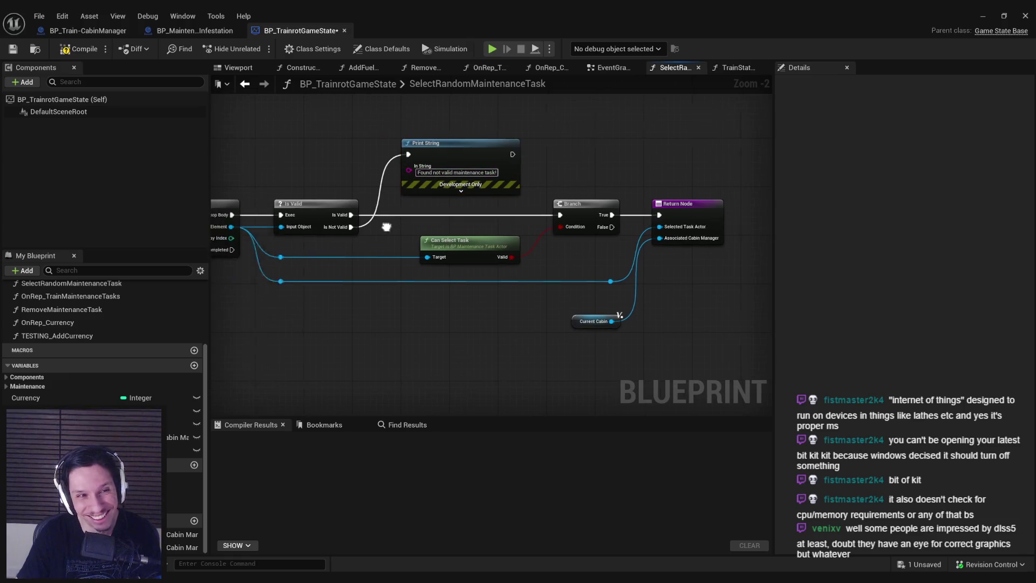
- Save BP_TrainrotGameState, making the asset writable in the check-out prompt
key(ctrl+s)
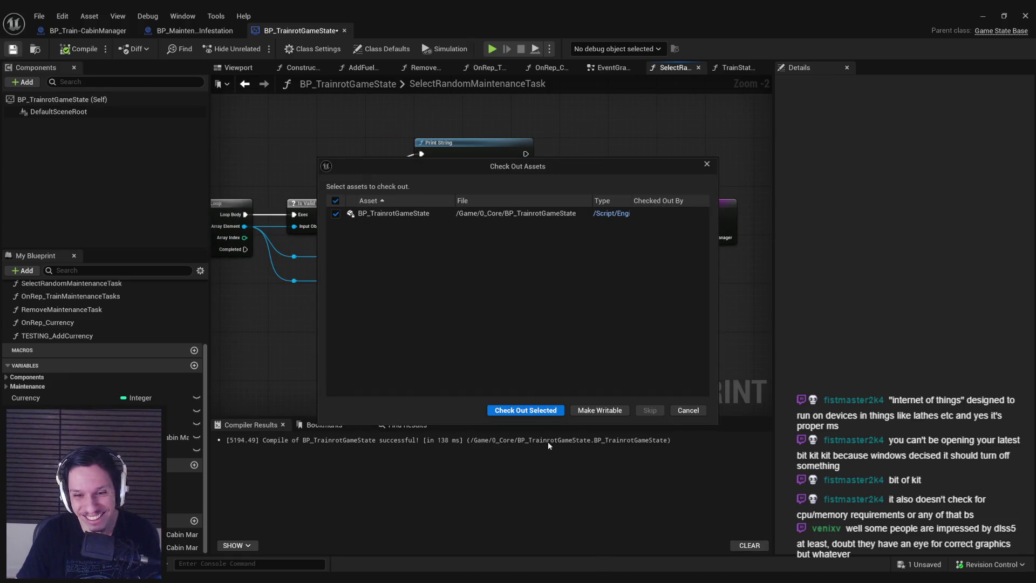
click(526, 410)
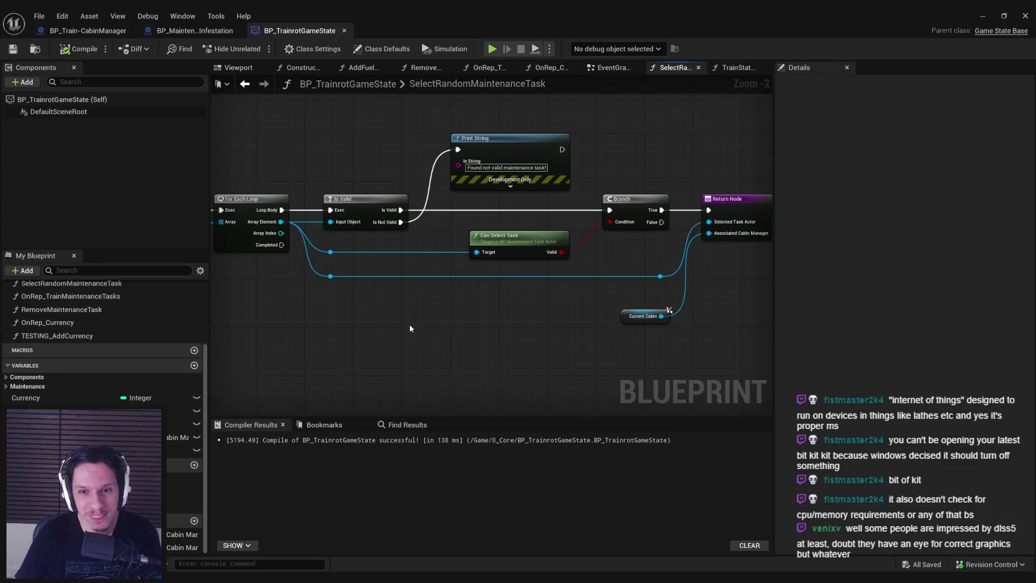
scroll(435, 273, down, 2)
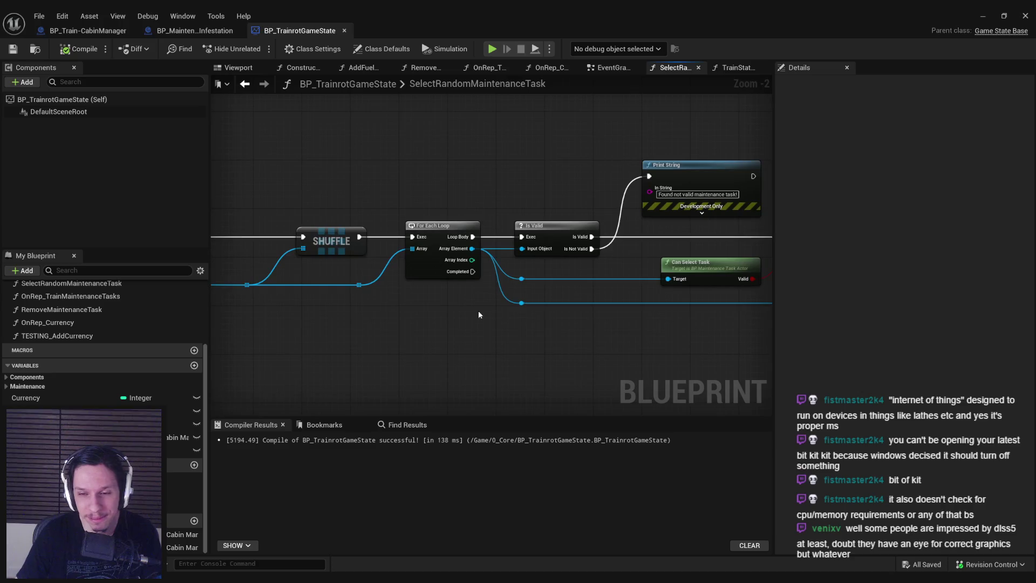
mouse_move(497, 337)
mouse_down()
mouse_move(334, 328)
mouse_move(358, 332)
mouse_up()
scroll(446, 334, up, 3)
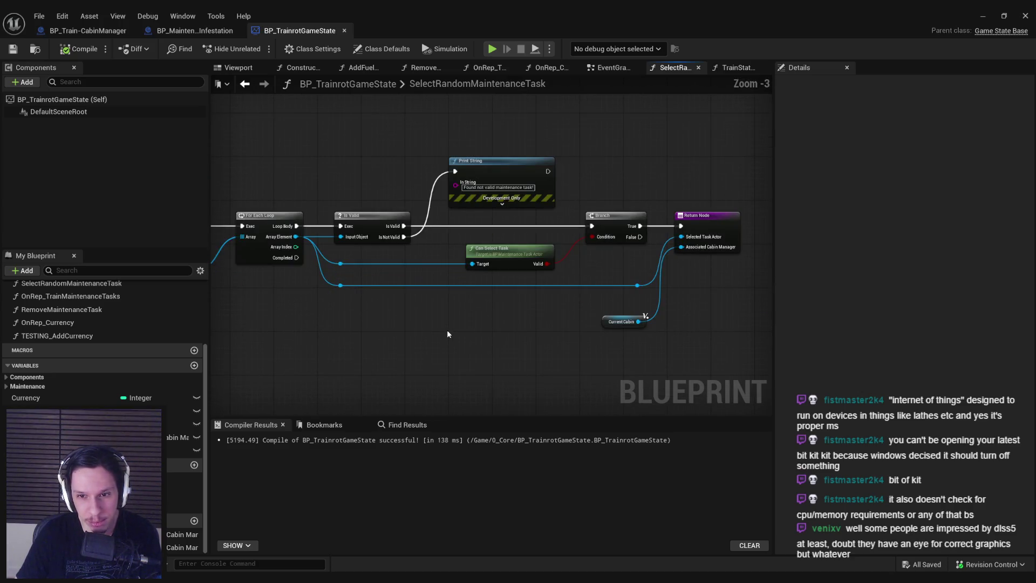
- Recompile and save the blueprint, then nudge Can Select Task slightly right
click(600, 311)
click(613, 267)
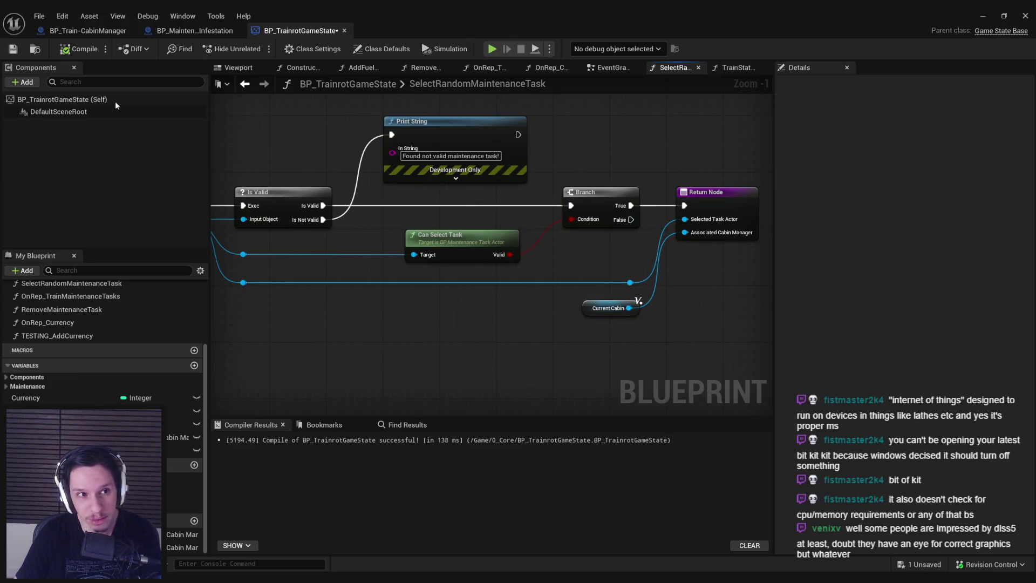
click(80, 49)
click(8, 51)
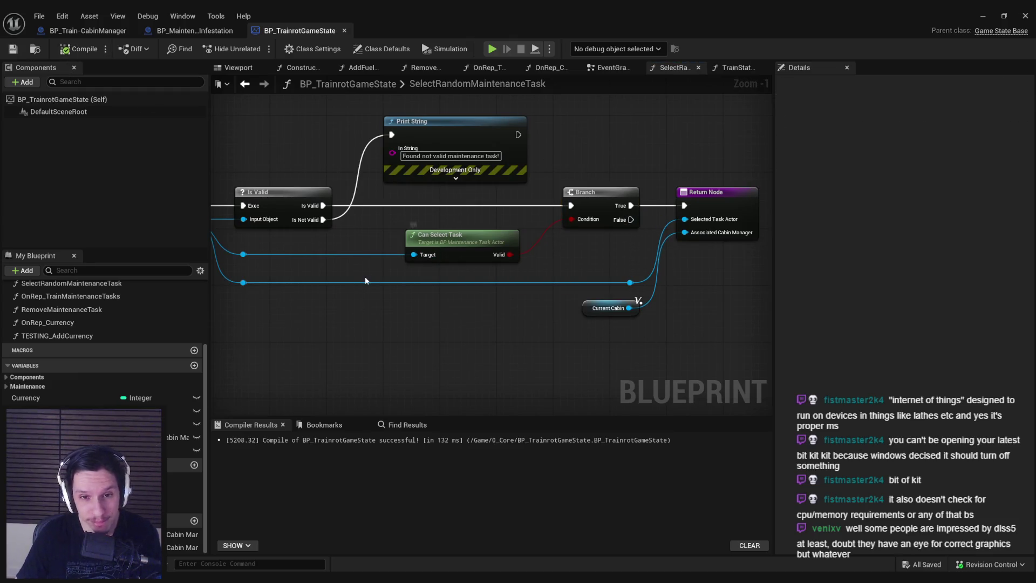
drag(497, 259, 504, 258)
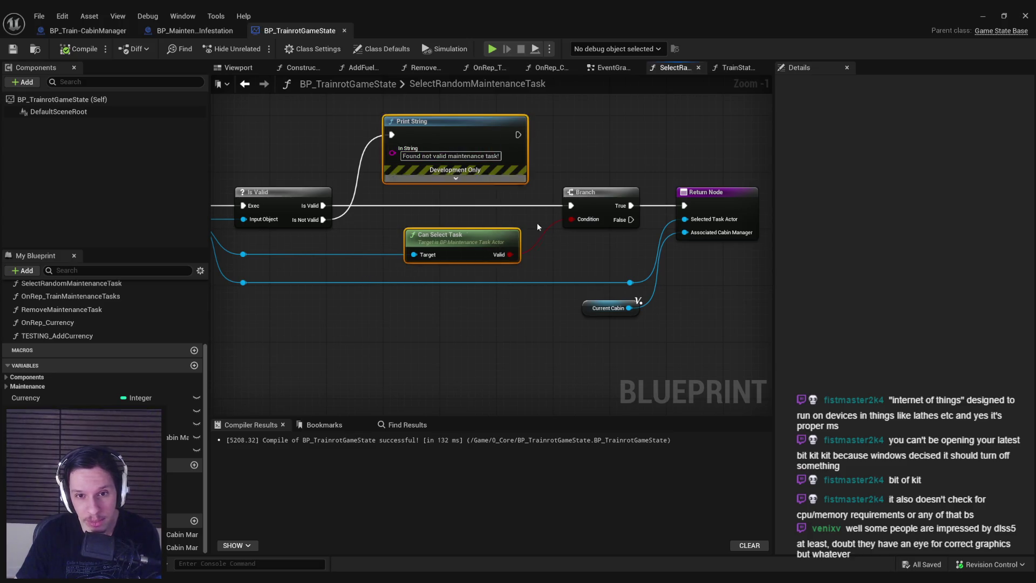
- Compile and save BP_TrainrotGameState
click(13, 50)
click(81, 49)
scroll(439, 258, down, 2)
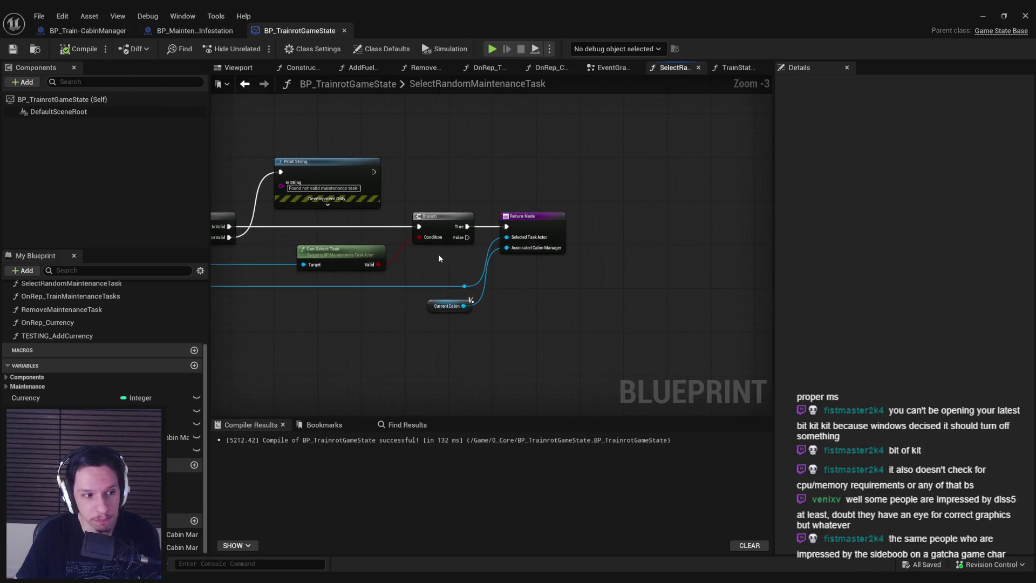
scroll(435, 258, up, 2)
scroll(560, 234, down, 1)
- Pan through the graph reviewing the rat-infestation branch, Shuffle, Is Valid, Print String and Return nodes
mouse_move(345, 237)
mouse_down()
mouse_move(560, 234)
mouse_move(524, 233)
mouse_move(769, 263)
mouse_up()
scroll(557, 235, up, 1)
scroll(556, 236, down, 2)
drag(458, 305, 624, 287)
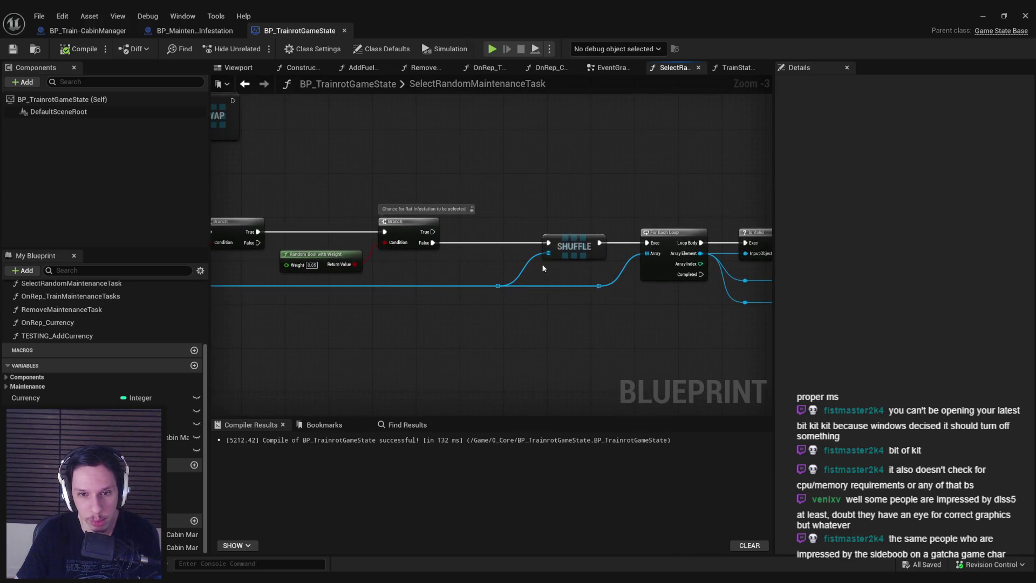
drag(451, 257, 461, 342)
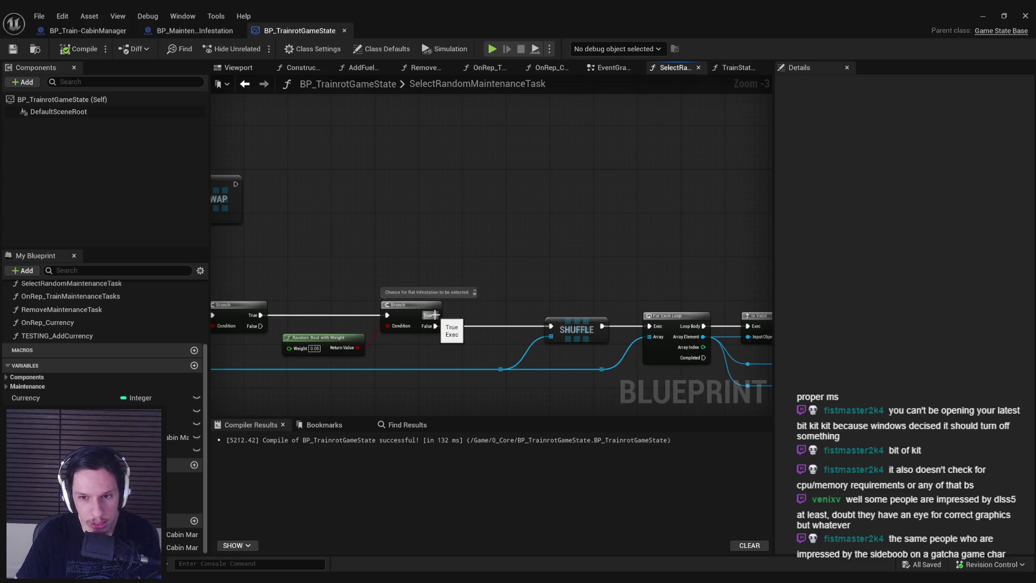
drag(512, 361, 278, 320)
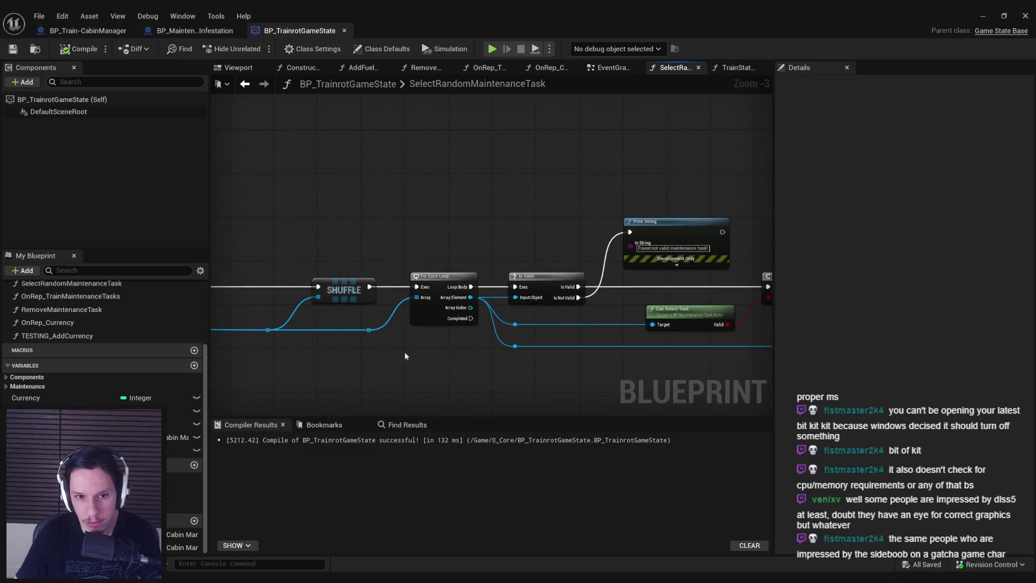
mouse_move(407, 356)
mouse_down()
mouse_move(353, 335)
mouse_move(264, 330)
mouse_up()
drag(423, 336, 559, 339)
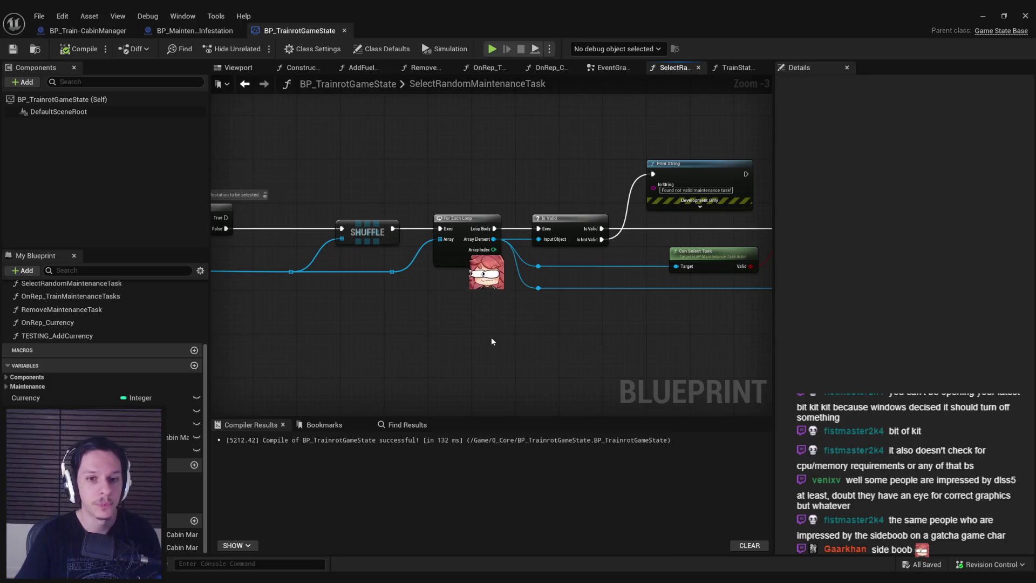
- Add a SpawnActor node off the rat-infestation Branch's True output via the 'spawn actor' search
drag(491, 337, 406, 260)
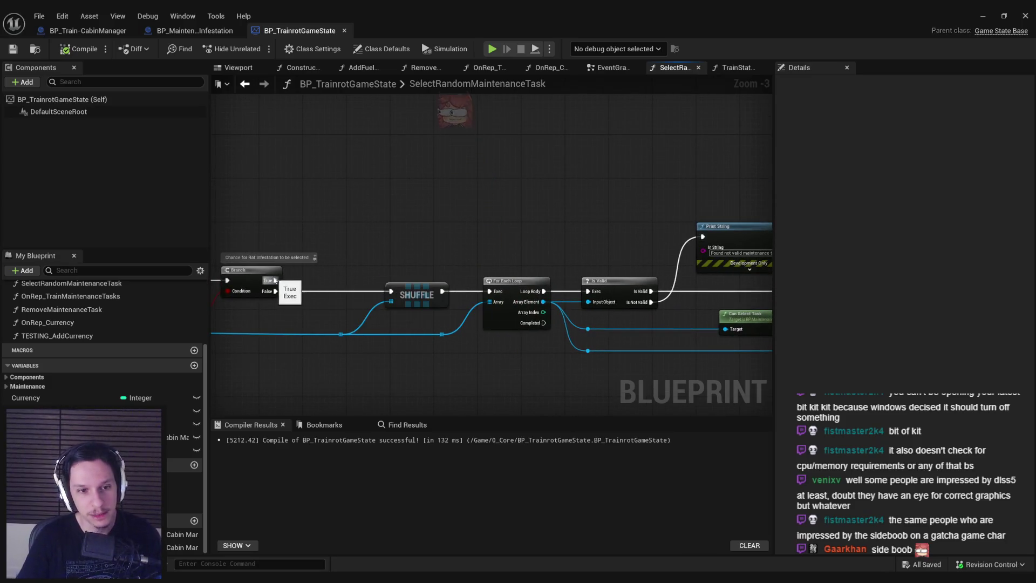
drag(336, 273, 465, 266)
drag(404, 273, 485, 172)
text(spawn actor)
key(Return)
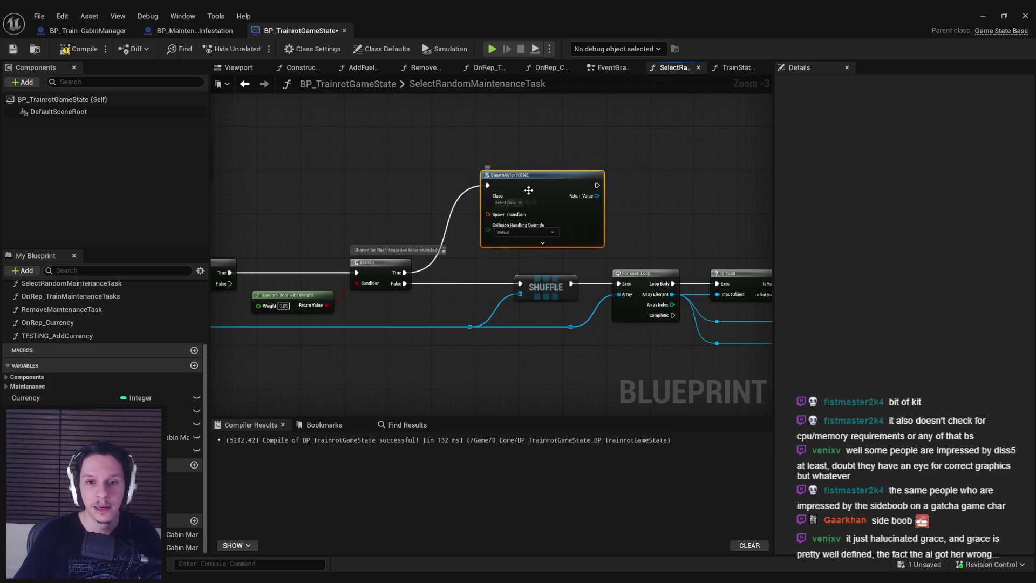
key(ctrl+Tab)
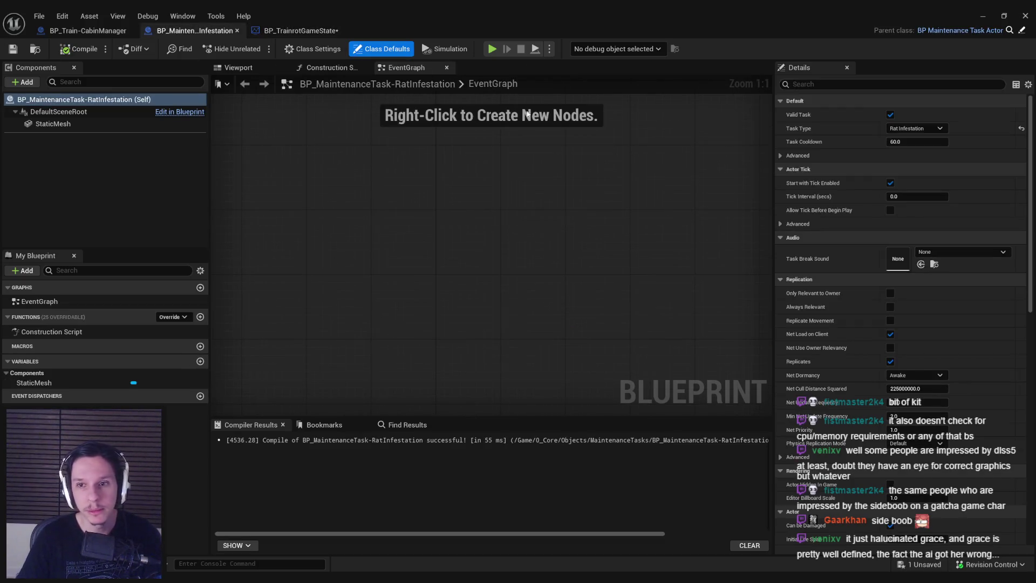
click(293, 31)
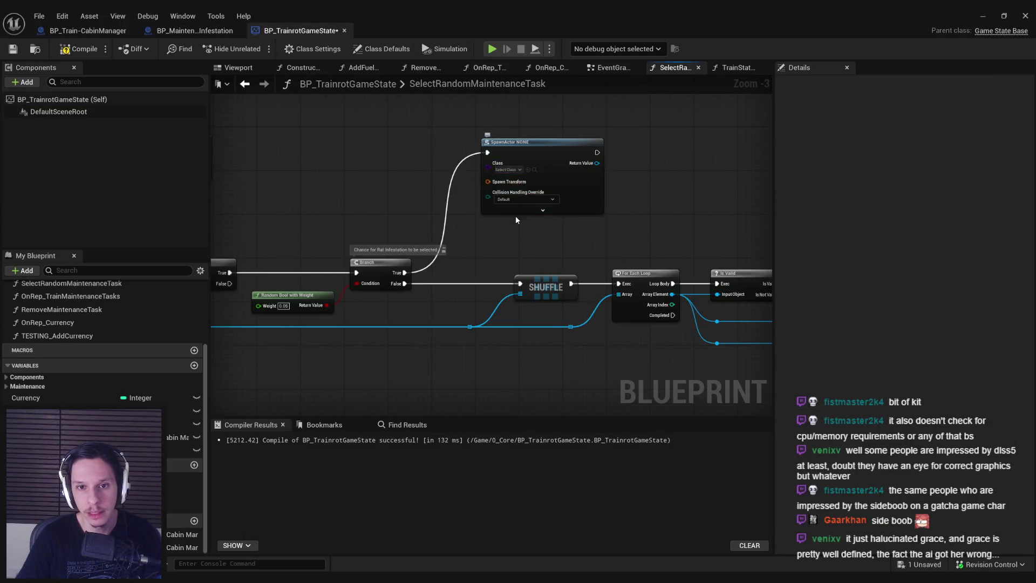
mouse_move(433, 200)
mouse_down()
mouse_move(647, 183)
mouse_move(576, 213)
mouse_up()
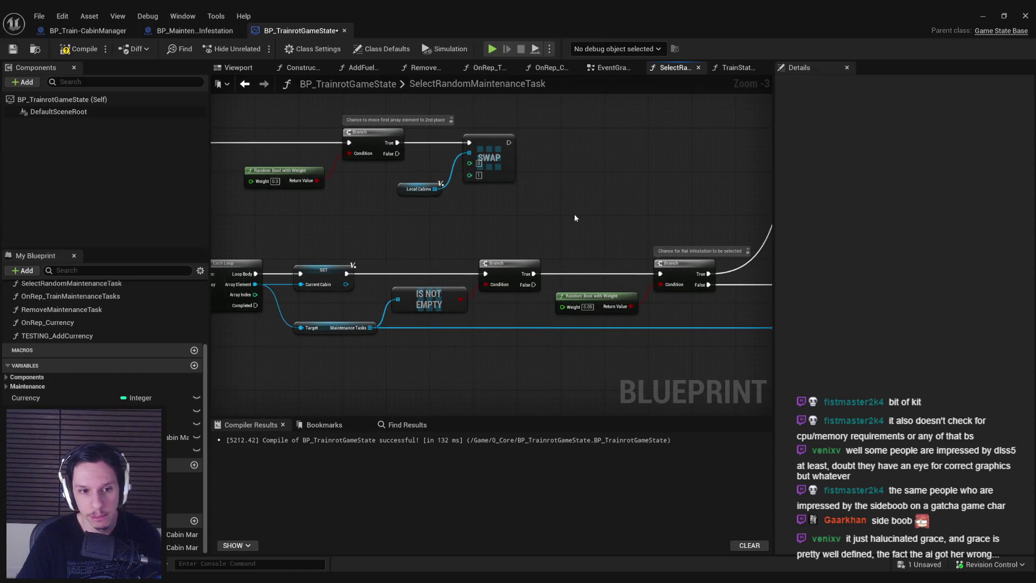
- Feed a CurrentCabin getter's Get Actor Transform into the SpawnActor's spawn transform
scroll(384, 243, down, 1)
drag(399, 248, 299, 298)
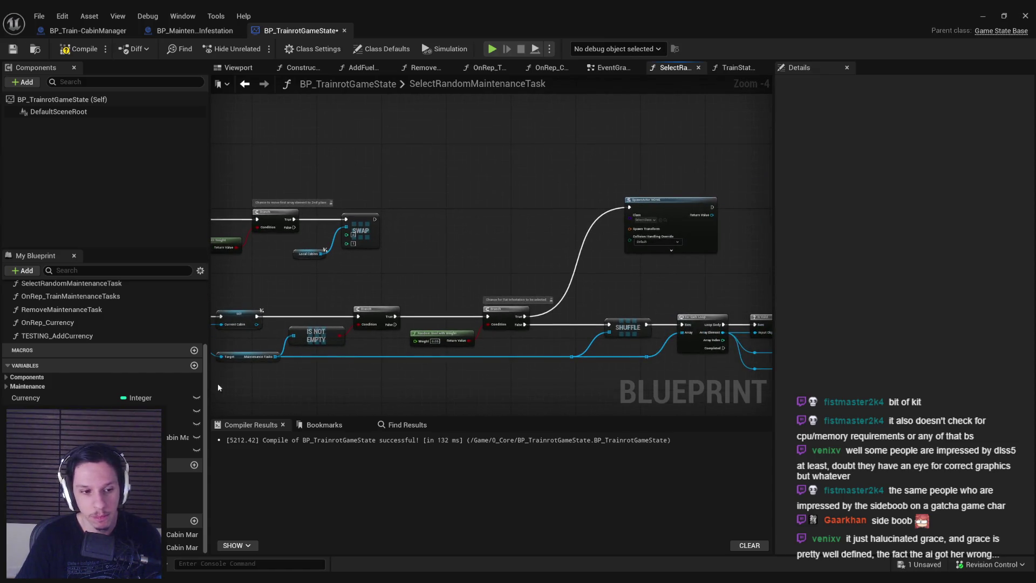
mouse_move(81, 547)
mouse_down()
mouse_move(479, 254)
mouse_move(467, 229)
mouse_move(503, 222)
mouse_up()
click(494, 245)
scroll(501, 231, up, 1)
text(transform)
key(Return)
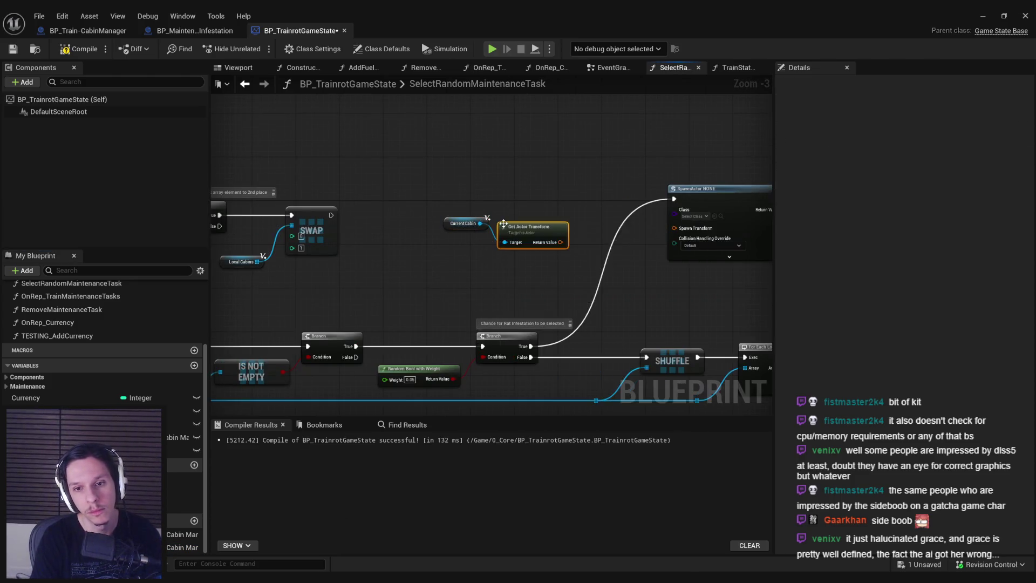
scroll(503, 222, up, 2)
drag(418, 263, 567, 245)
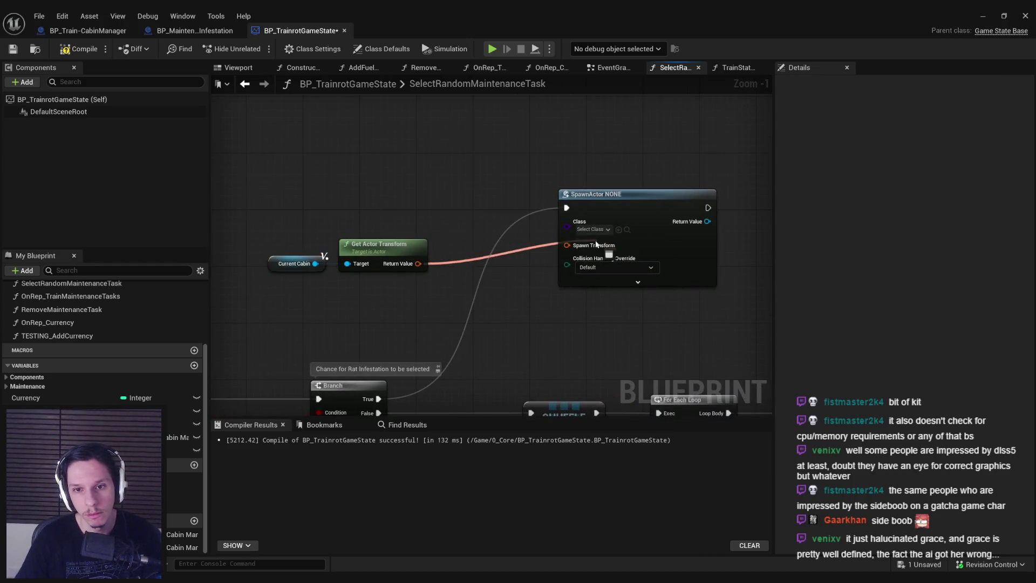
- Set SpawnActor's class to the Rat Infestation task with Always Spawn, Ignore Collisions, and expand its pins
click(594, 232)
text(rat)
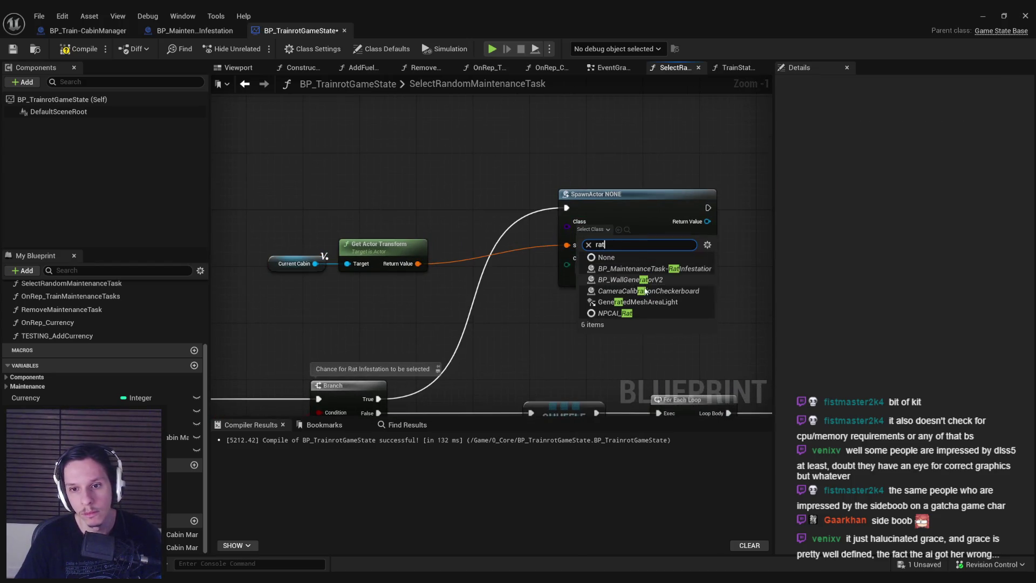
click(631, 268)
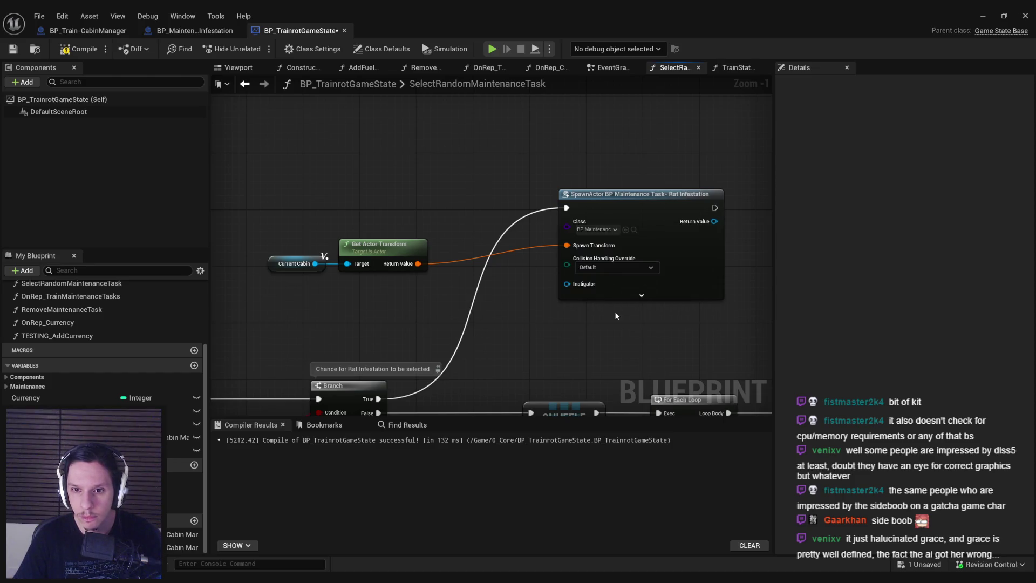
click(611, 268)
click(604, 313)
click(616, 299)
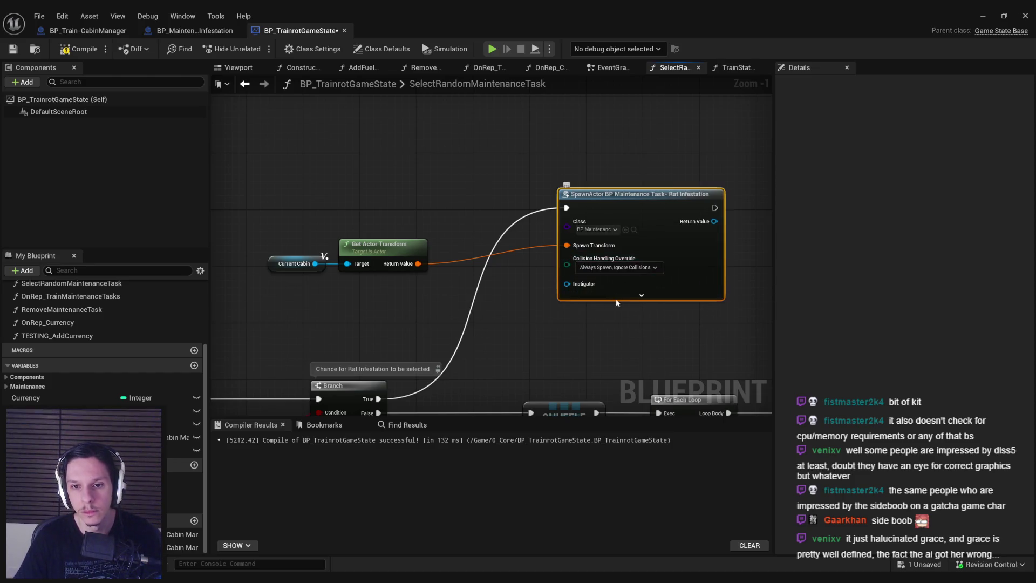
click(617, 299)
- Move the transform nodes nearer SpawnActor and add a reroute point on the True wire
drag(364, 290, 264, 232)
drag(408, 255, 479, 261)
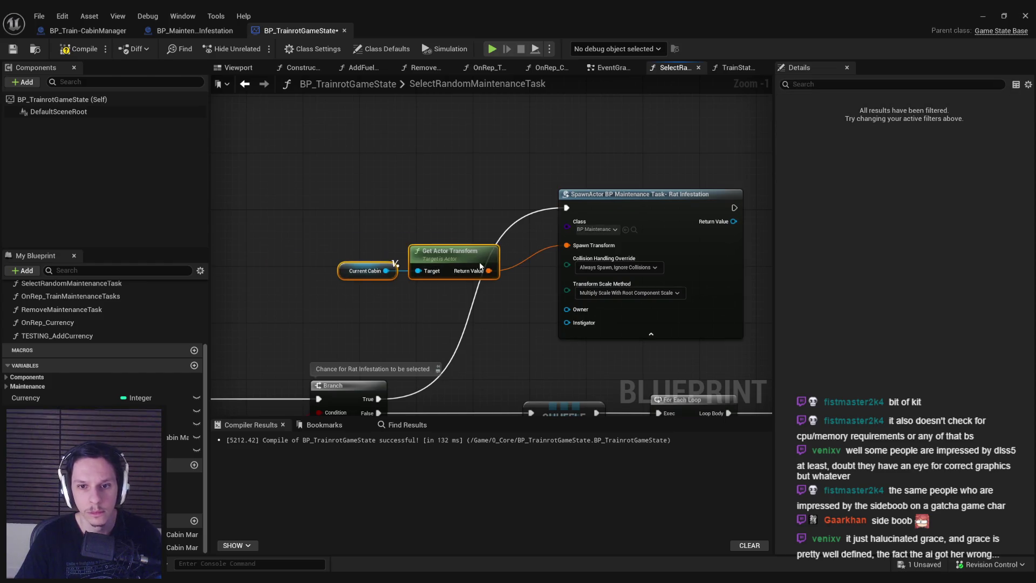
click(455, 355)
double_click(455, 355)
drag(454, 355, 432, 208)
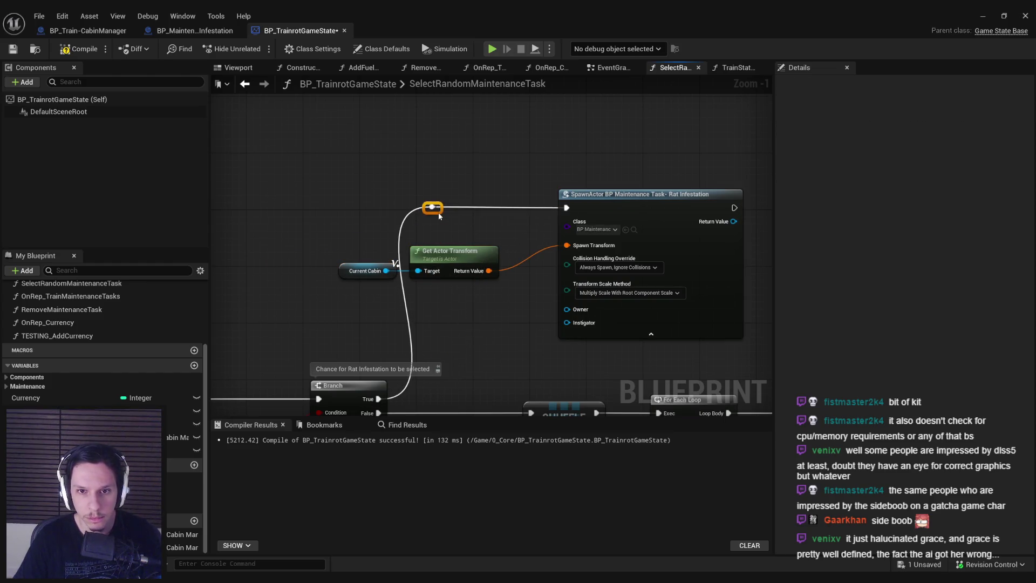
- Move the spawn node group and the CurrentCabin and transform nodes right into place
drag(350, 201, 604, 281)
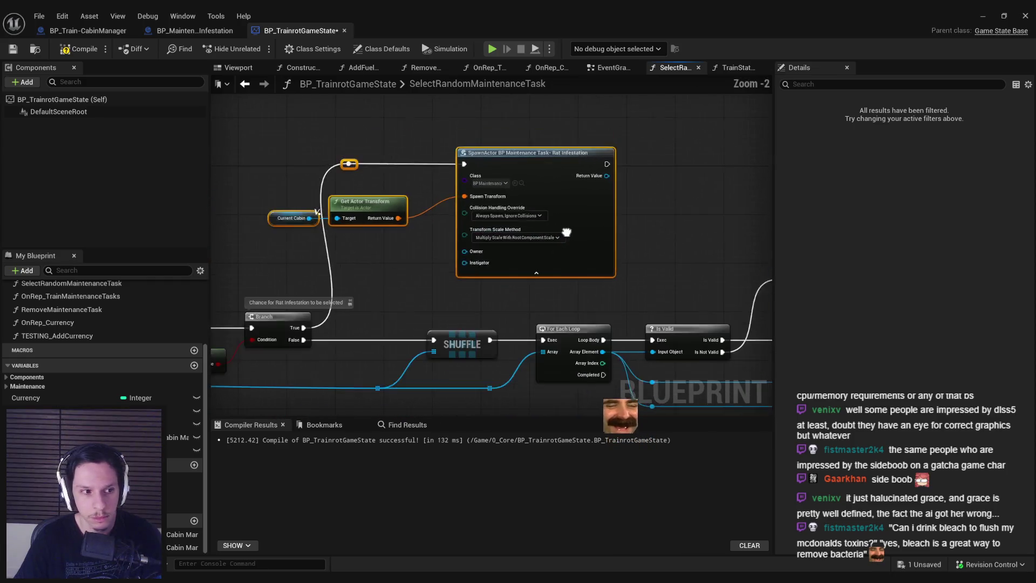
scroll(593, 237, down, 1)
drag(592, 237, 568, 213)
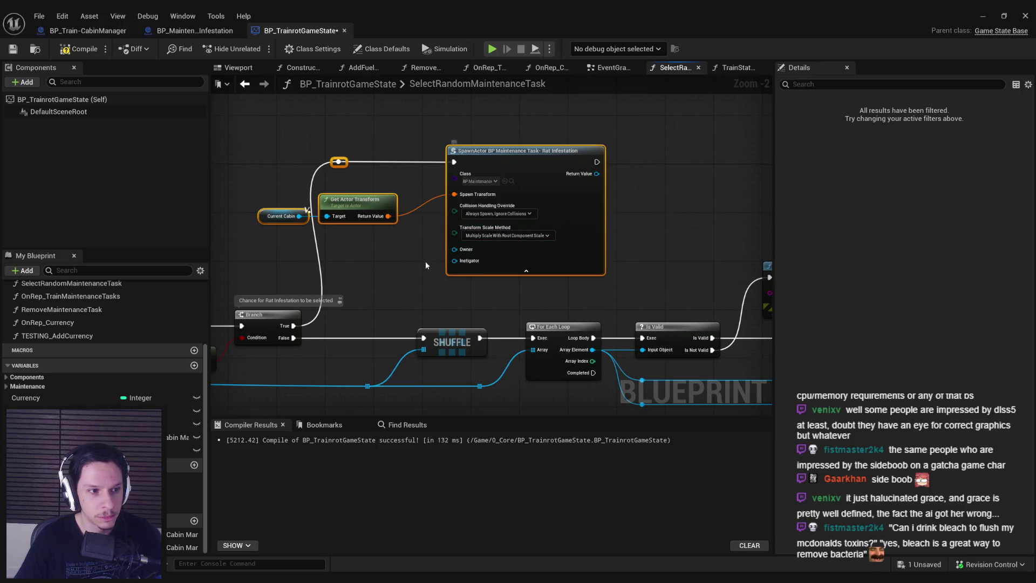
drag(425, 261, 465, 262)
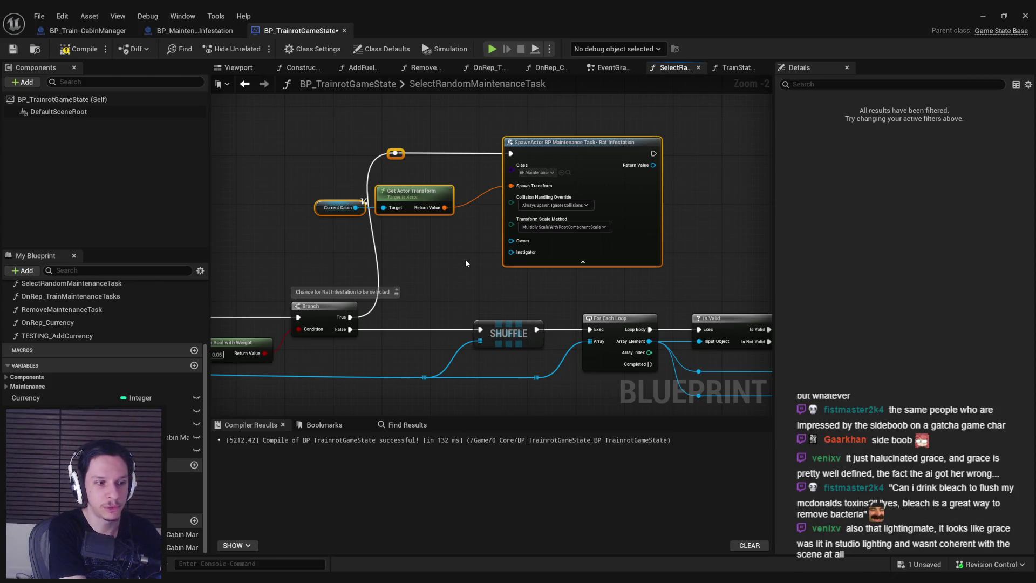
drag(598, 194, 653, 182)
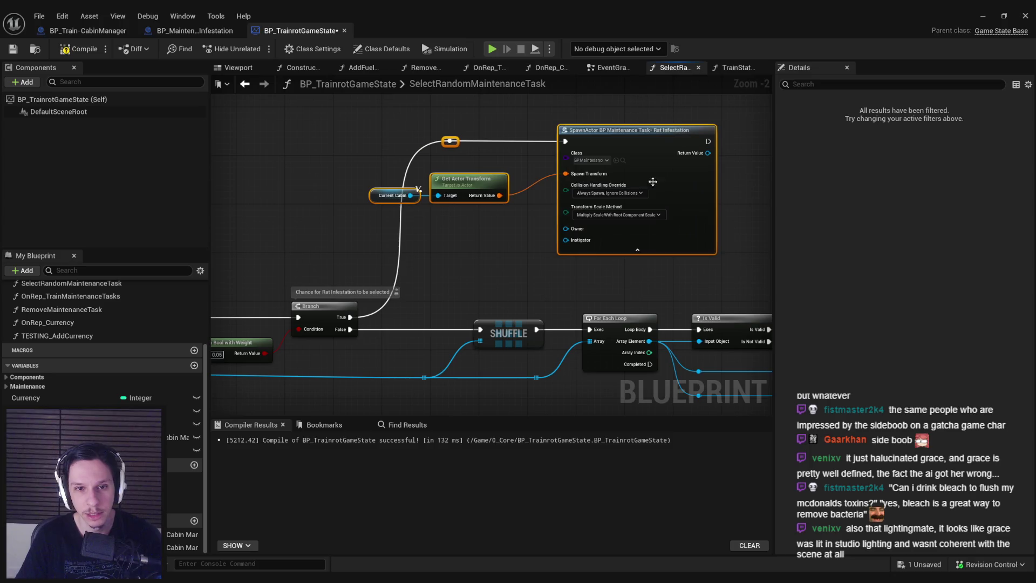
click(539, 270)
drag(378, 172, 512, 208)
drag(469, 179, 506, 179)
- Reselect the spawn group with its reroute point and shift it further right
click(611, 276)
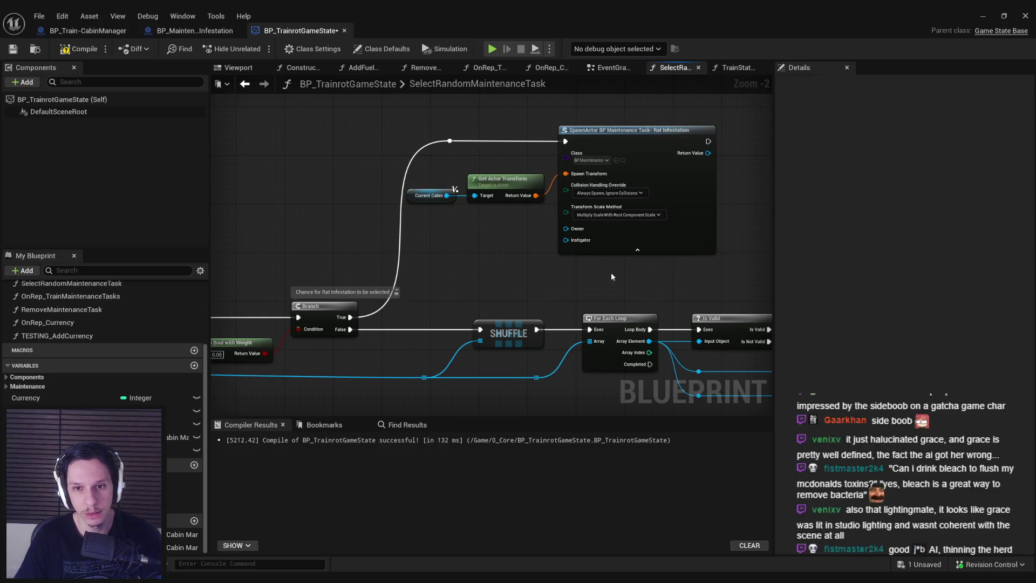
drag(611, 276, 400, 178)
drag(583, 188, 620, 188)
click(397, 161)
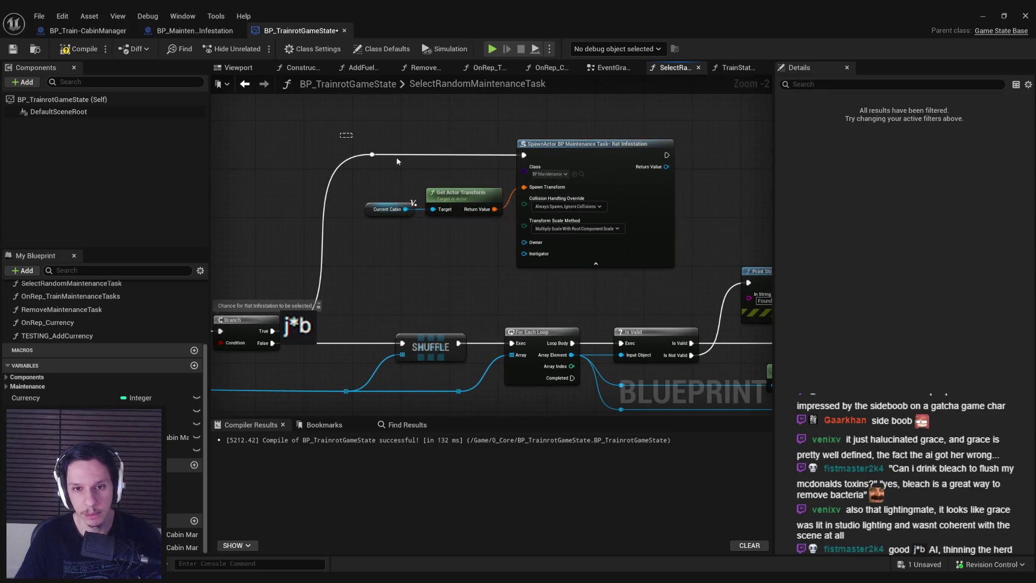
drag(345, 135, 630, 214)
scroll(564, 195, down, 2)
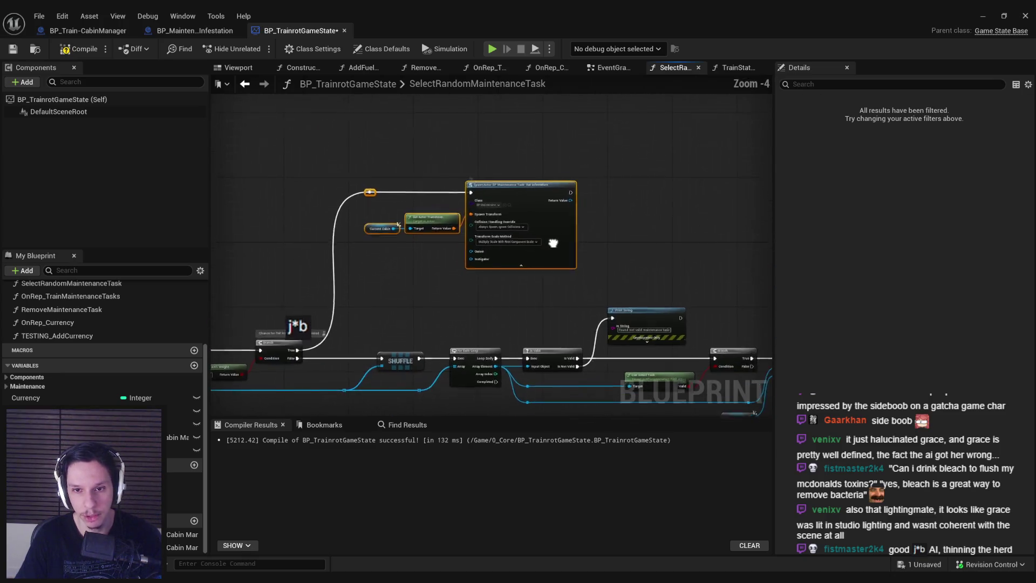
scroll(553, 242, up, 1)
- Settle the cabin and transform nodes, then compile and save BP_TrainrotGameState
click(448, 269)
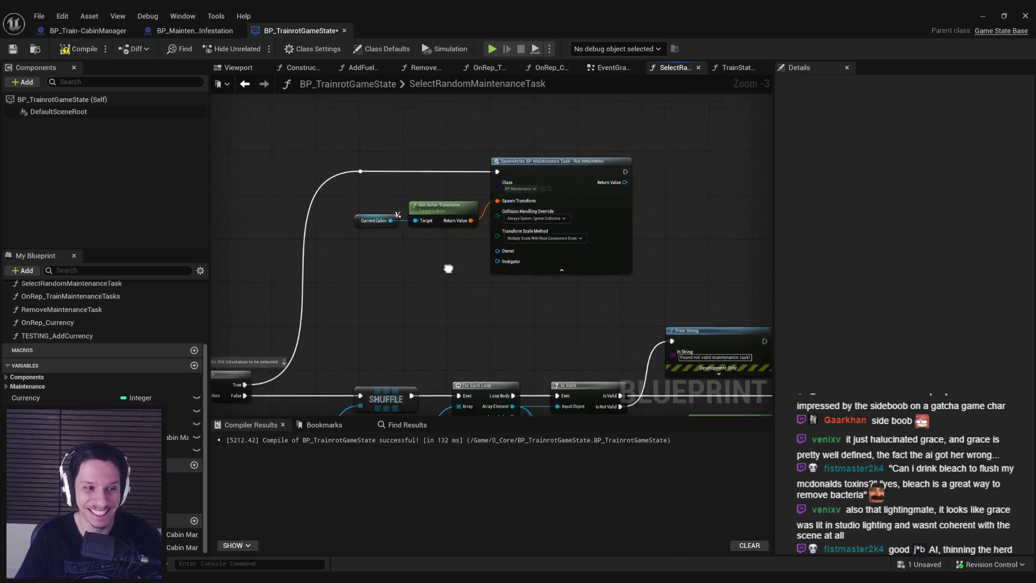
scroll(567, 259, up, 3)
click(573, 278)
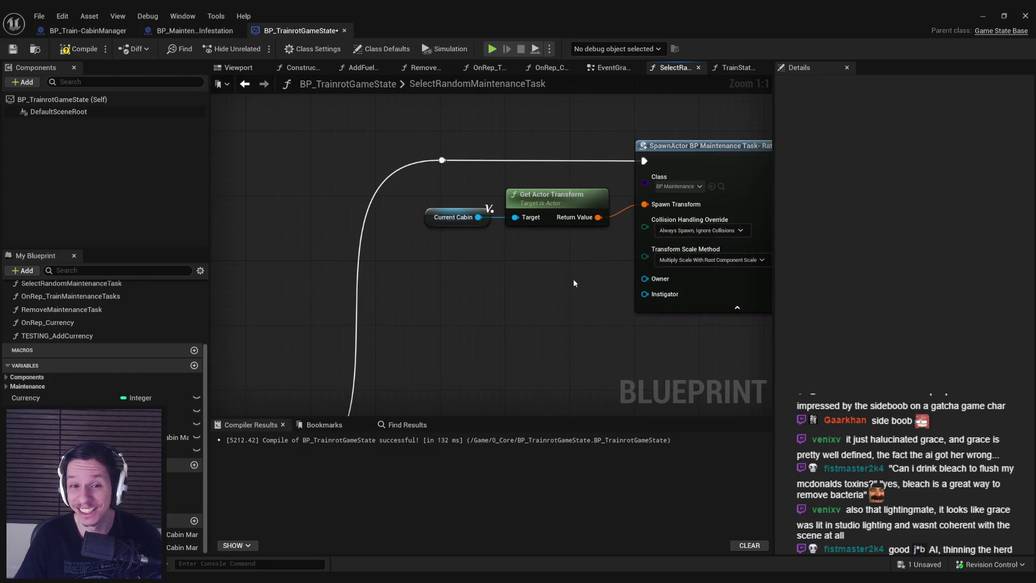
click(78, 49)
click(13, 48)
scroll(345, 229, down, 2)
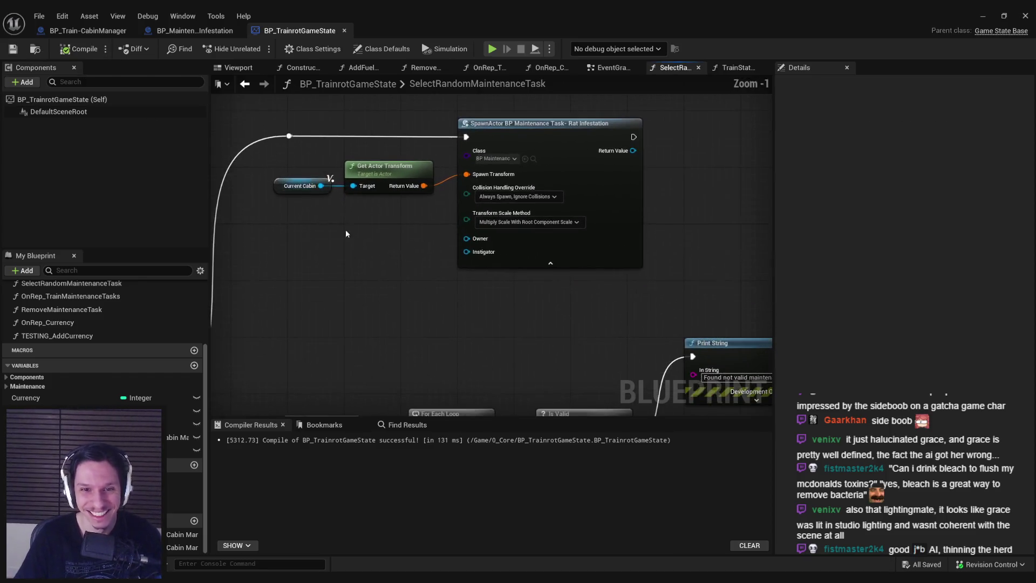
mouse_move(374, 238)
mouse_down()
mouse_move(471, 247)
mouse_move(427, 252)
mouse_up()
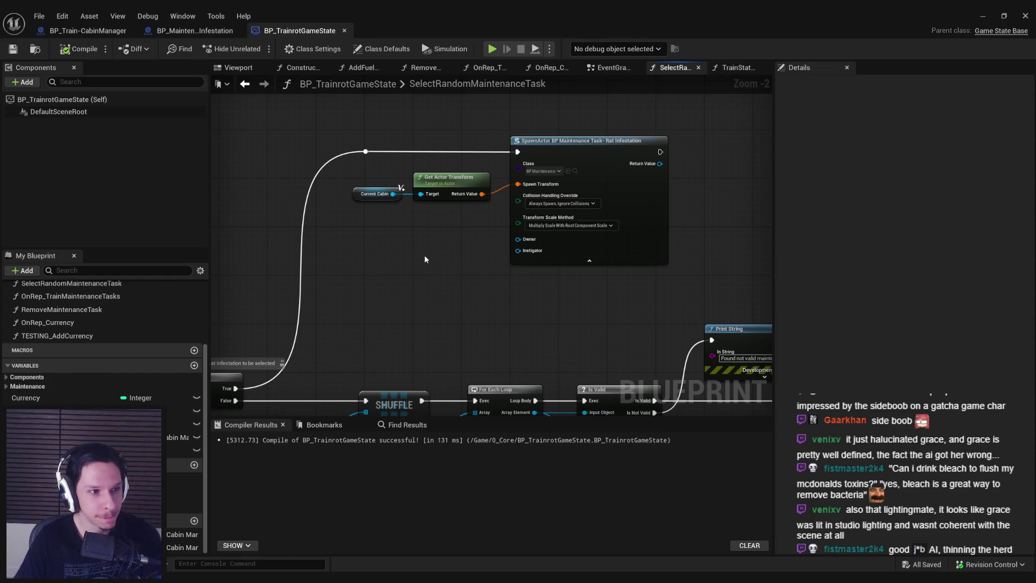
scroll(464, 270, up, 2)
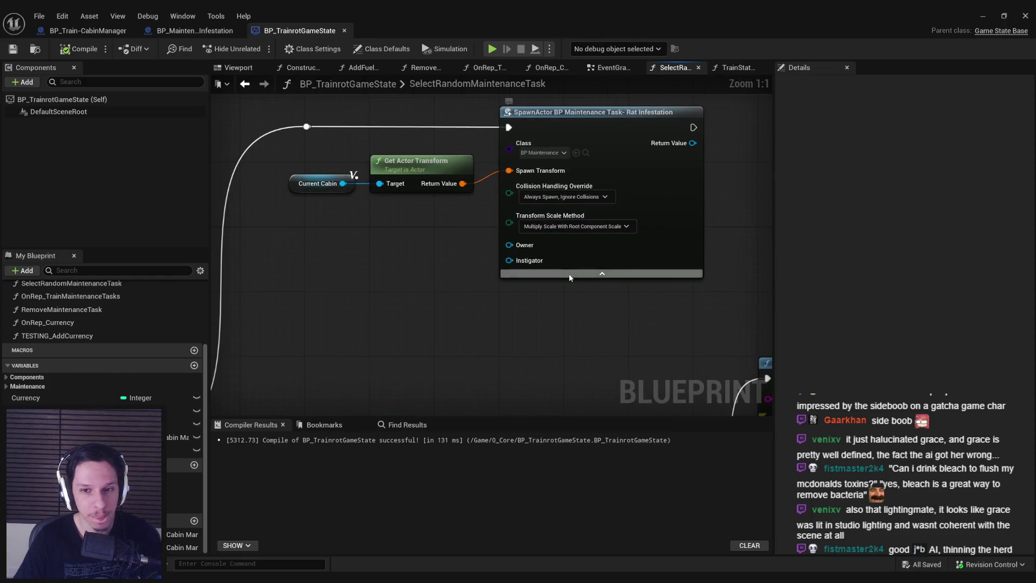
drag(443, 243, 408, 248)
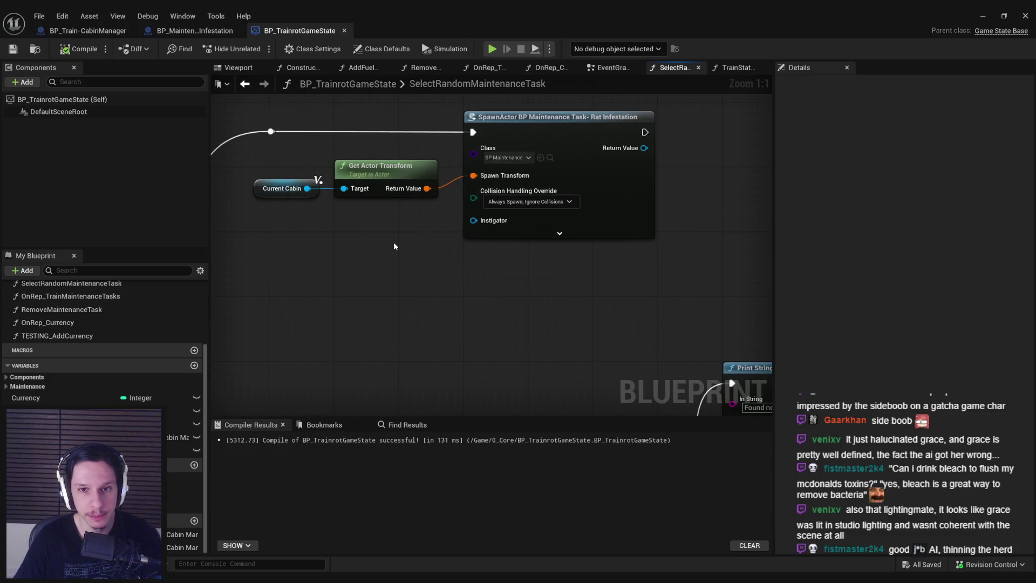
scroll(393, 242, down, 2)
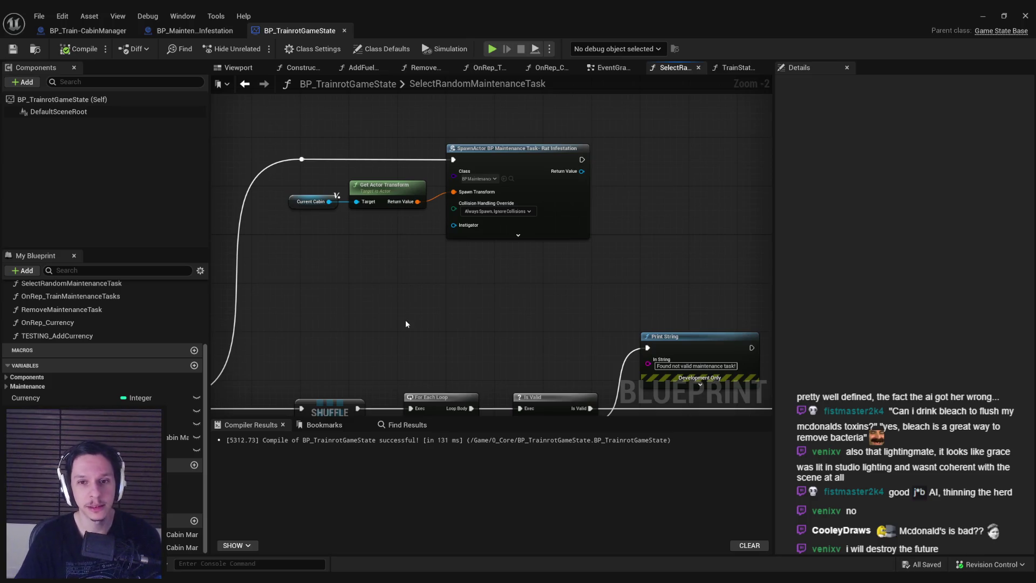
scroll(396, 293, down, 1)
mouse_move(581, 225)
mouse_down()
mouse_move(499, 268)
mouse_move(427, 257)
mouse_up()
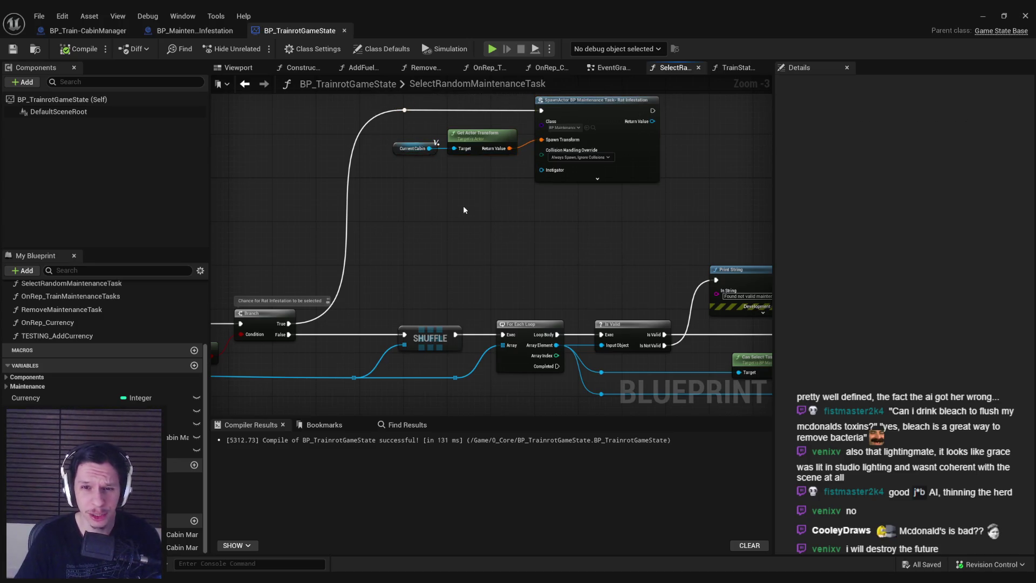
drag(464, 209, 251, 271)
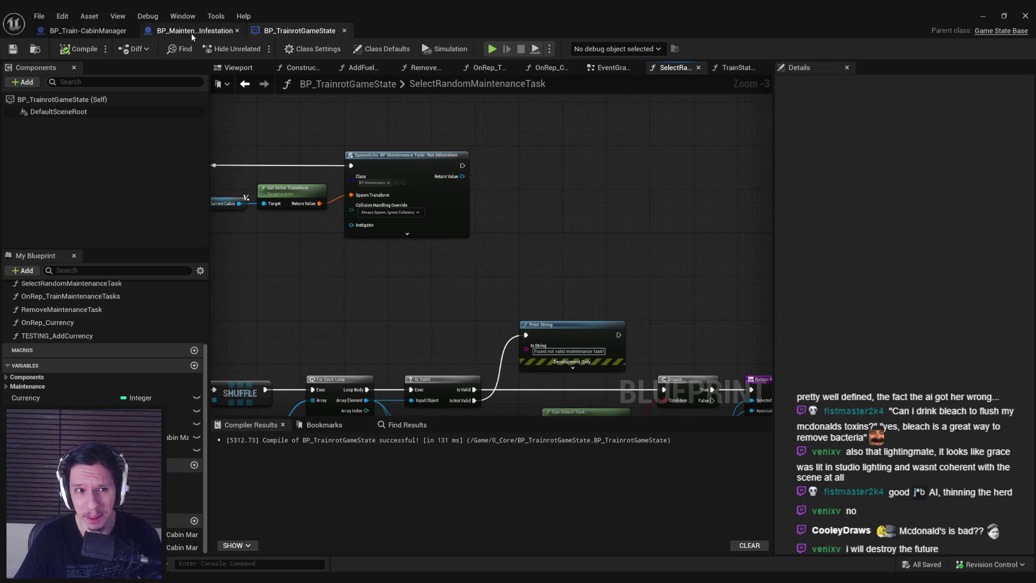
click(191, 31)
click(299, 31)
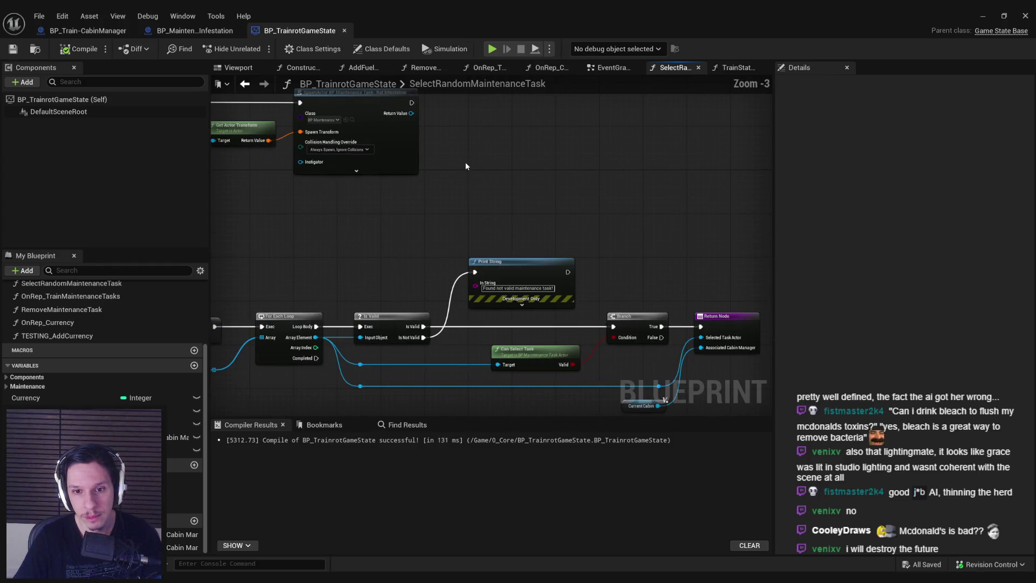
drag(430, 177, 613, 192)
scroll(480, 248, down, 1)
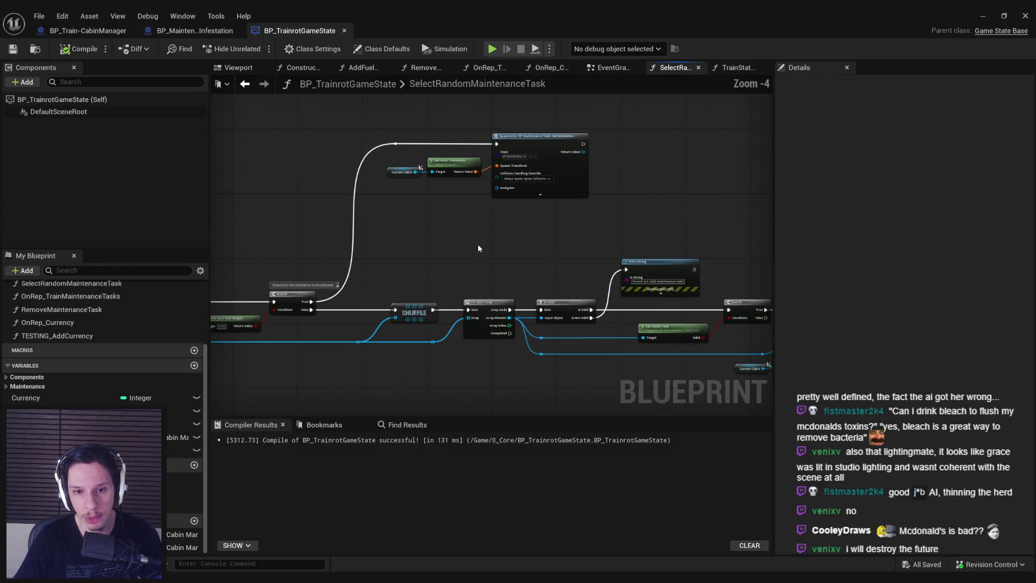
drag(477, 244, 356, 231)
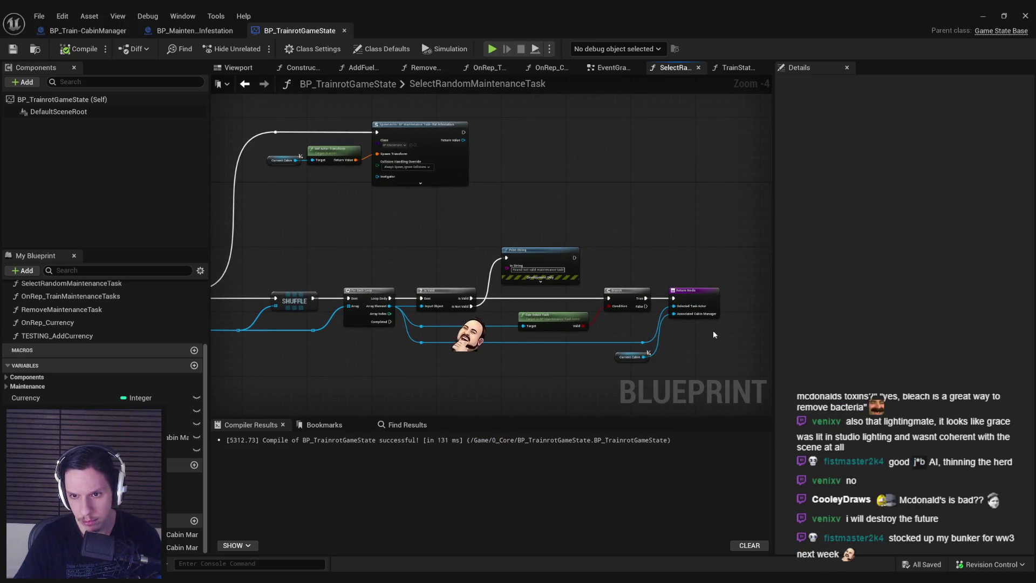
- Duplicate the Return Node and Current Cabin, then wire the Rat Infestation spawn into the copy
click(701, 294)
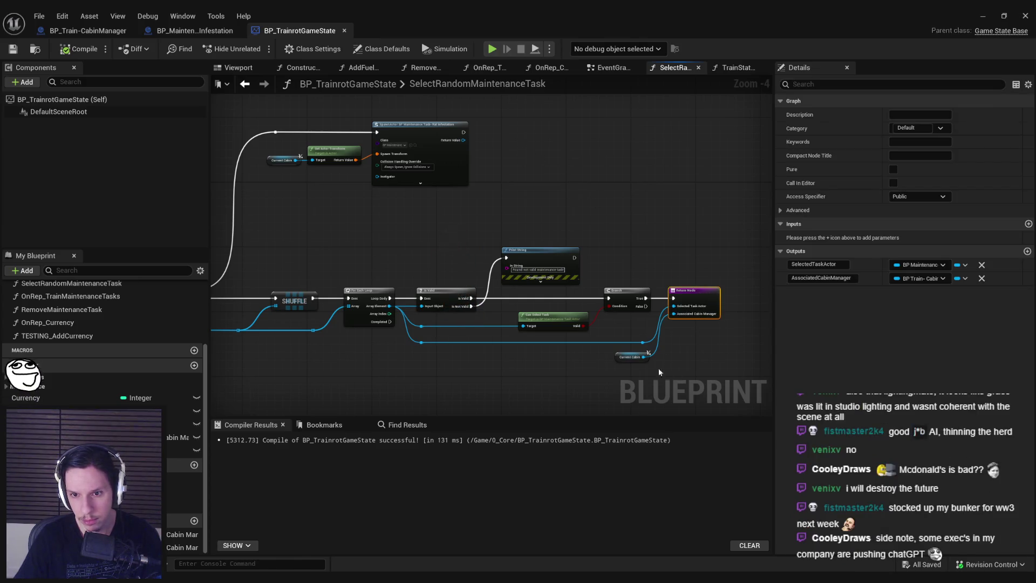
ctrl+click(632, 356)
key(ctrl+c)
key(ctrl+v)
scroll(583, 110, up, 1)
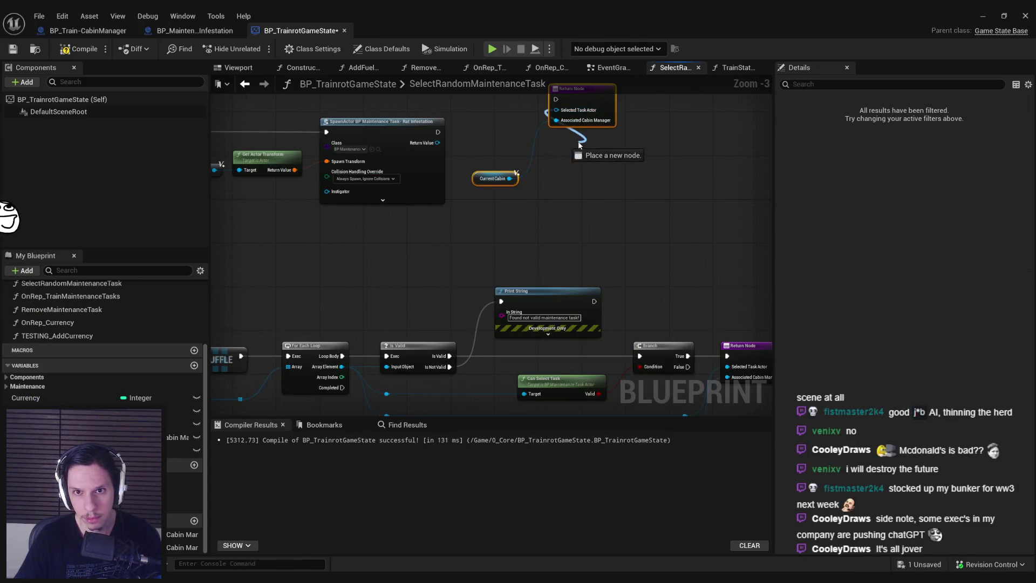
mouse_move(433, 169)
mouse_down()
mouse_move(521, 133)
mouse_move(554, 135)
mouse_up()
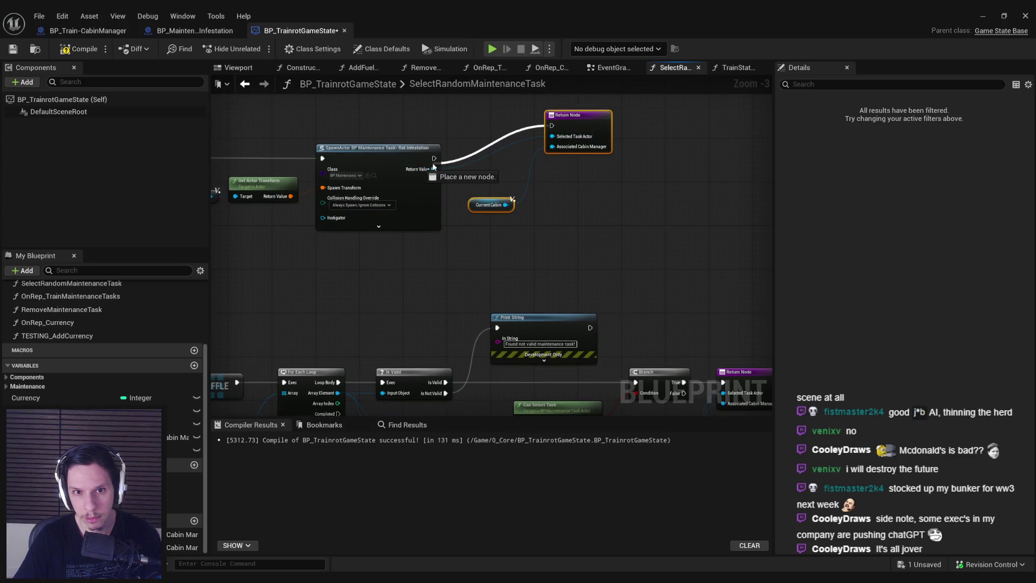
mouse_move(433, 158)
mouse_down()
mouse_move(552, 125)
mouse_move(557, 163)
mouse_up()
- Place the copied Current Cabin beside the Return Node, then compile and save the blueprint
click(553, 236)
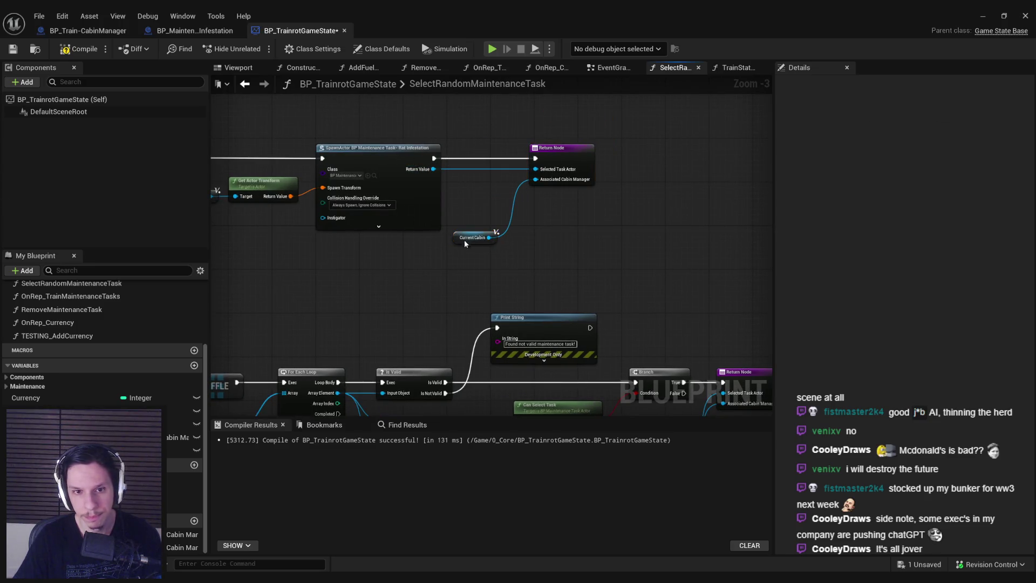
drag(464, 240, 480, 197)
click(486, 230)
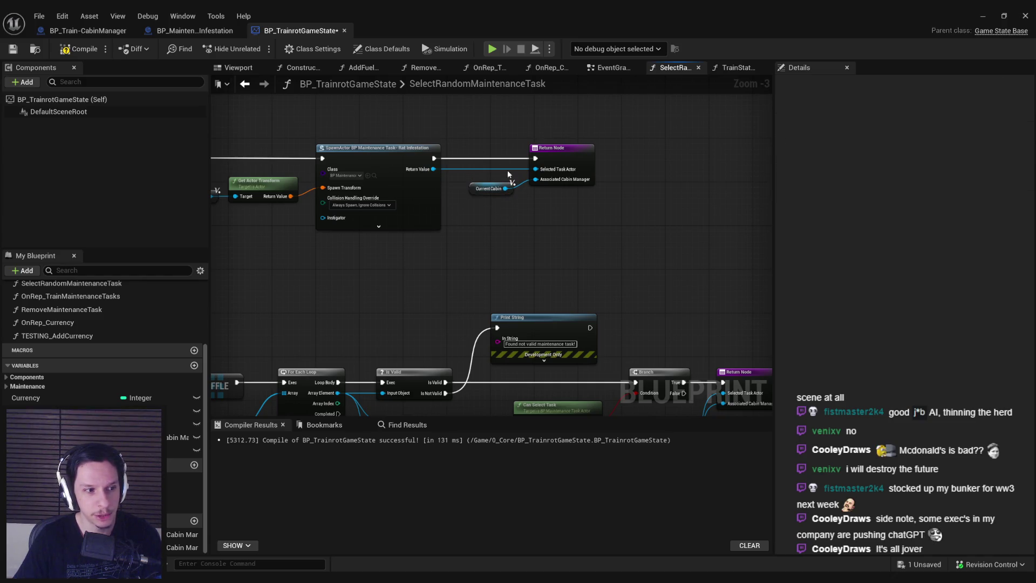
scroll(494, 146, up, 3)
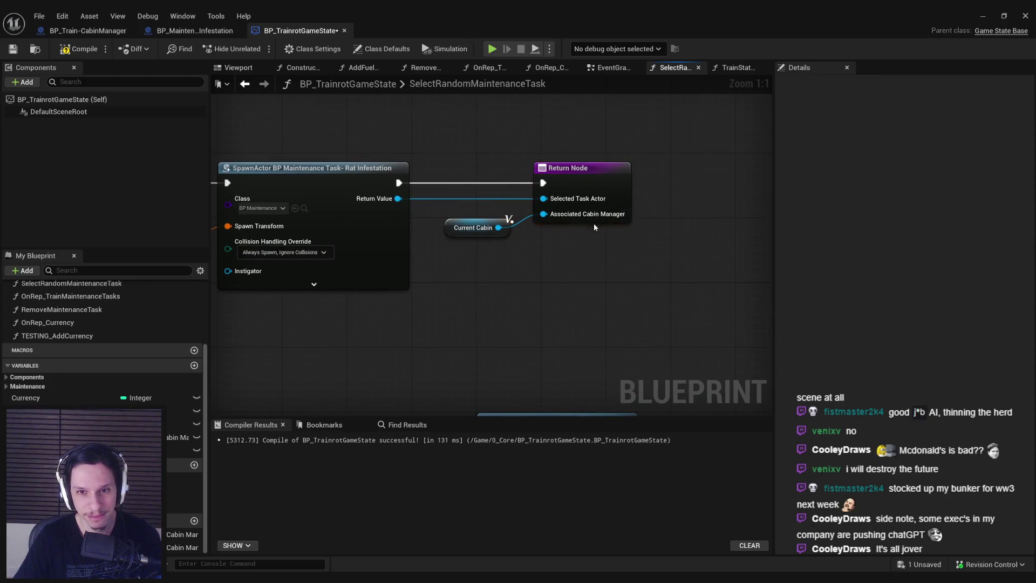
drag(585, 186, 577, 186)
drag(598, 253, 483, 172)
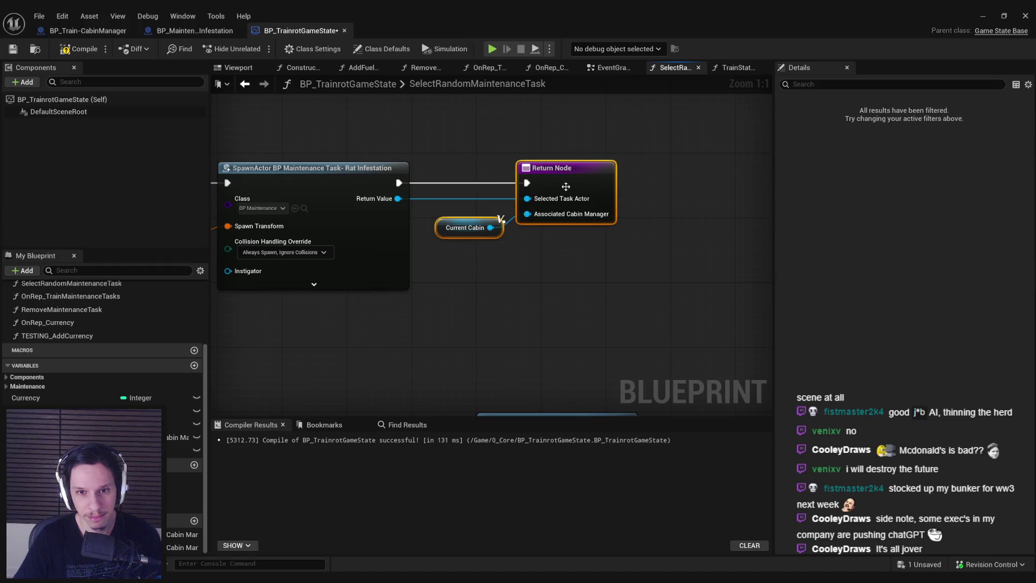
drag(456, 231, 440, 231)
click(454, 261)
click(79, 48)
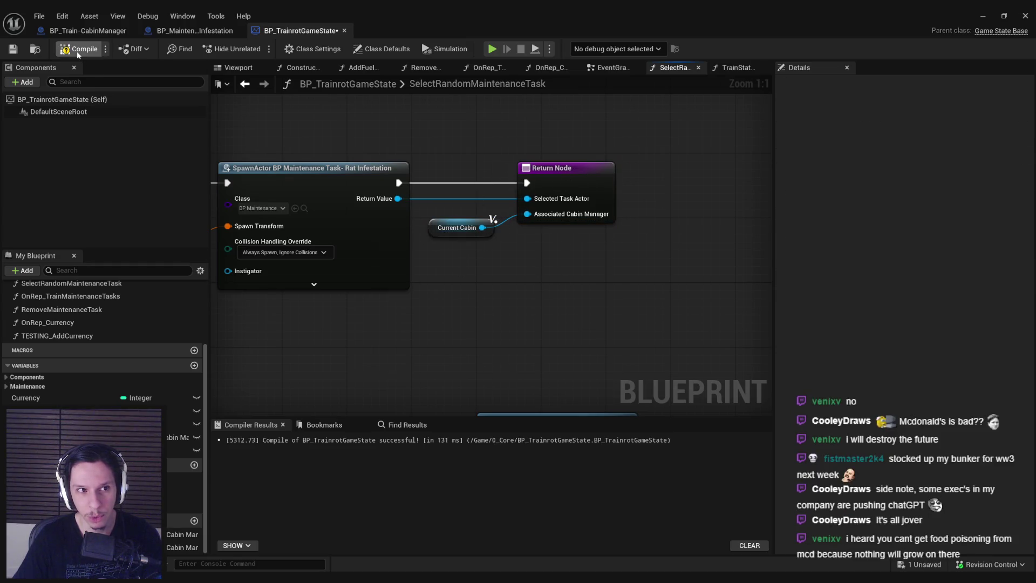
click(13, 48)
- Nudge the selected Rat Infestation spawn nodes into place and save
drag(333, 145, 456, 179)
scroll(457, 180, down, 1)
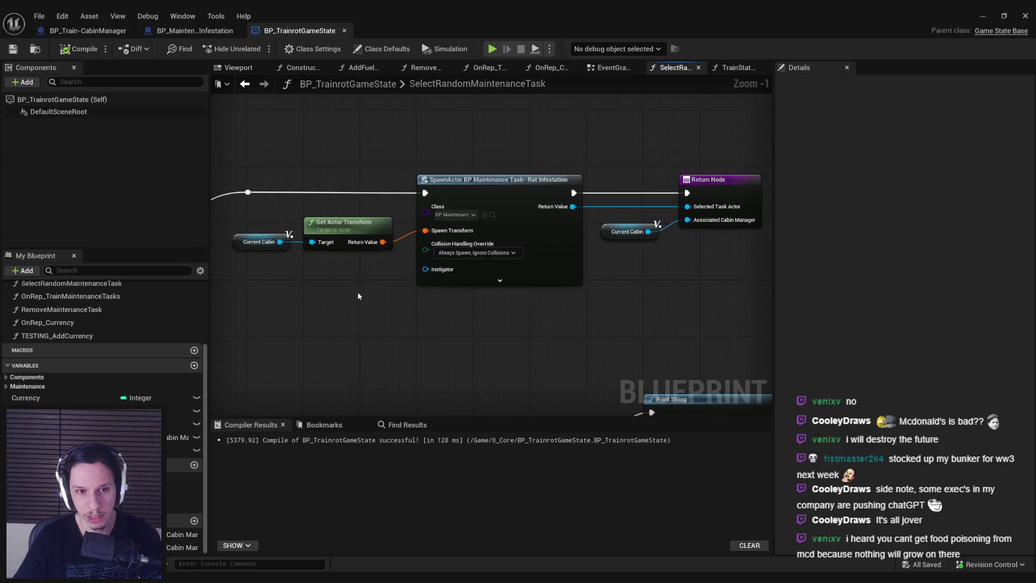
drag(372, 140, 758, 281)
drag(542, 190, 548, 189)
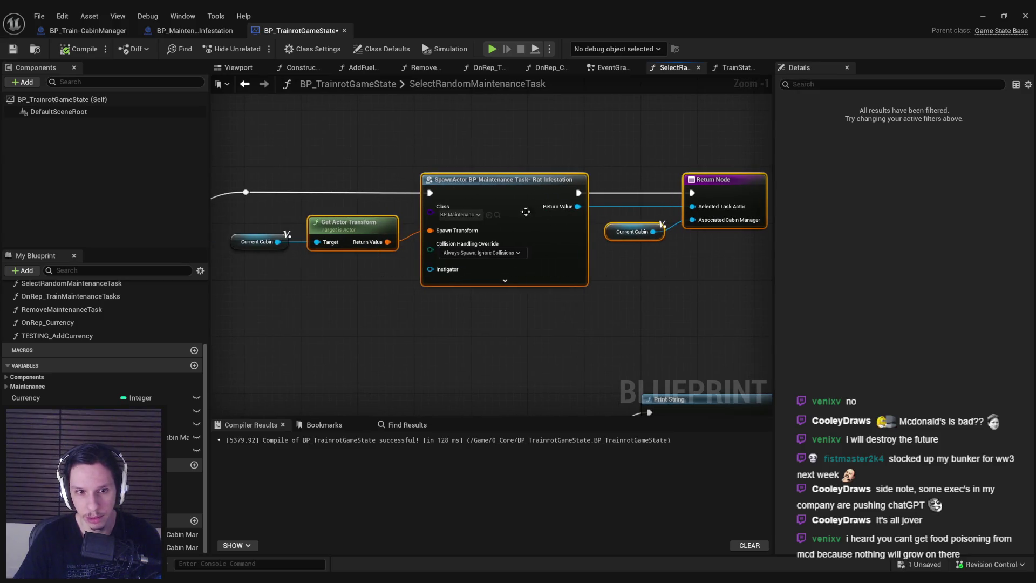
drag(352, 314, 510, 303)
key(ctrl+s)
- Move the SpawnActor and Return Node group lower in the graph and save
scroll(370, 270, down, 2)
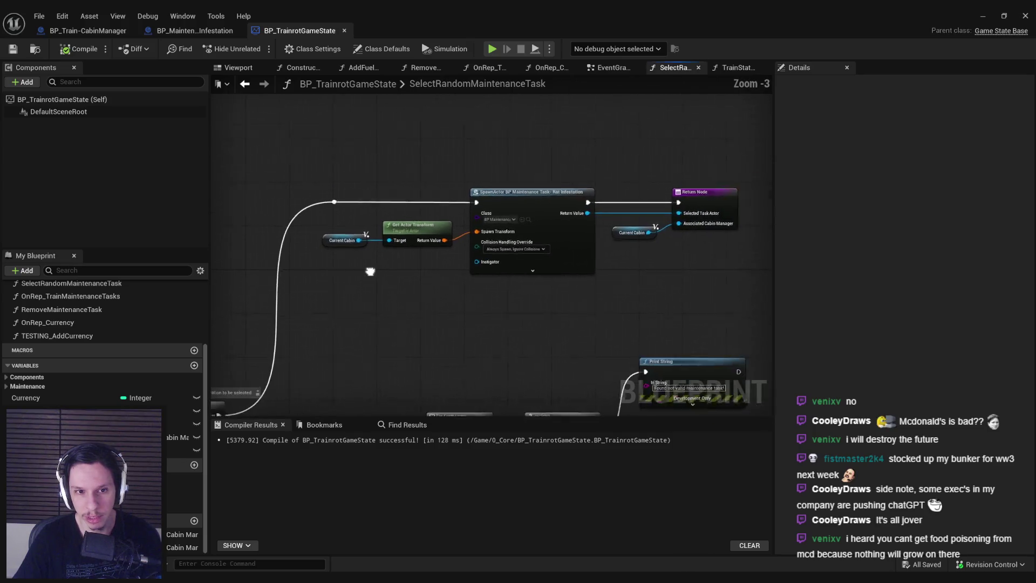
scroll(366, 202, up, 4)
scroll(365, 201, down, 2)
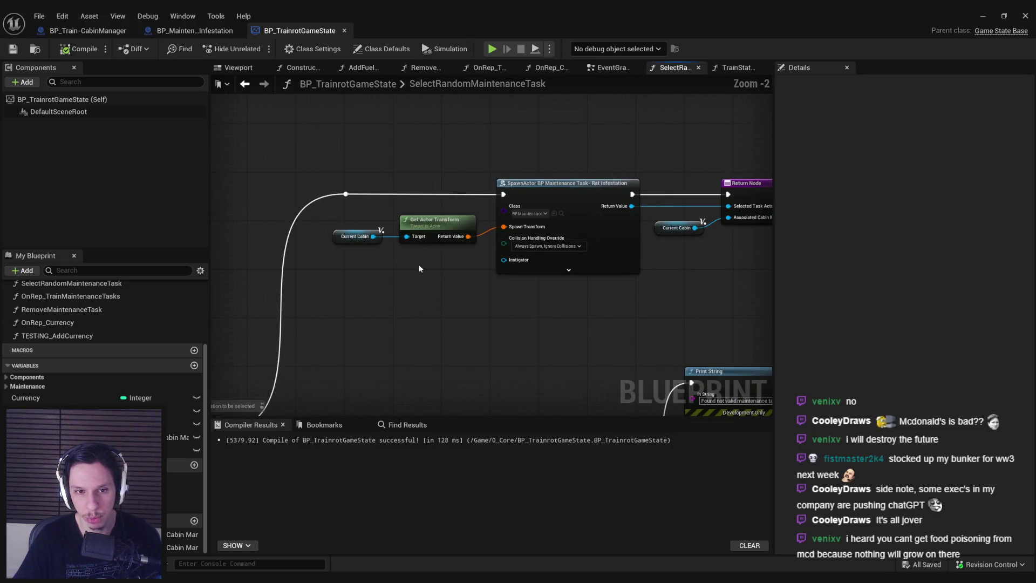
scroll(468, 298, down, 3)
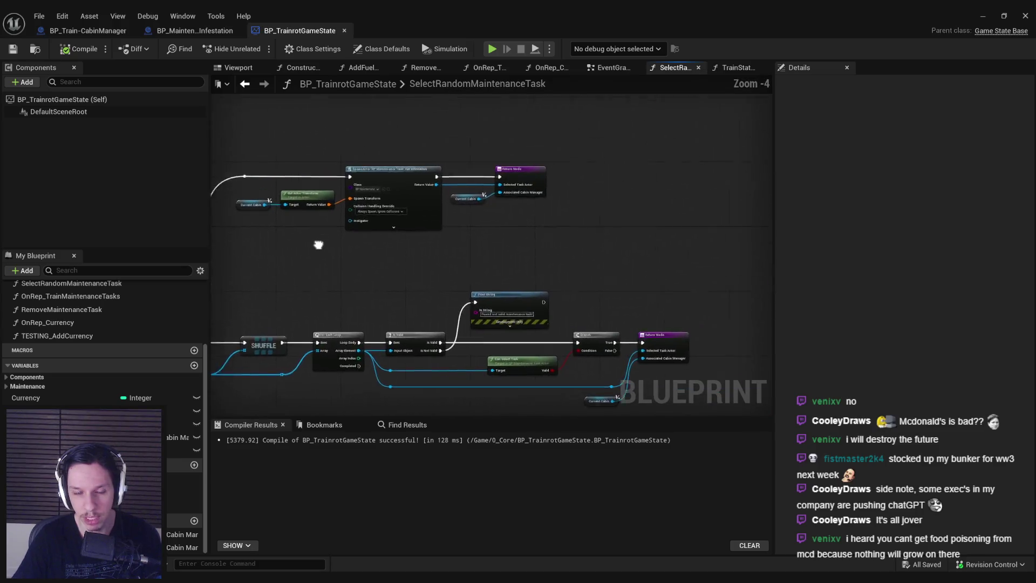
scroll(453, 233, up, 2)
scroll(454, 232, down, 3)
drag(658, 245, 413, 171)
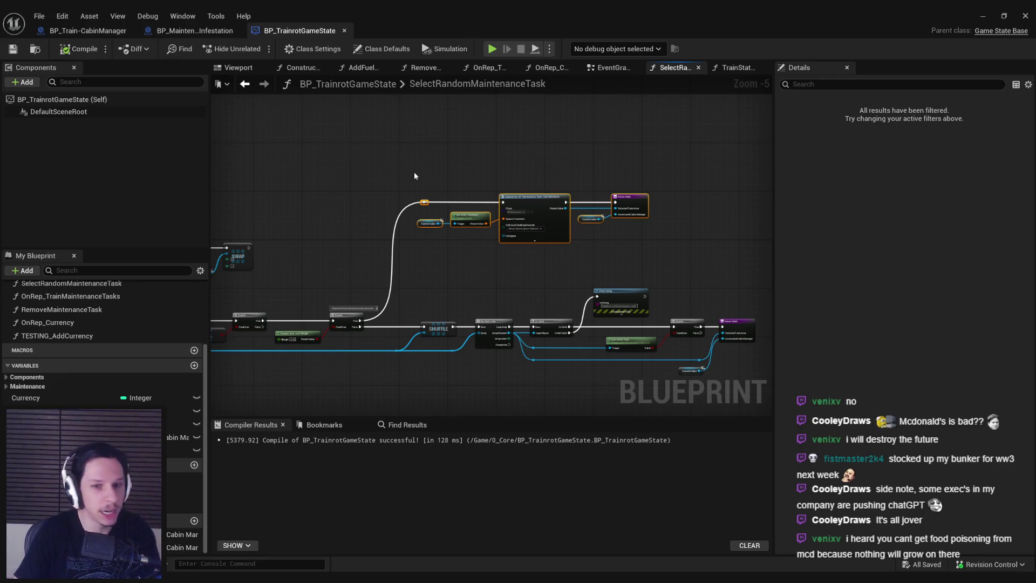
scroll(492, 206, up, 2)
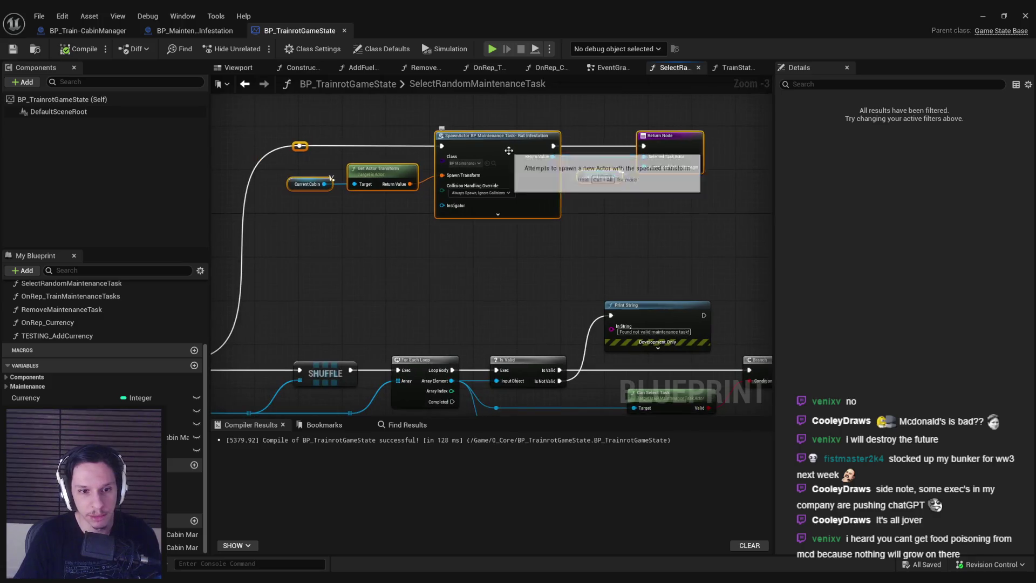
mouse_move(508, 157)
mouse_down()
mouse_move(510, 208)
mouse_move(507, 184)
mouse_up()
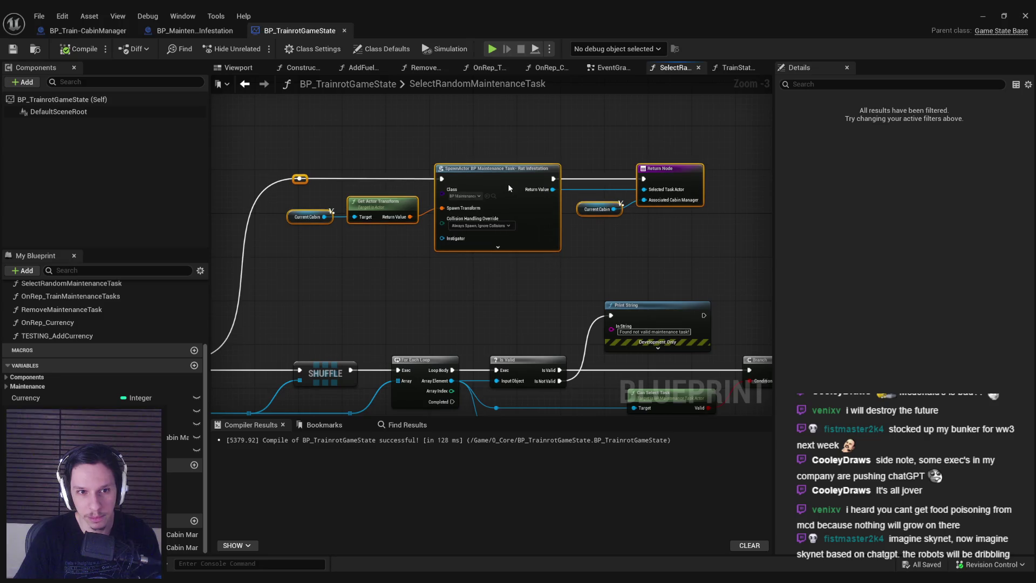
click(328, 257)
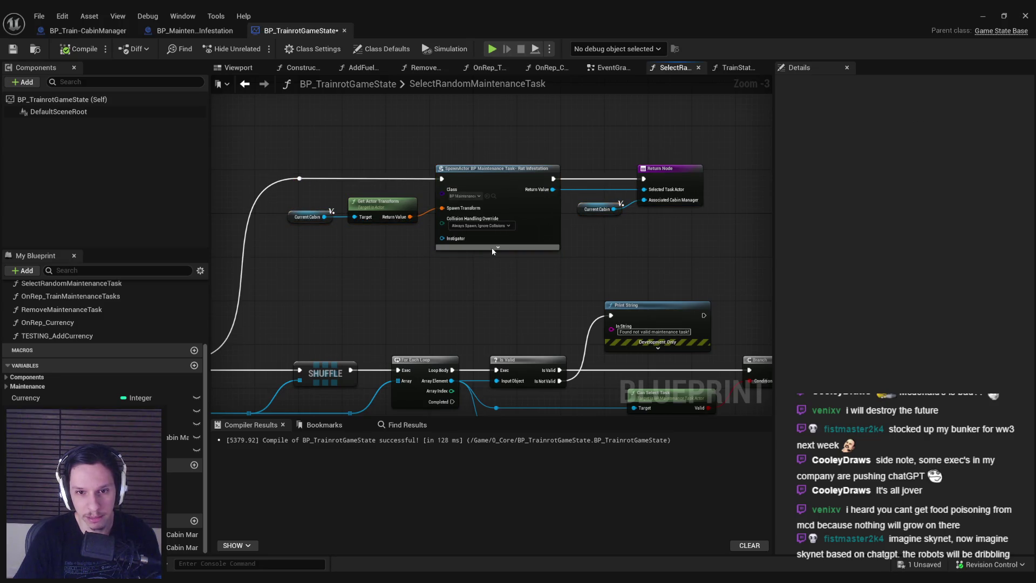
key(ctrl+s)
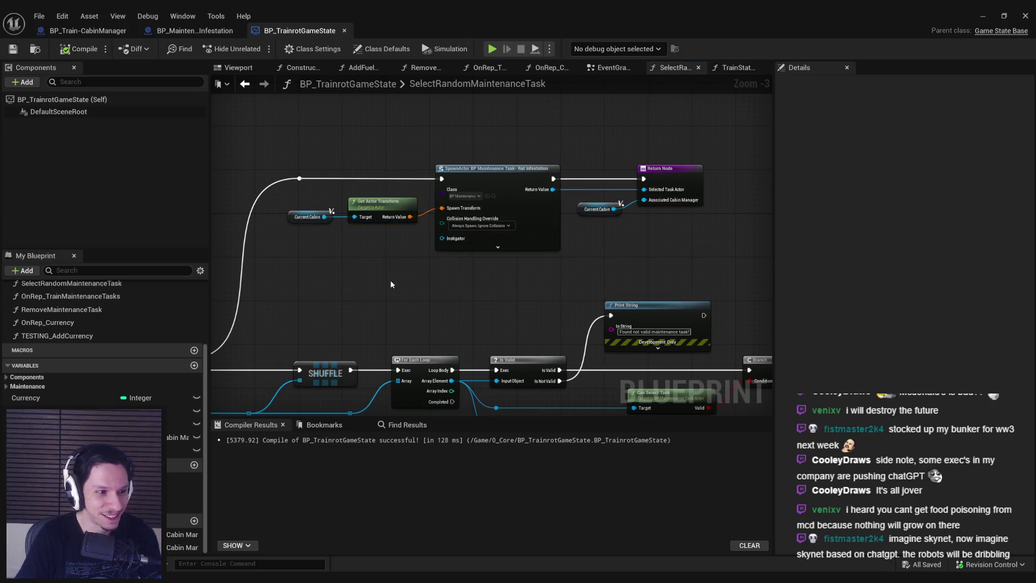
- Line up Current Cabin, shift the exec wire's reroute knot left, save, and recompile
scroll(390, 280, up, 1)
scroll(666, 216, up, 2)
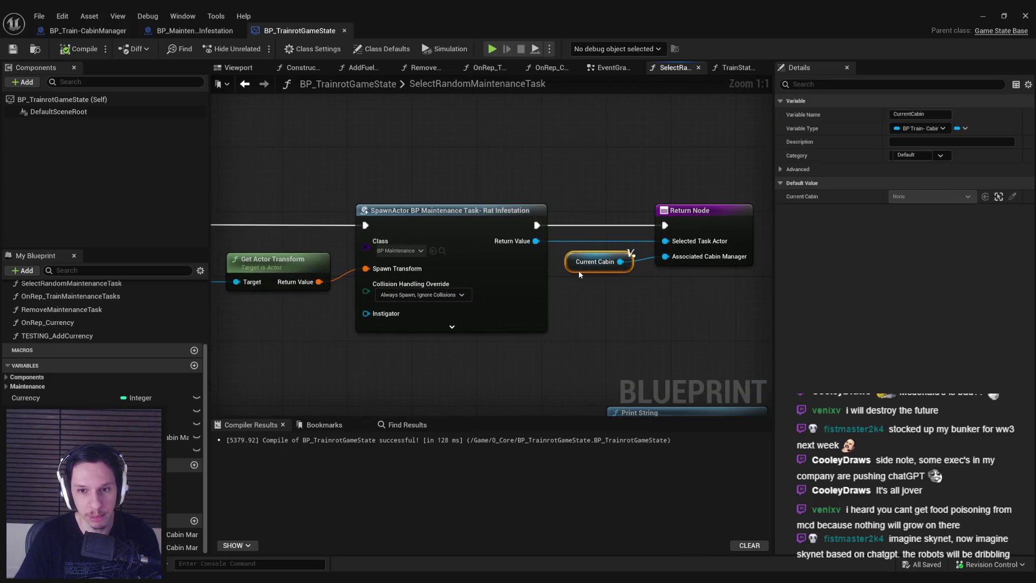
drag(578, 275, 599, 276)
scroll(599, 276, down, 2)
key(ctrl+s)
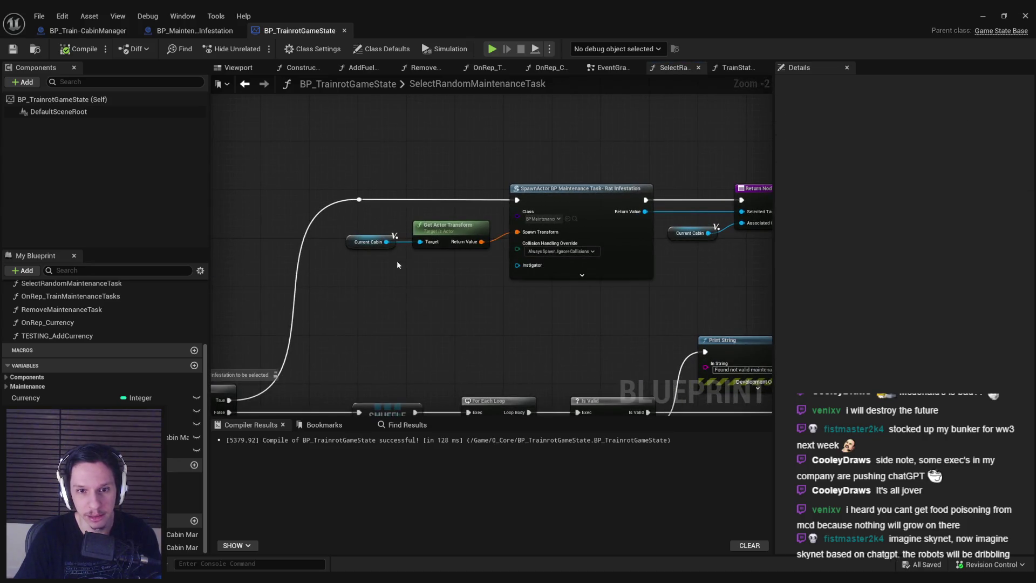
scroll(396, 260, up, 2)
scroll(469, 280, down, 2)
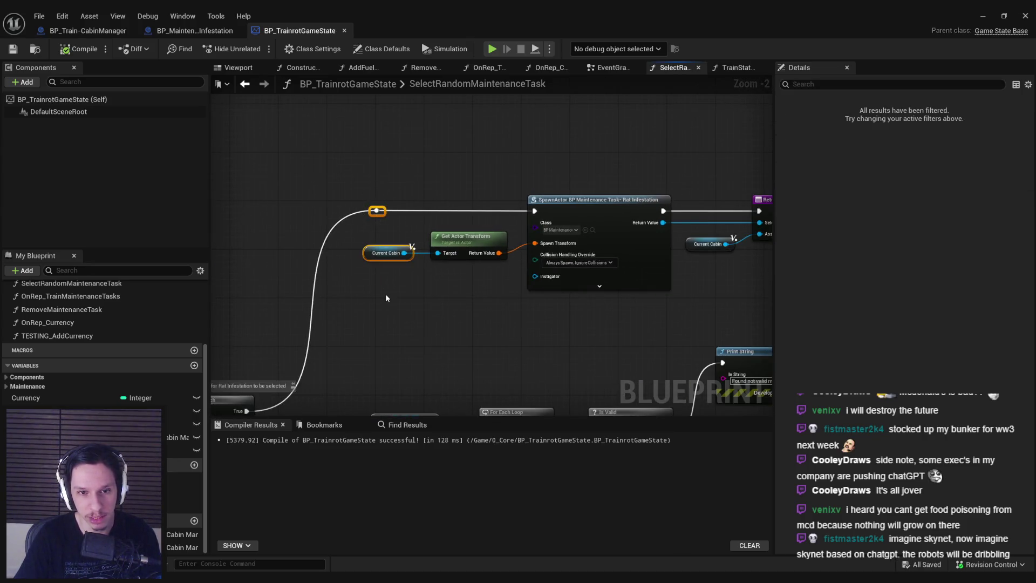
drag(376, 210, 370, 210)
click(62, 49)
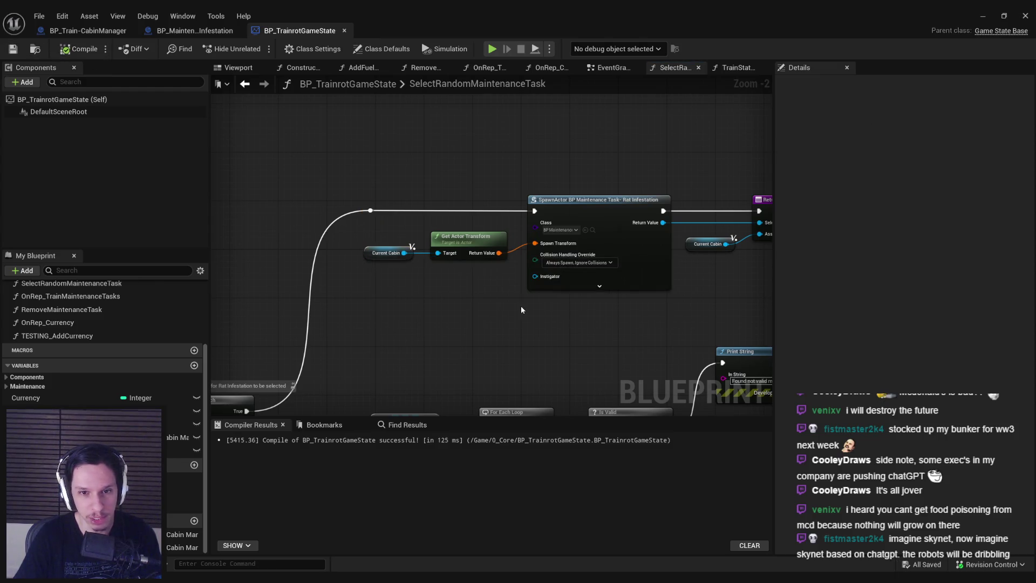
scroll(520, 305, up, 1)
- Check the SpawnActor's advanced pins and shift Return Node and Current Cabin slightly right
scroll(519, 269, down, 2)
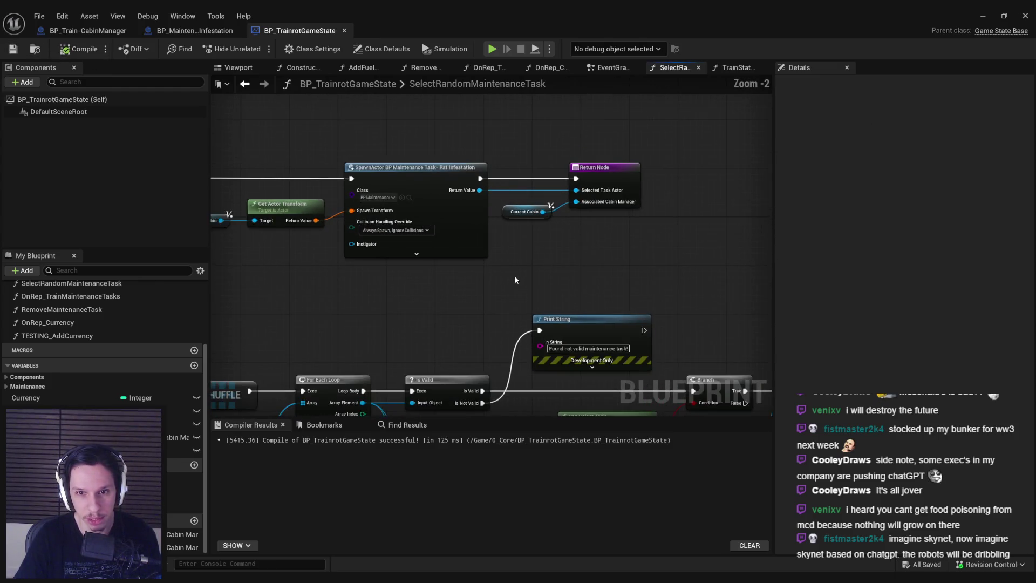
scroll(401, 286, up, 2)
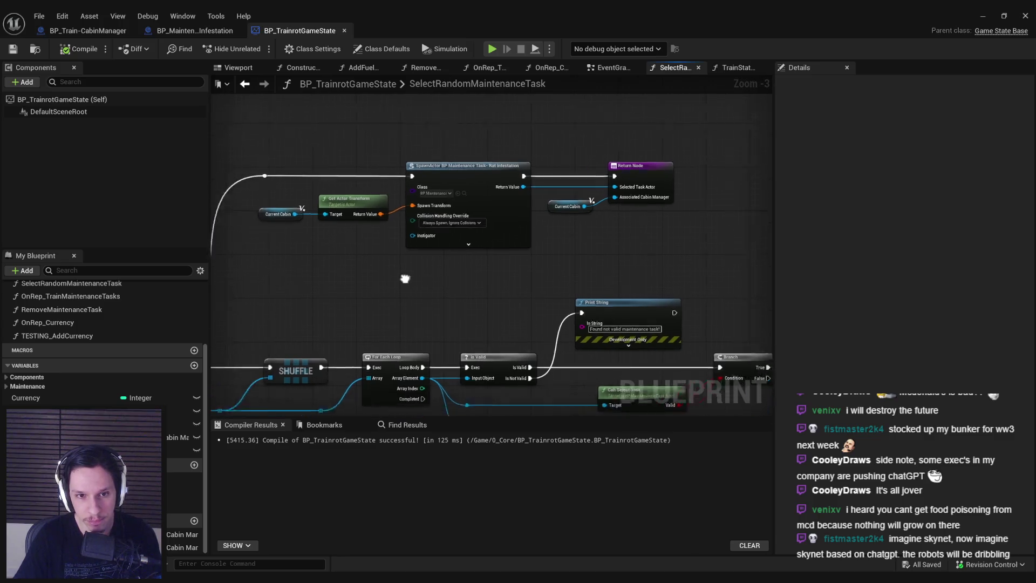
click(533, 240)
click(533, 275)
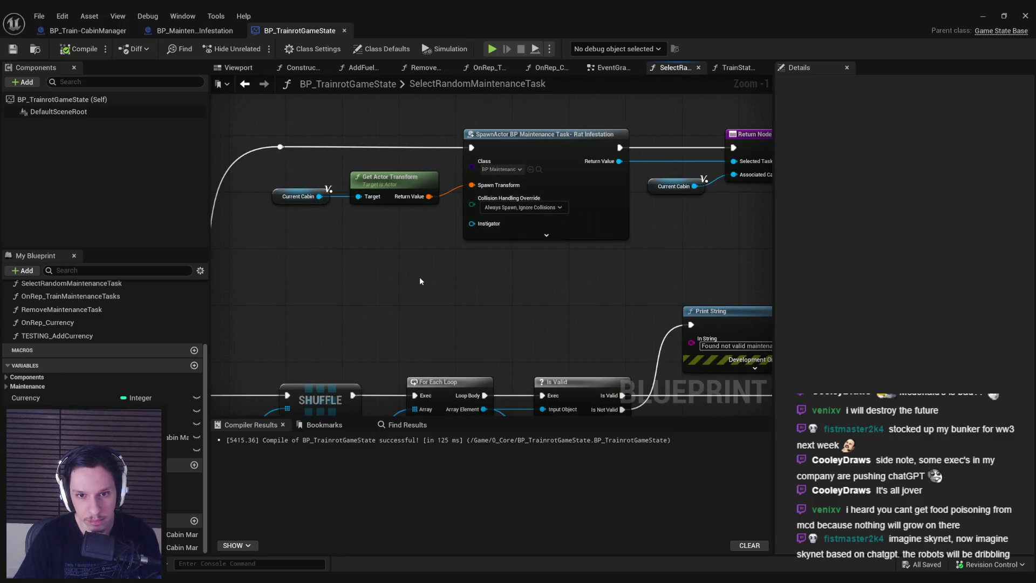
scroll(419, 276, down, 1)
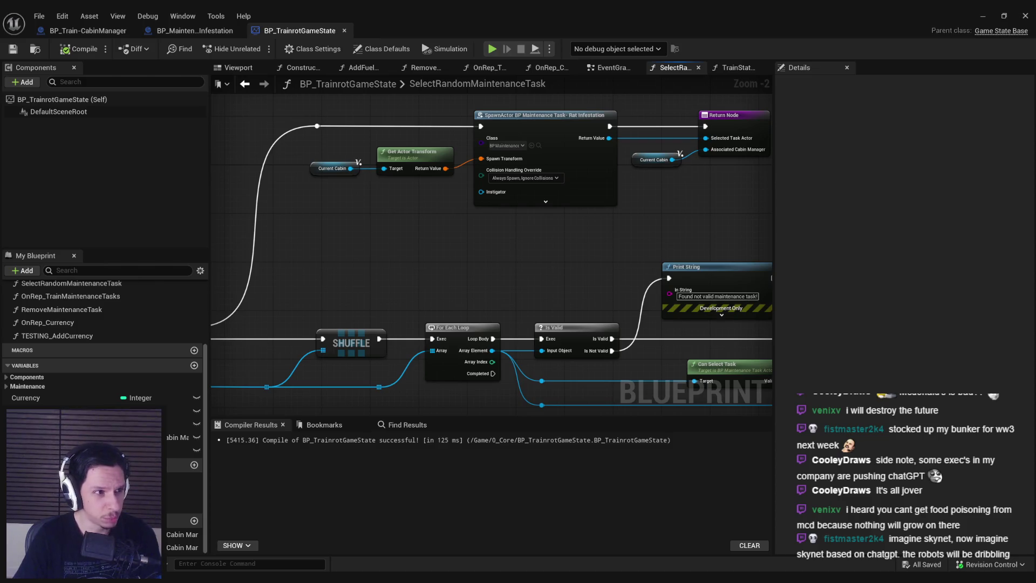
scroll(455, 263, down, 2)
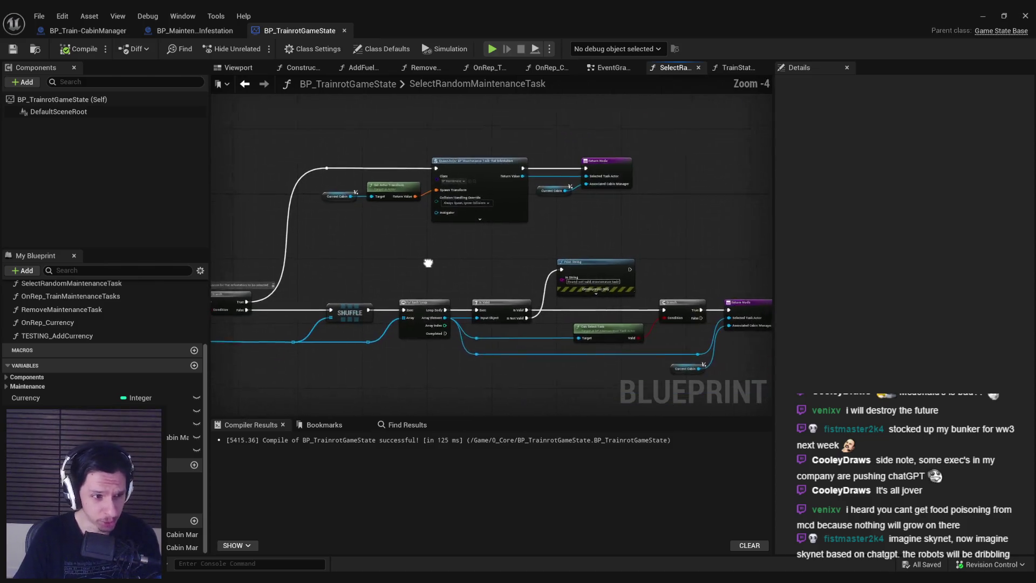
scroll(428, 262, up, 1)
drag(534, 218, 620, 160)
click(604, 230)
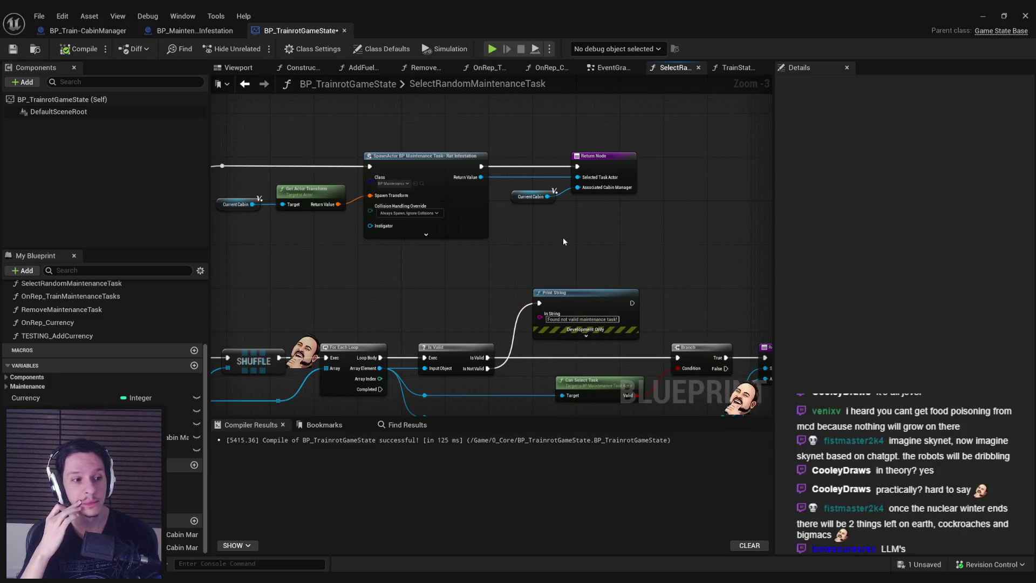
- Save the blueprint and review the Branch, Shuffle and loop nodes of the function
drag(563, 237, 458, 232)
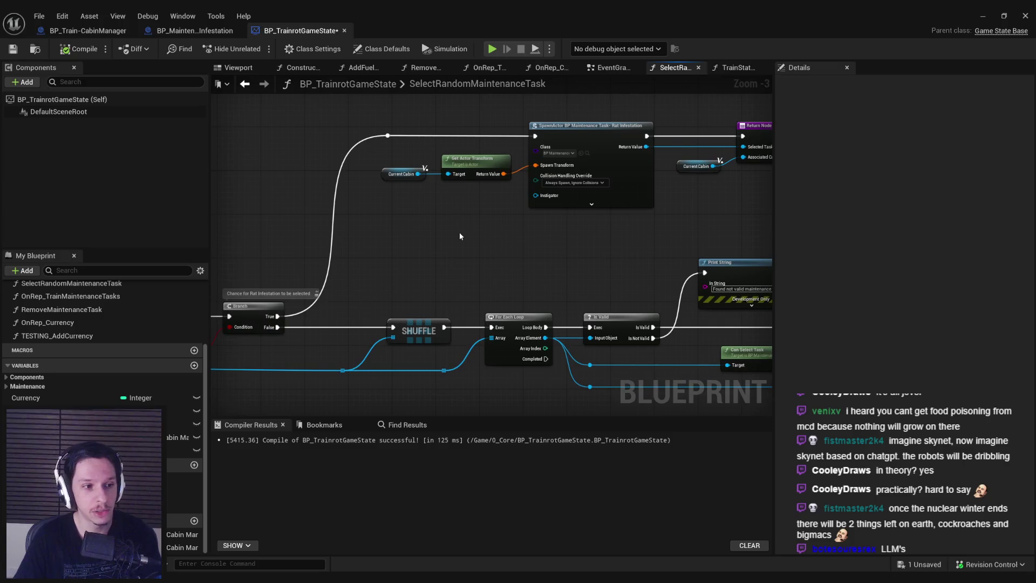
scroll(459, 232, up, 4)
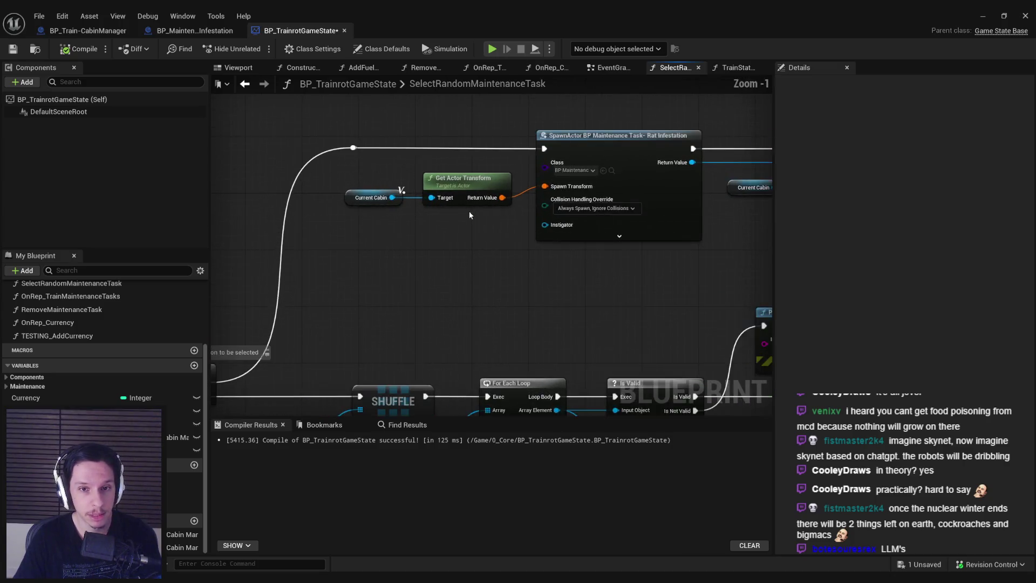
scroll(467, 231, down, 3)
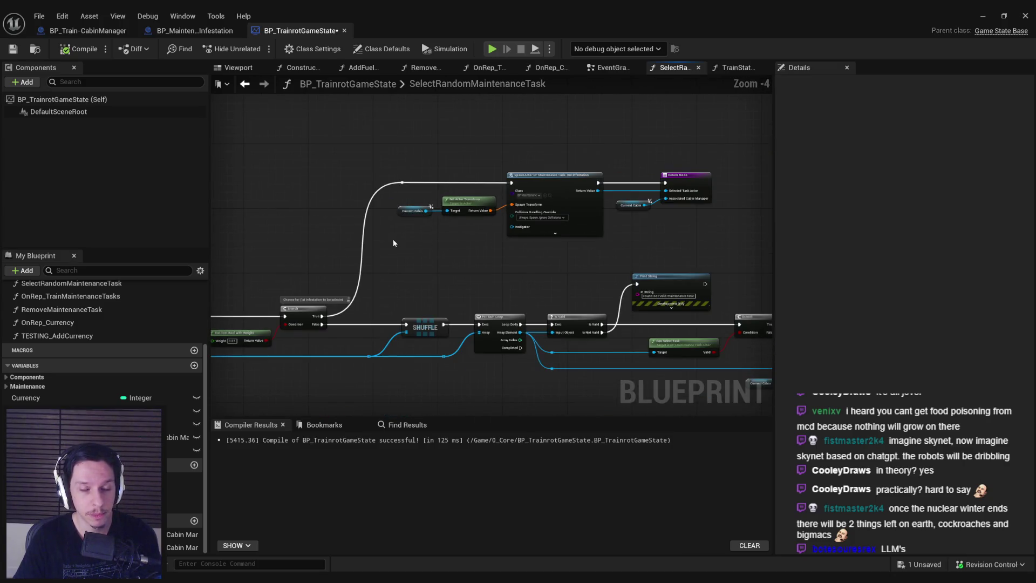
key(ctrl+s)
scroll(393, 243, down, 1)
mouse_move(477, 238)
mouse_down()
mouse_move(350, 221)
mouse_move(328, 286)
mouse_up()
scroll(328, 286, up, 3)
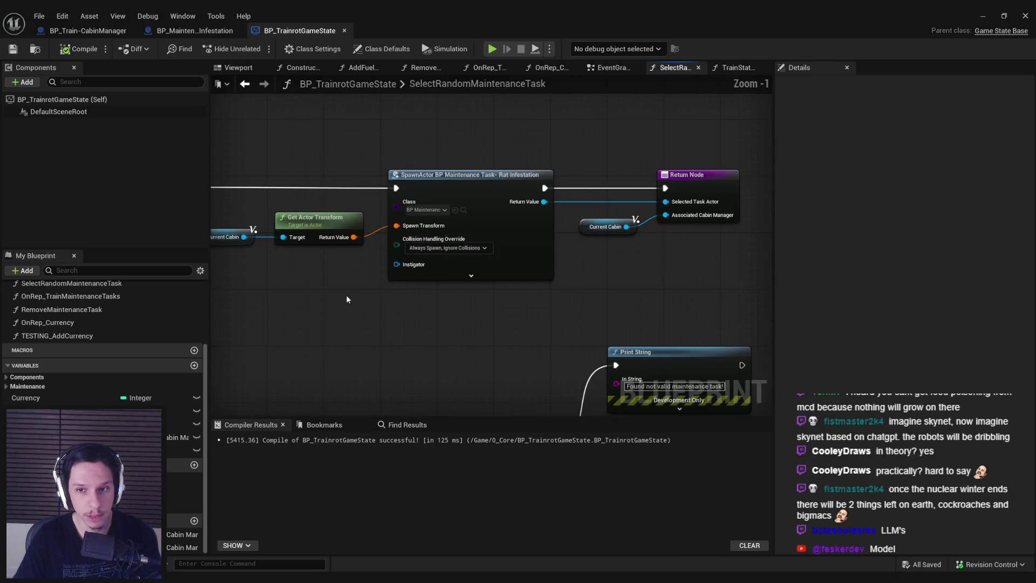
mouse_move(407, 313)
mouse_down()
mouse_move(429, 221)
mouse_move(278, 230)
mouse_move(257, 276)
mouse_move(446, 270)
mouse_move(427, 274)
mouse_move(410, 252)
mouse_move(414, 272)
mouse_up()
scroll(425, 227, down, 3)
scroll(439, 271, up, 1)
scroll(428, 274, up, 1)
scroll(411, 269, down, 1)
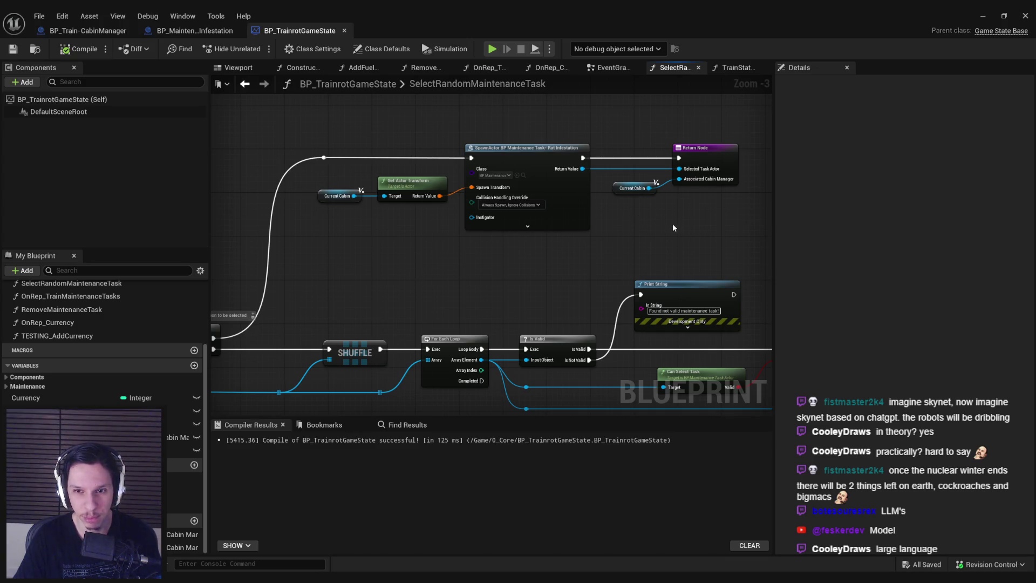
scroll(692, 200, up, 1)
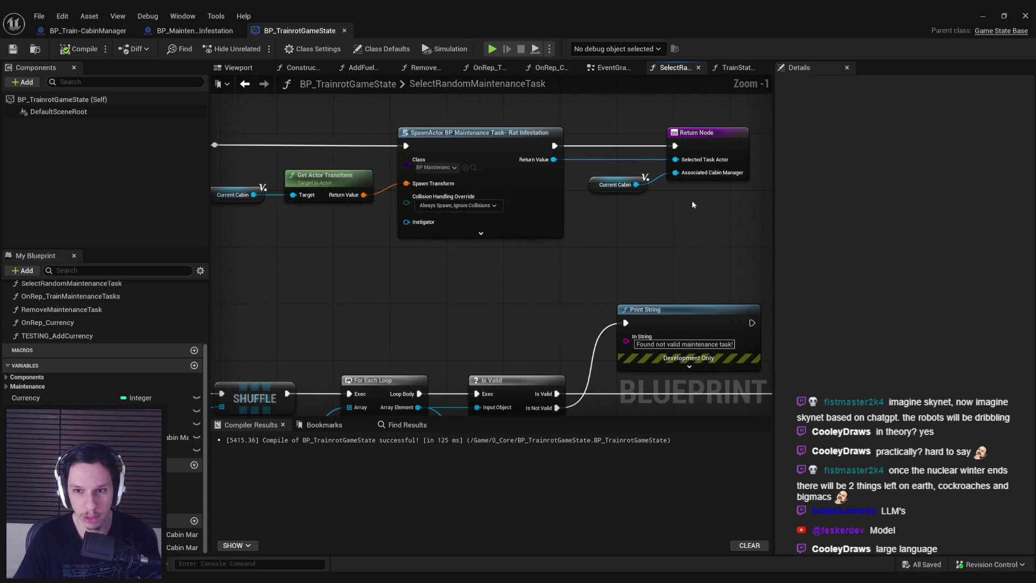
scroll(684, 210, down, 1)
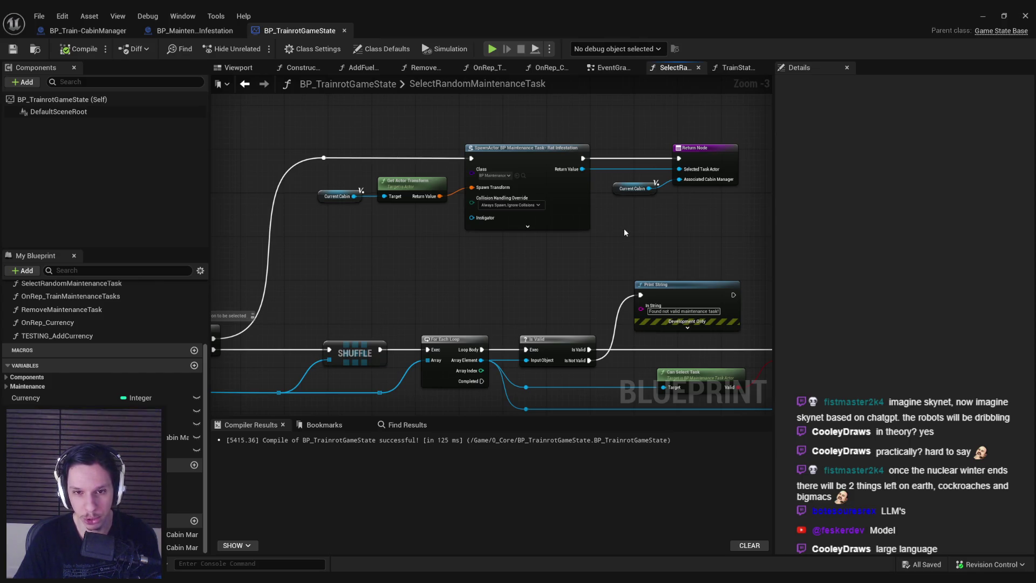
drag(592, 250, 545, 252)
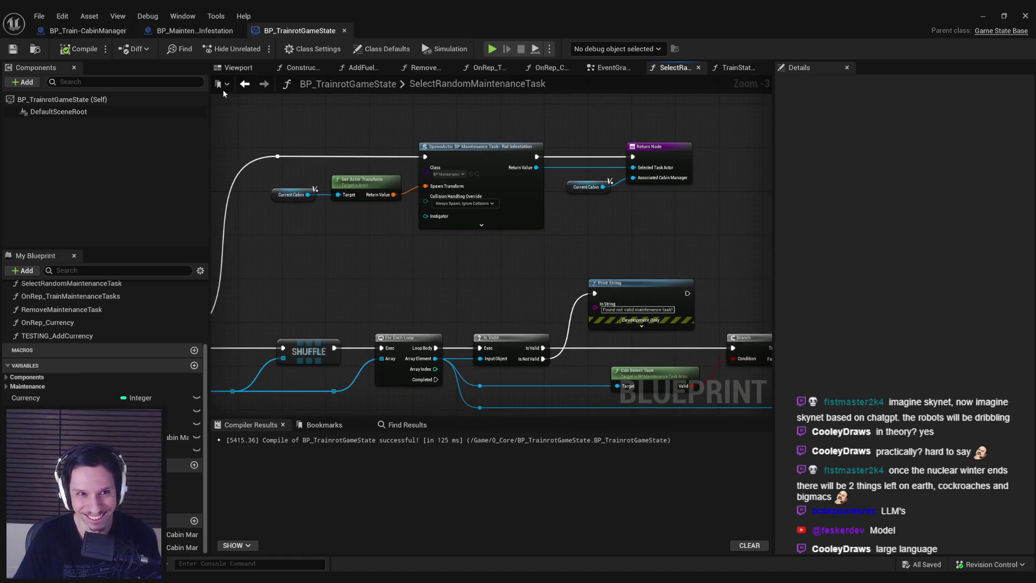
- Look over the Rat Infestation task and cabin manager blueprints, then return to the game state
click(237, 30)
click(288, 30)
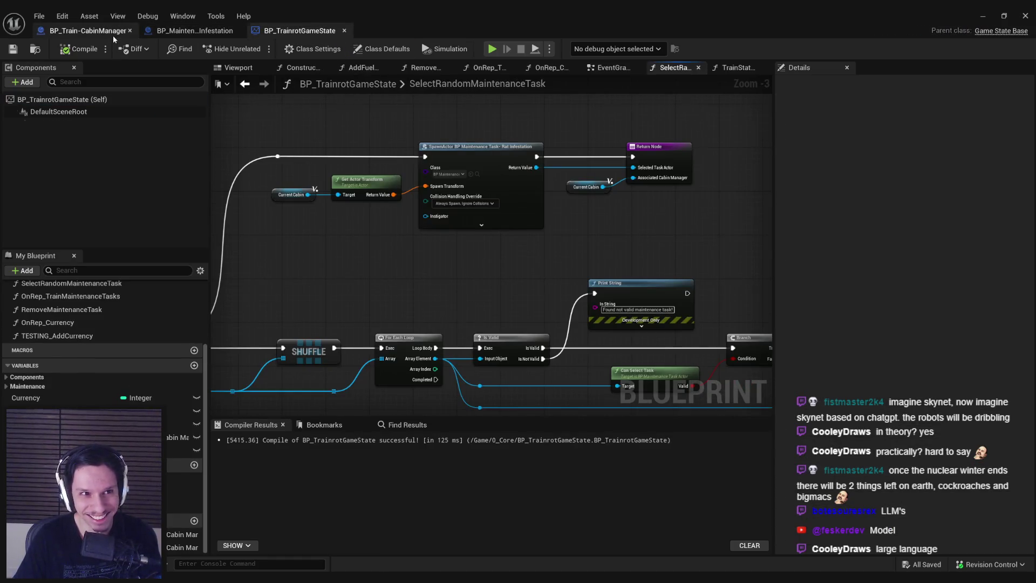
click(86, 31)
click(300, 31)
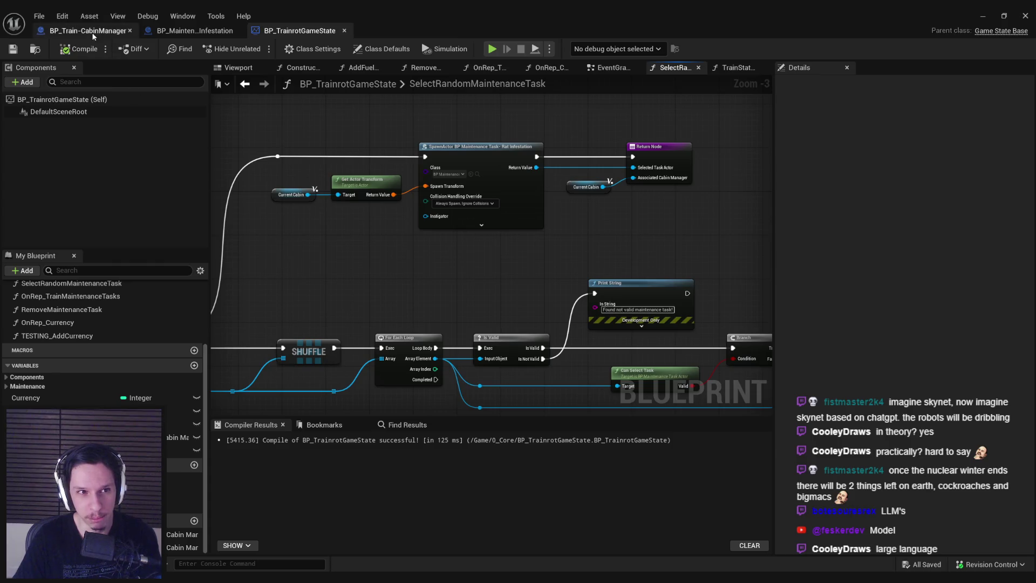
click(86, 31)
click(193, 31)
click(323, 33)
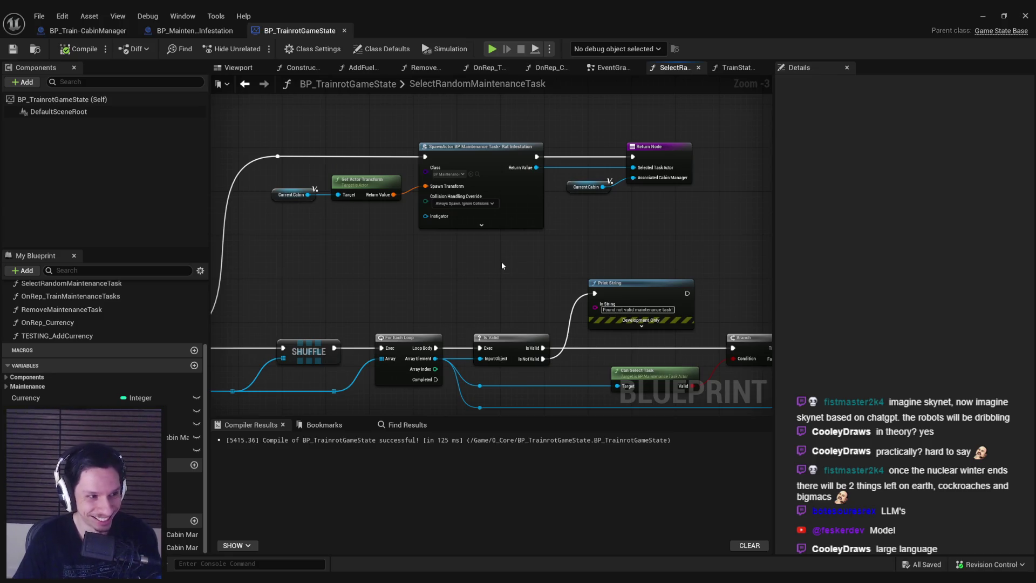
- Survey the function graph's Branch, SWAP, SpawnActor, Print String and Return nodes, undoing a stray change
drag(501, 265, 475, 264)
scroll(345, 220, up, 1)
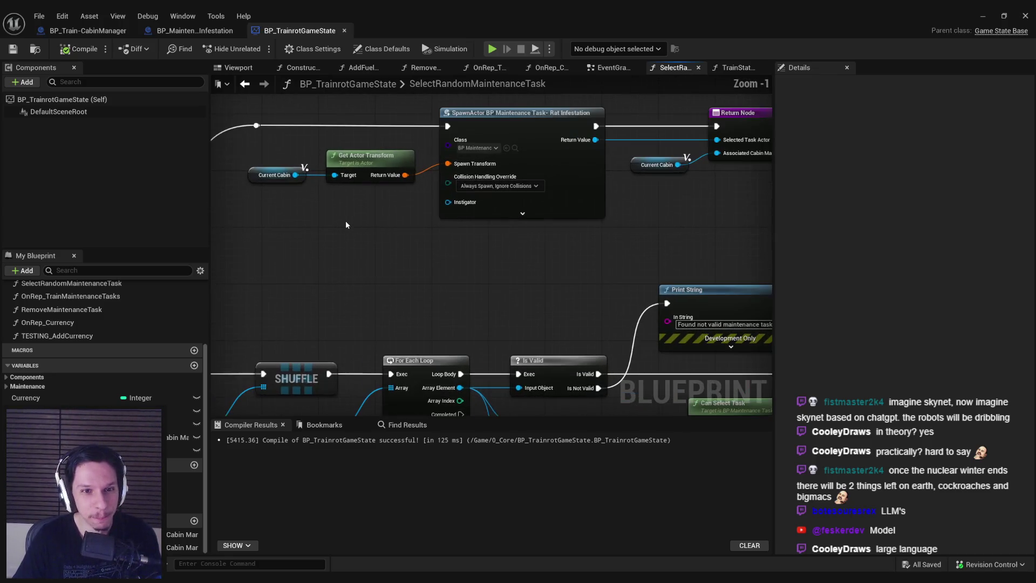
scroll(344, 221, down, 3)
scroll(380, 229, up, 4)
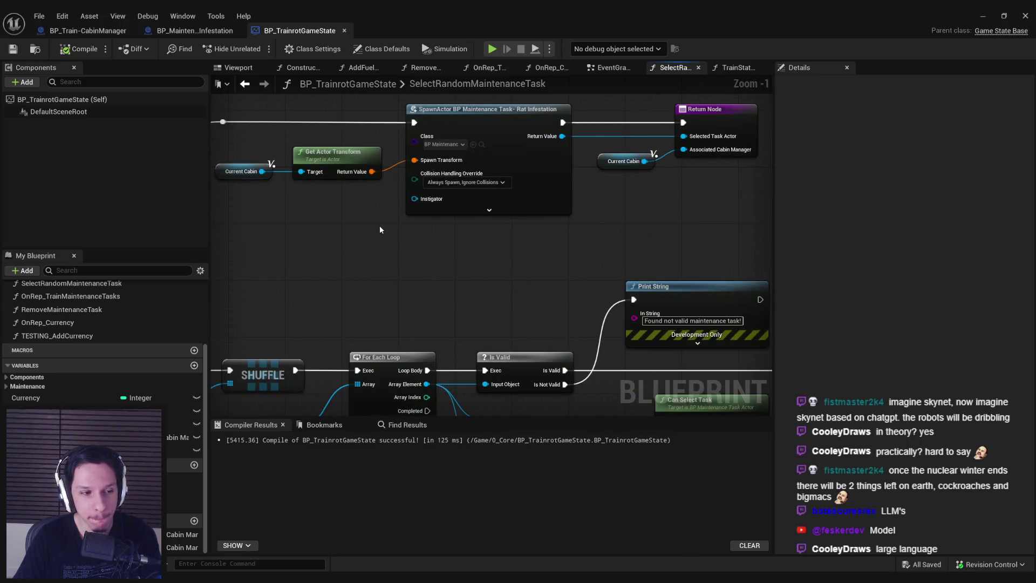
scroll(379, 227, down, 3)
drag(373, 234, 608, 235)
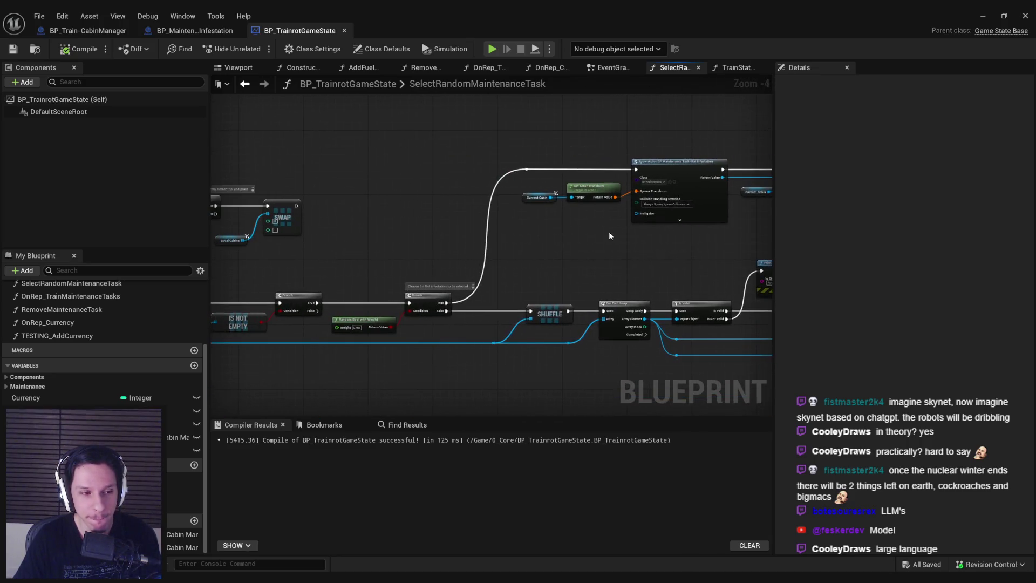
drag(446, 240, 354, 247)
scroll(501, 225, up, 2)
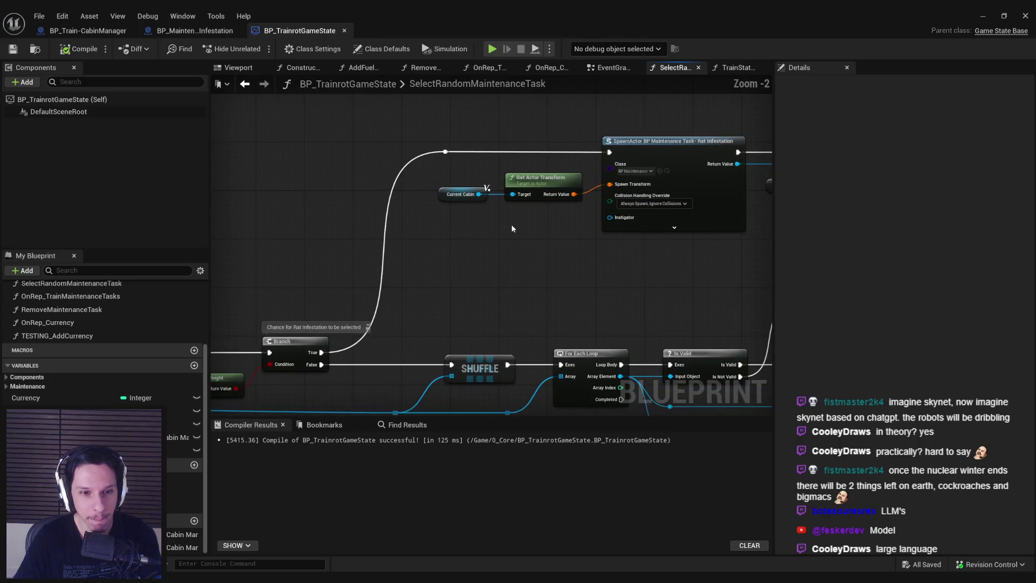
scroll(510, 224, down, 1)
drag(421, 256, 248, 270)
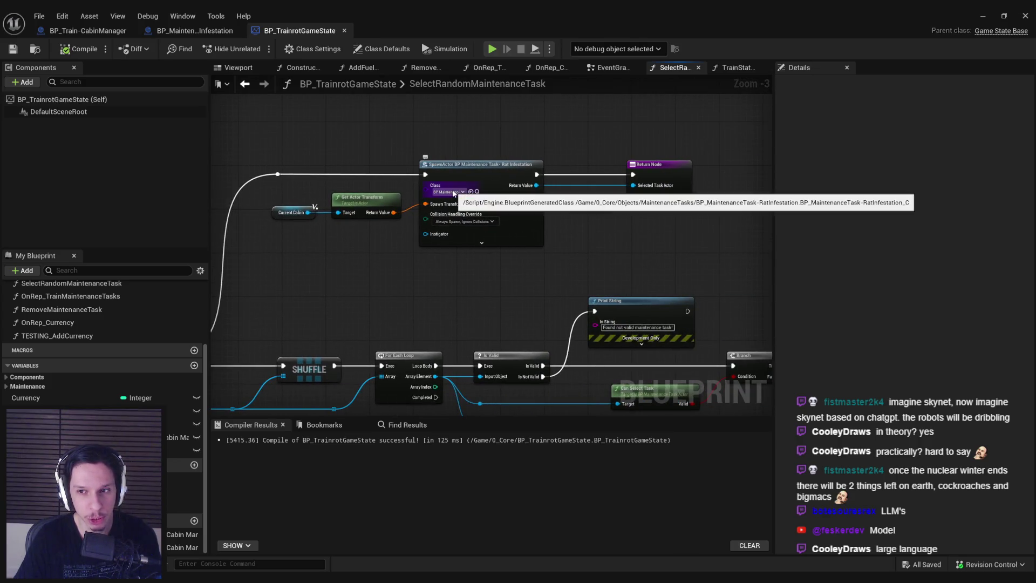
key(ctrl+z)
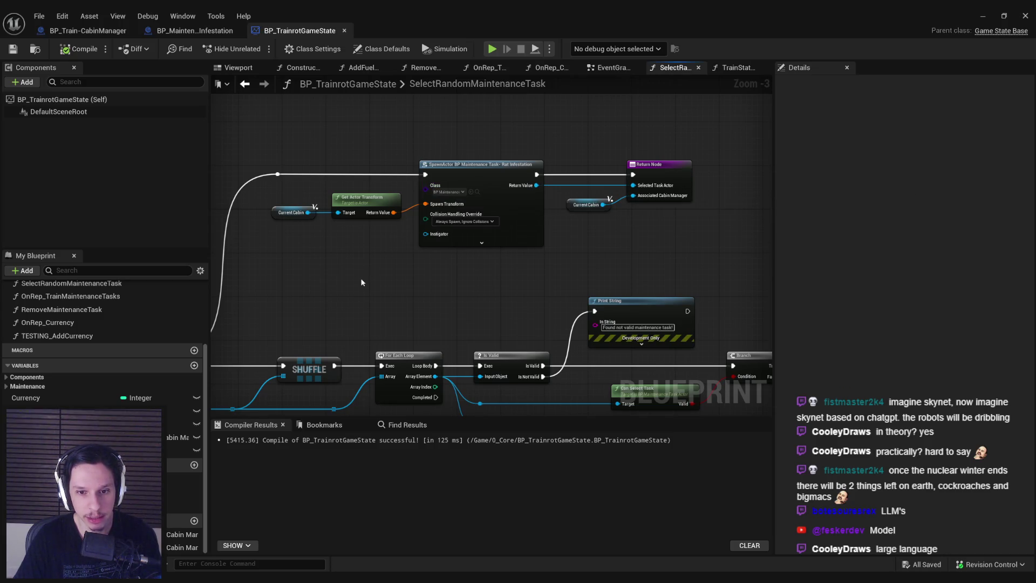
scroll(361, 282, down, 1)
mouse_move(370, 296)
mouse_down()
mouse_move(500, 194)
mouse_move(596, 212)
mouse_up()
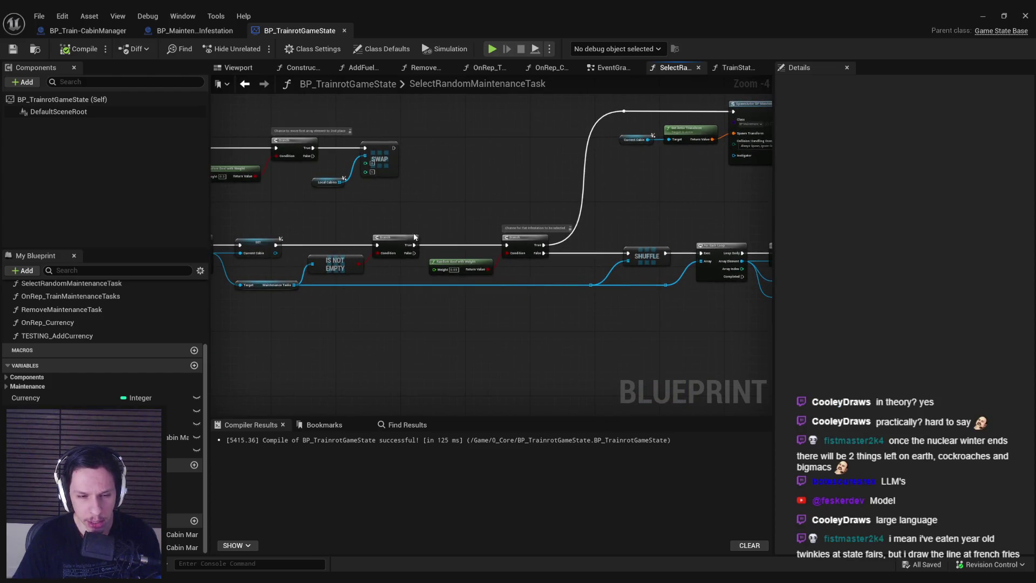
drag(415, 237, 551, 215)
drag(617, 210, 303, 254)
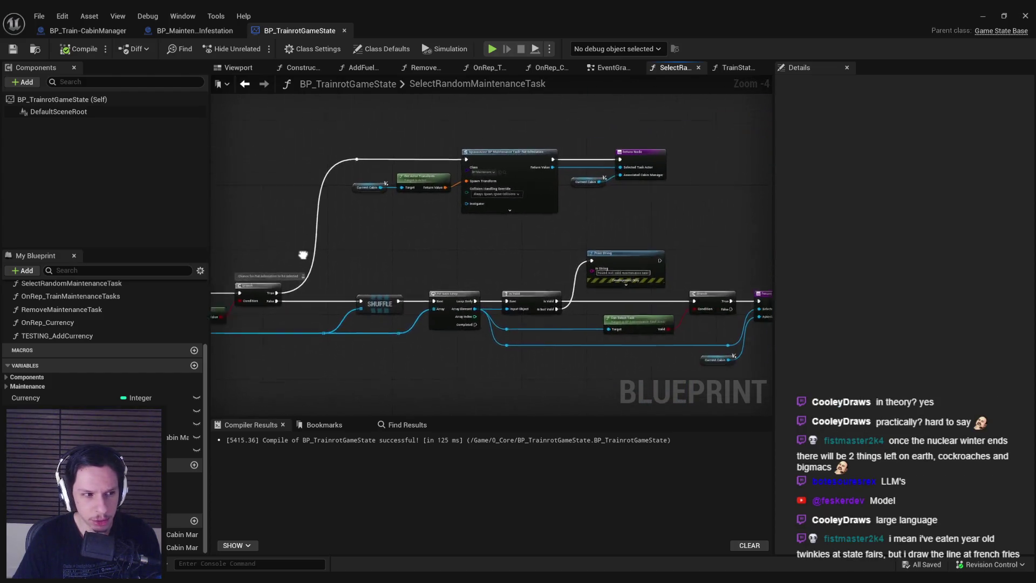
scroll(551, 216, up, 2)
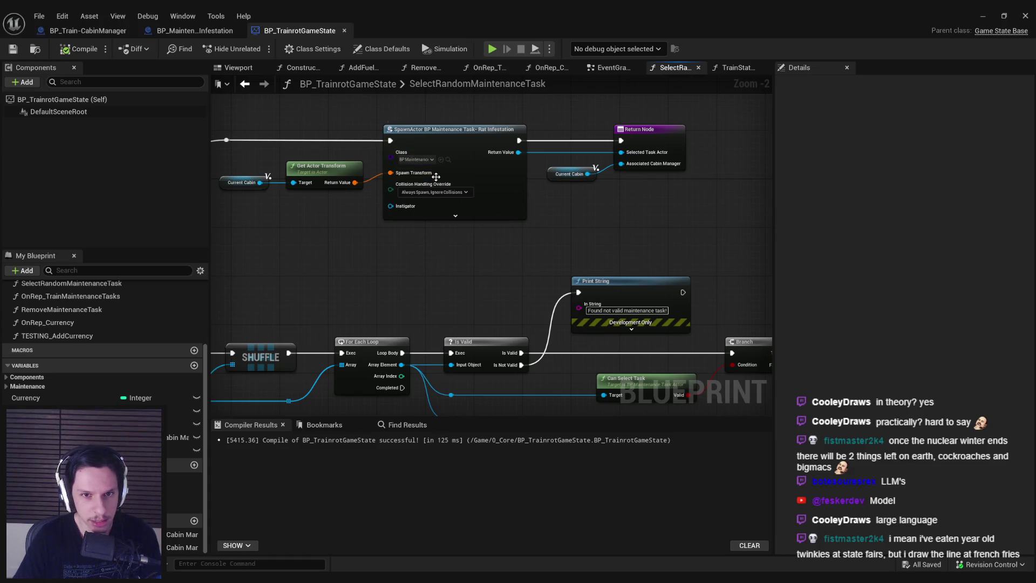
scroll(436, 177, down, 3)
mouse_move(726, 213)
mouse_down()
mouse_move(555, 286)
mouse_move(370, 299)
mouse_up()
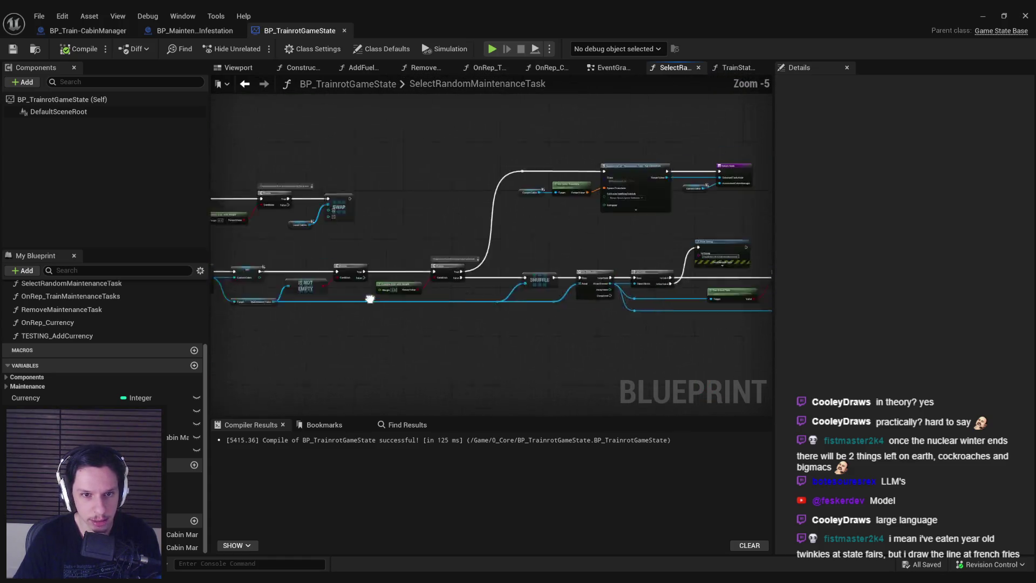
scroll(540, 213, up, 2)
- Drag the Return Node and Current Cabin getter to the right and save BP_TrainrotGameState
drag(526, 216, 413, 142)
drag(545, 153, 726, 152)
click(615, 254)
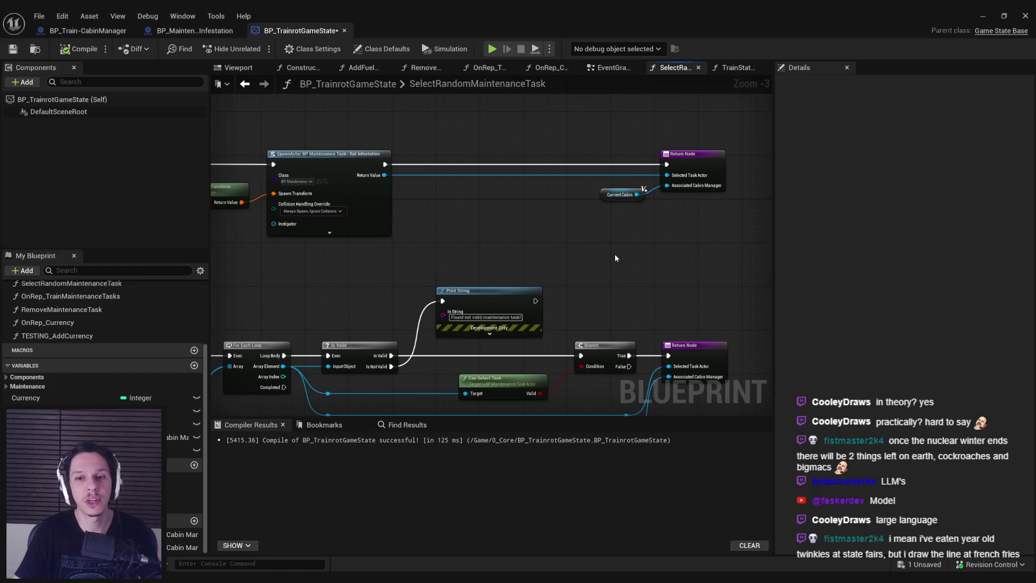
drag(662, 208, 624, 160)
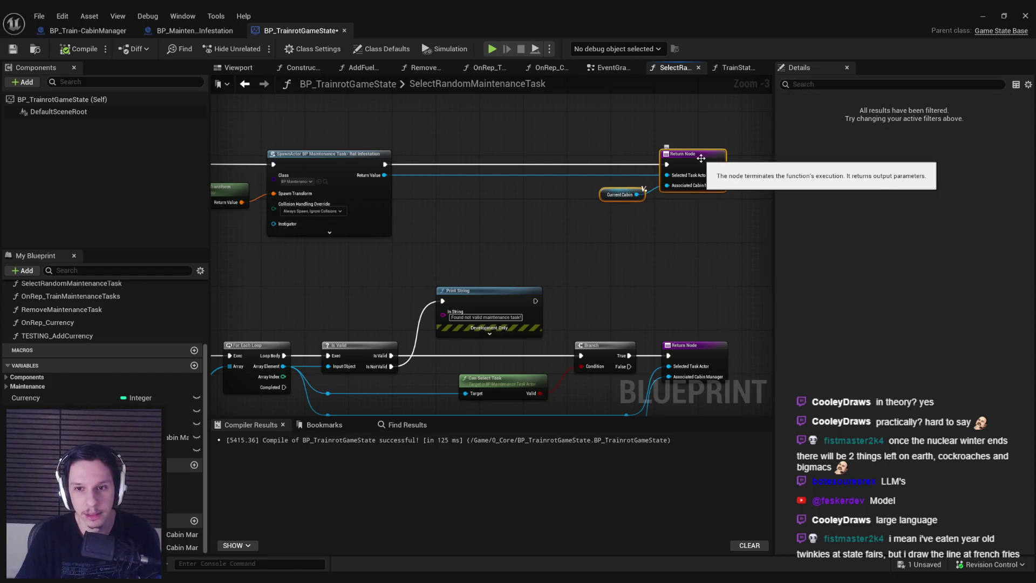
click(675, 260)
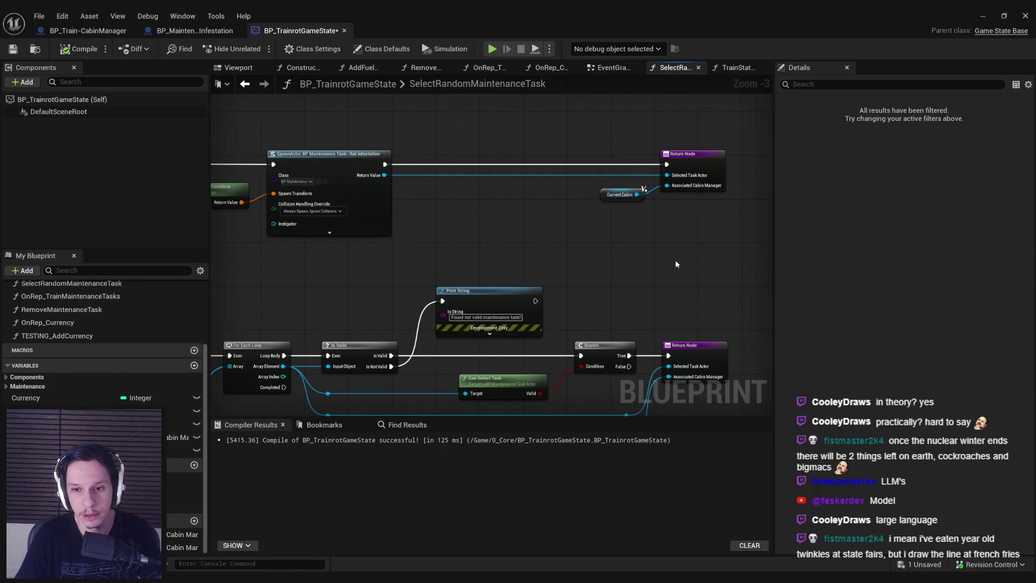
click(16, 50)
scroll(448, 141, up, 3)
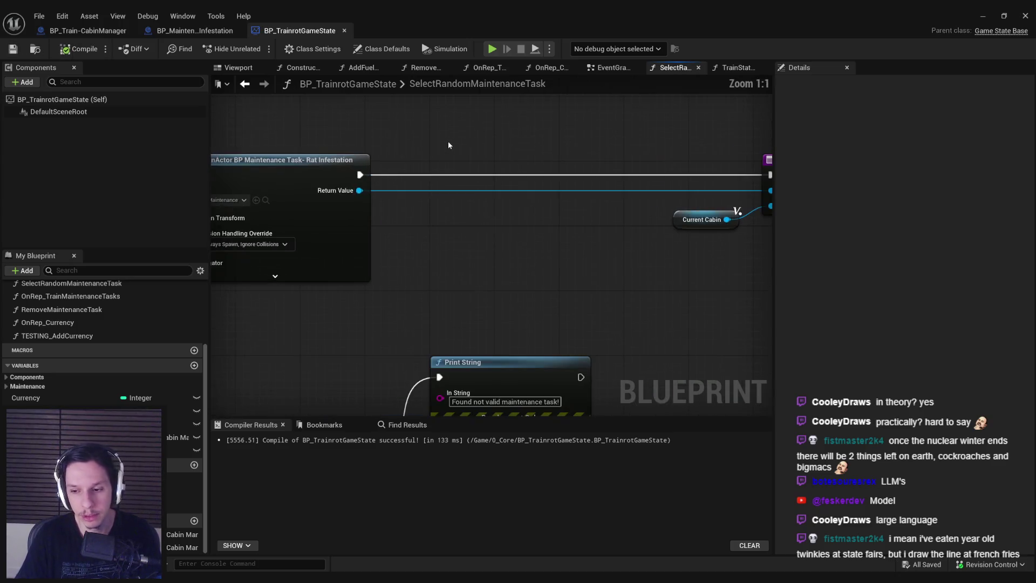
scroll(448, 140, down, 4)
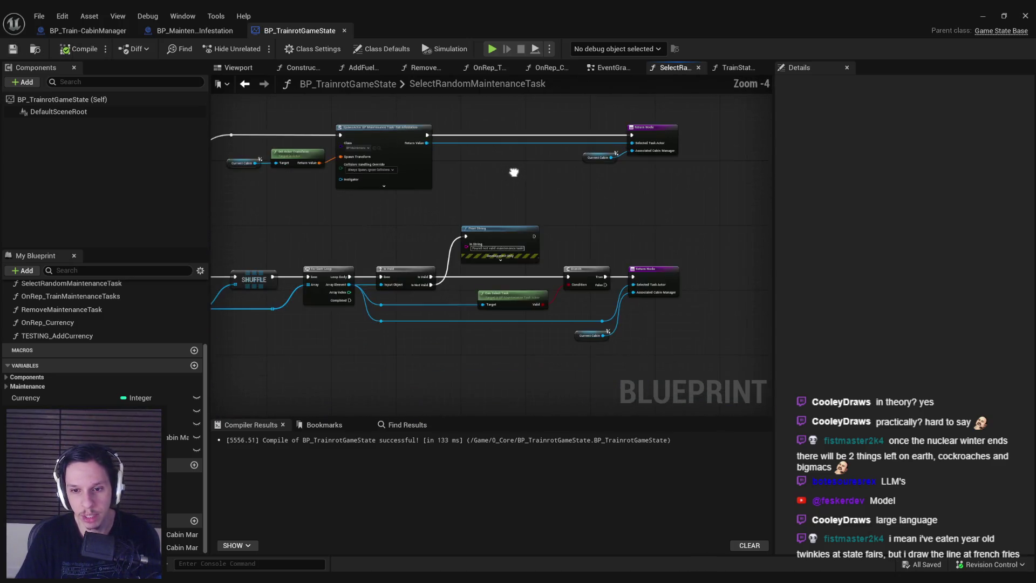
drag(513, 173, 525, 200)
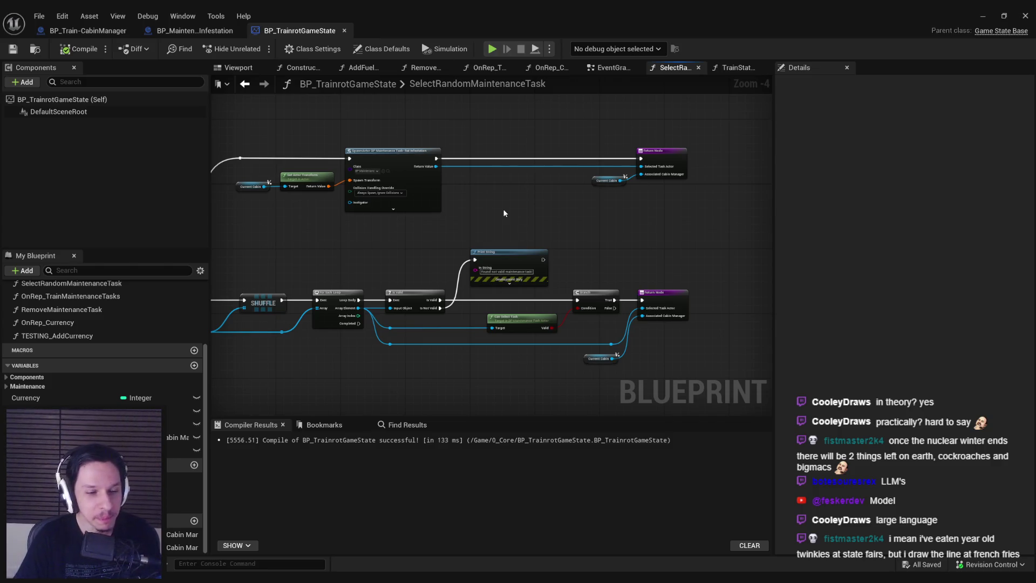
scroll(523, 216, up, 2)
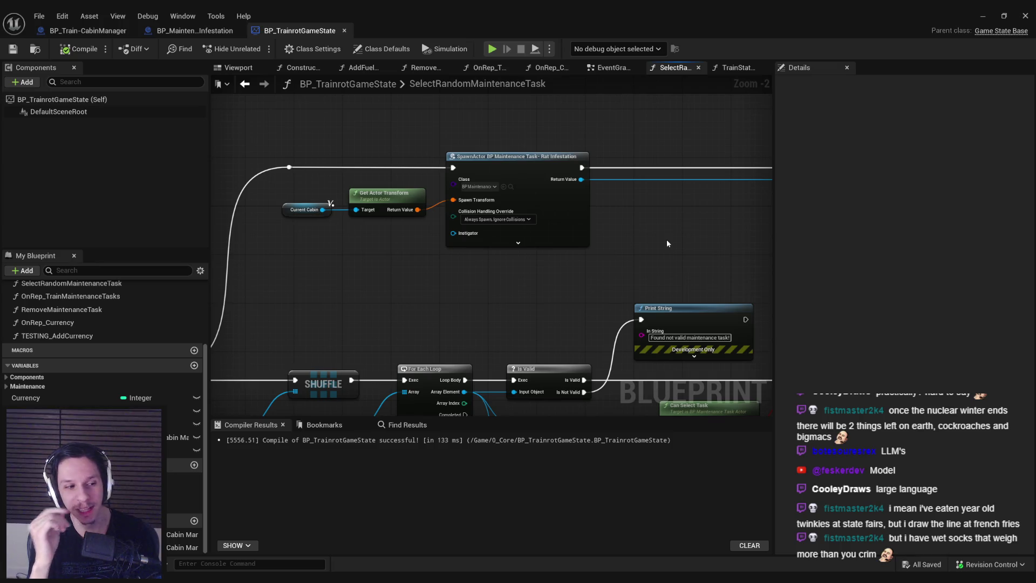
mouse_move(639, 247)
mouse_down()
mouse_move(534, 245)
mouse_move(432, 261)
mouse_move(467, 242)
mouse_move(509, 244)
mouse_up()
scroll(534, 245, down, 1)
mouse_move(533, 224)
mouse_down()
mouse_move(652, 374)
mouse_move(516, 305)
mouse_move(556, 289)
mouse_move(545, 303)
mouse_move(497, 278)
mouse_move(433, 277)
mouse_up()
scroll(497, 278, down, 1)
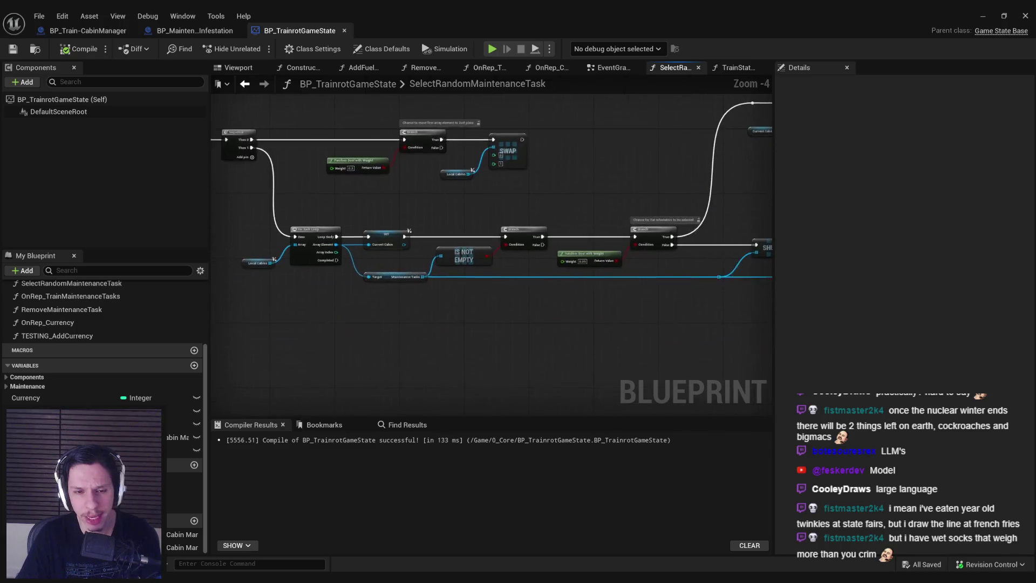
scroll(433, 277, up, 2)
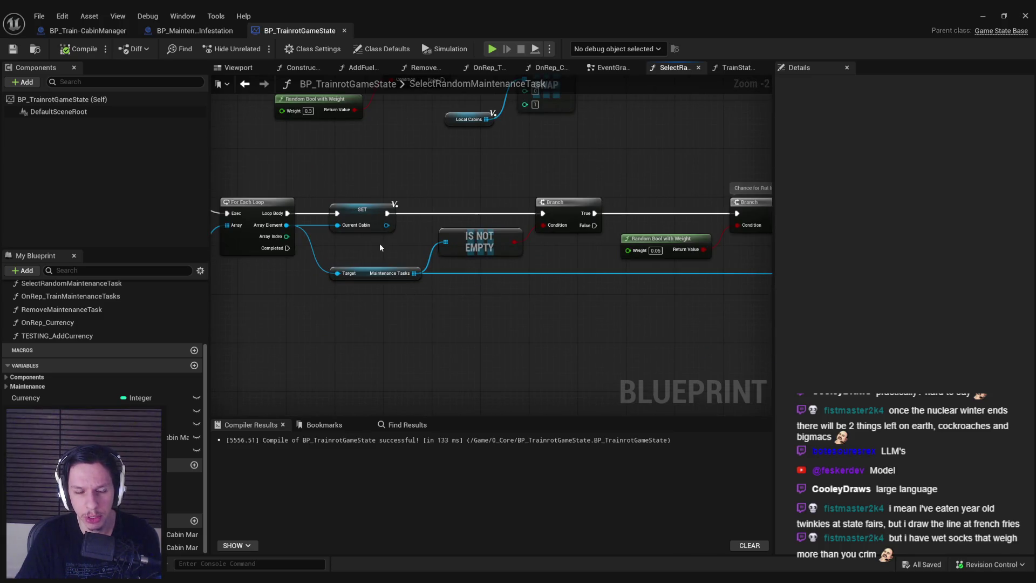
scroll(379, 243, down, 2)
- Add a Current Cabin getter and get its Maintenance Tasks array near the SpawnActor
click(108, 547)
mouse_move(183, 534)
mouse_down()
mouse_move(539, 268)
mouse_move(571, 289)
mouse_up()
click(577, 289)
scroll(577, 289, up, 1)
mouse_move(769, 263)
mouse_down()
mouse_move(647, 280)
mouse_move(617, 255)
mouse_move(591, 259)
mouse_up()
click(647, 281)
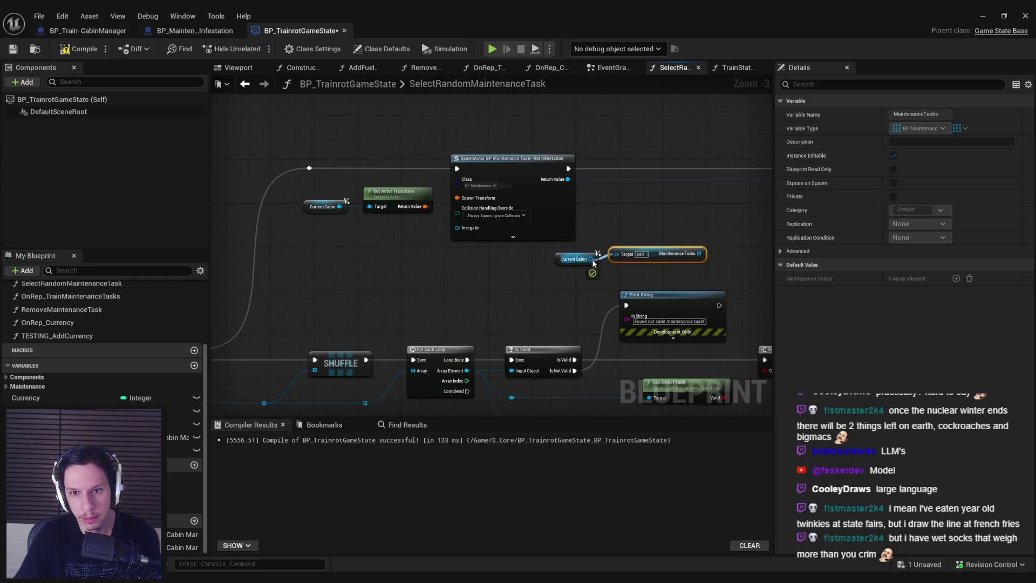
- Add the spawned task to Maintenance Tasks via ADD UNIQUE, compile, save, and open the Rat Infestation blueprint
mouse_move(678, 274)
mouse_down()
mouse_move(685, 235)
mouse_move(644, 191)
mouse_up()
text(add unique)
key(Return)
mouse_move(554, 194)
mouse_down()
mouse_move(628, 206)
mouse_move(725, 200)
mouse_move(577, 183)
mouse_up()
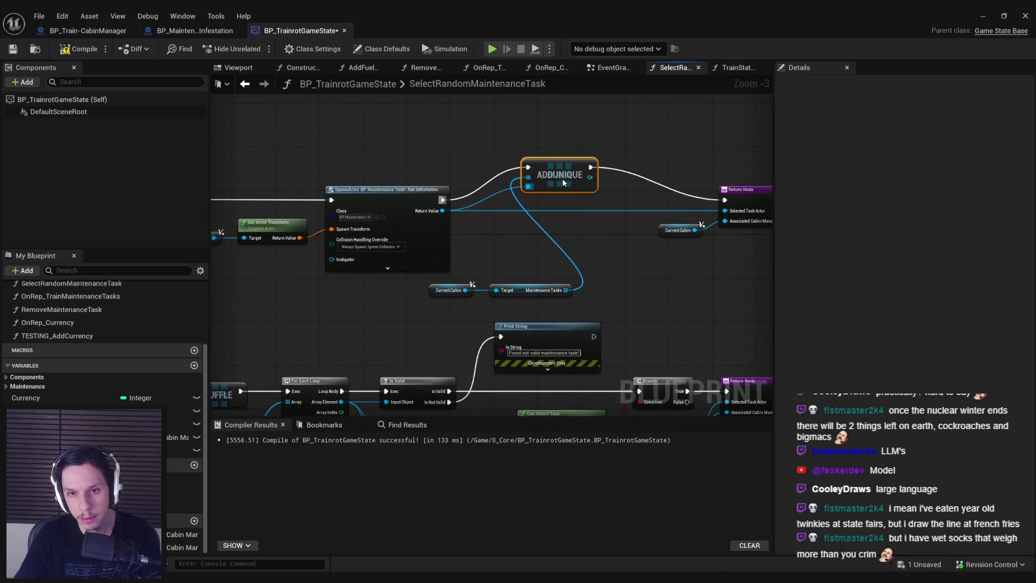
click(81, 48)
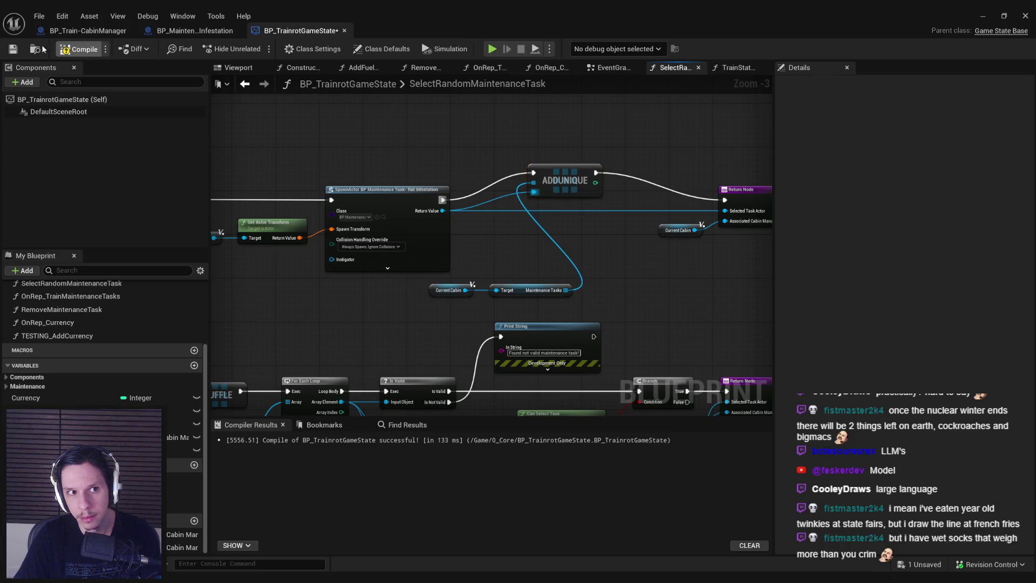
click(12, 48)
drag(653, 269, 496, 219)
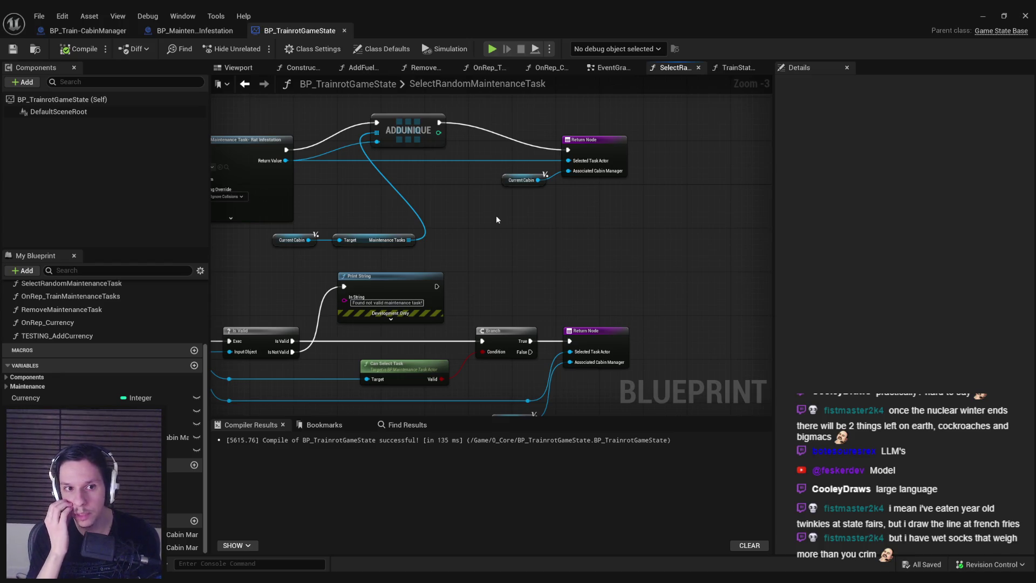
click(188, 32)
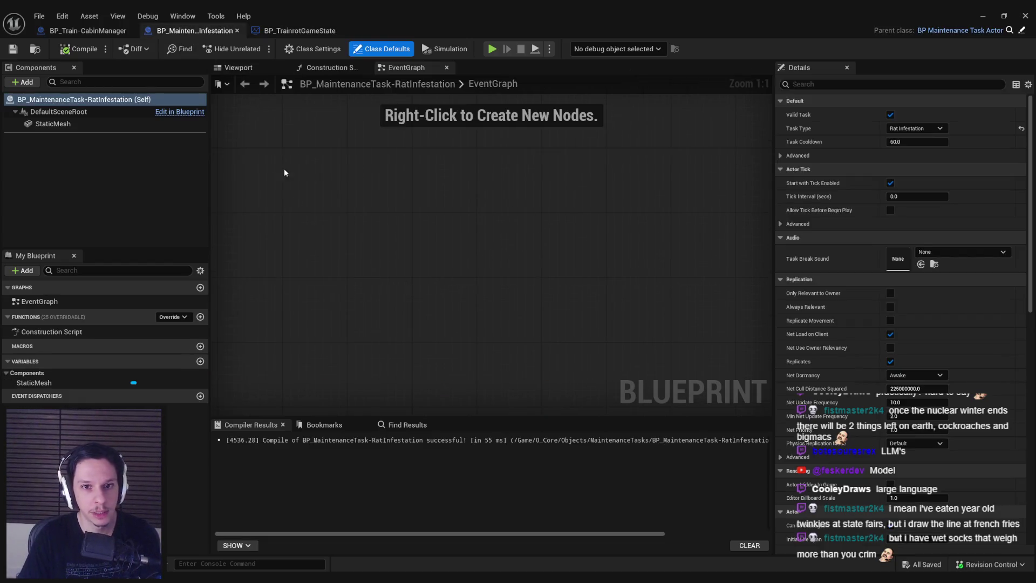
- Add BeginPlay printing 'RAT INFESTATION', compile, and minimize back to the level editor
right_click(420, 239)
click(440, 280)
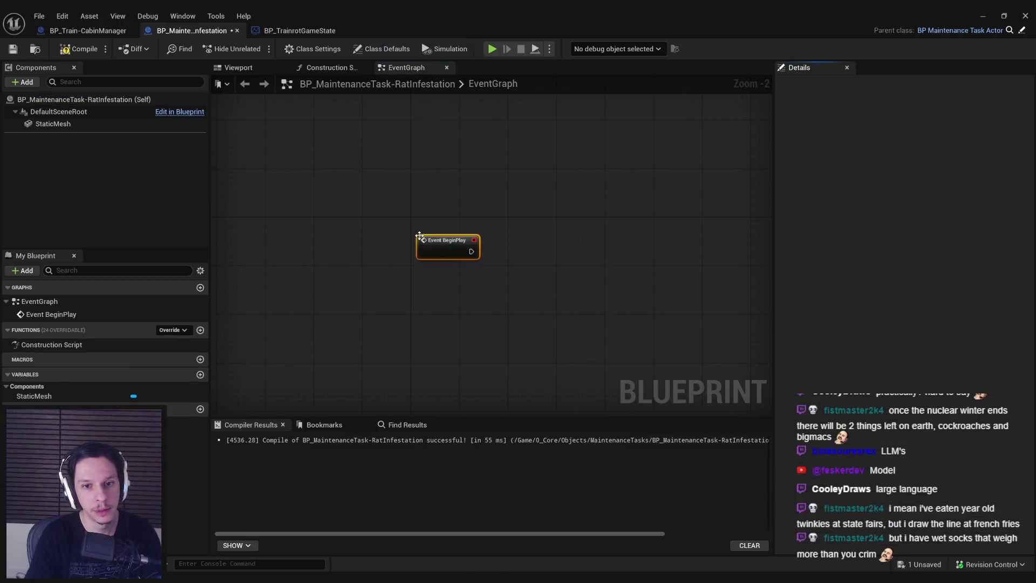
mouse_move(453, 240)
mouse_down()
mouse_move(447, 222)
mouse_move(491, 240)
mouse_move(499, 233)
mouse_up()
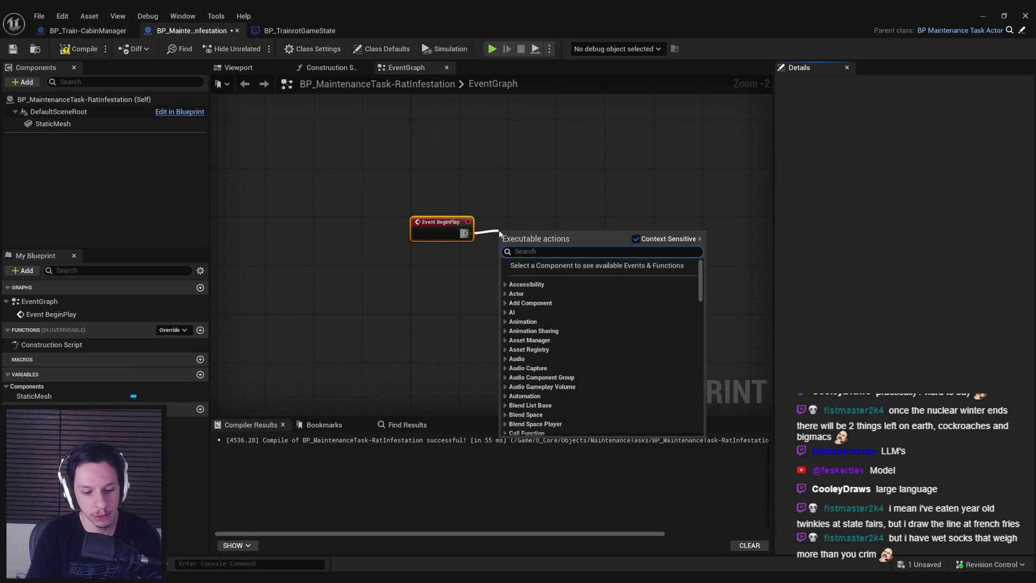
text(prints tri)
key(Return)
scroll(542, 240, up, 2)
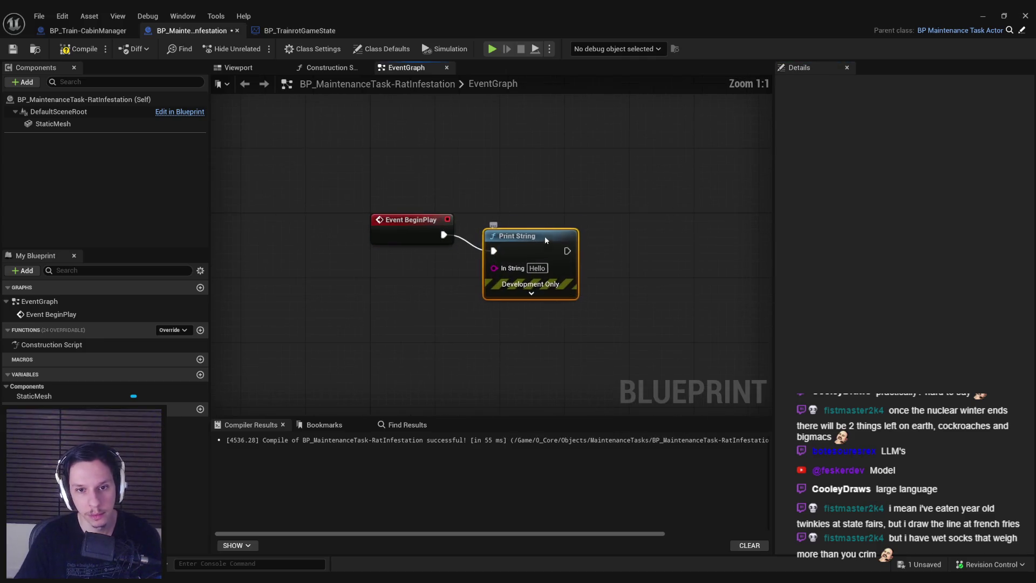
click(545, 252)
text(RAT INFESTATION)
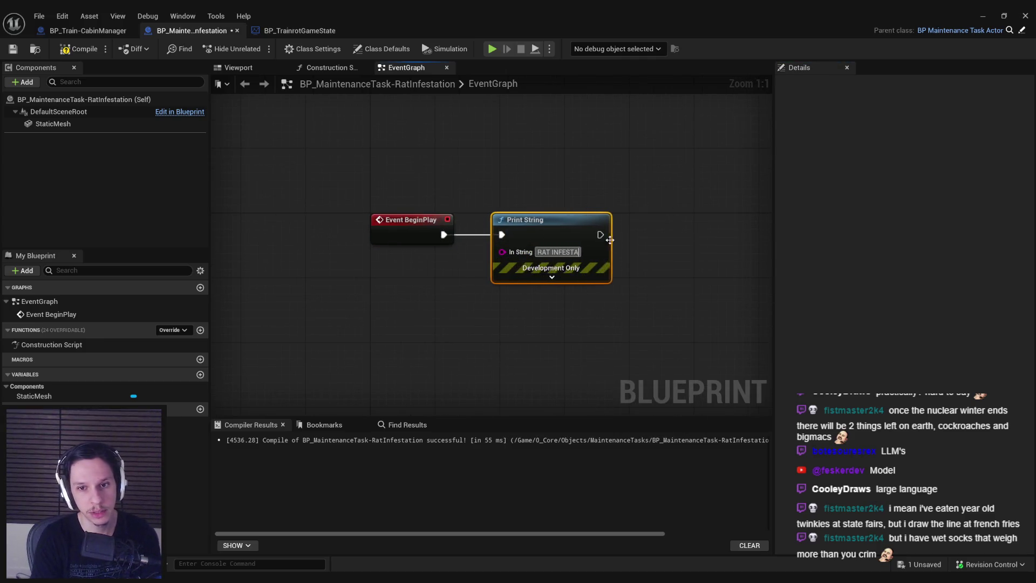
key(Return)
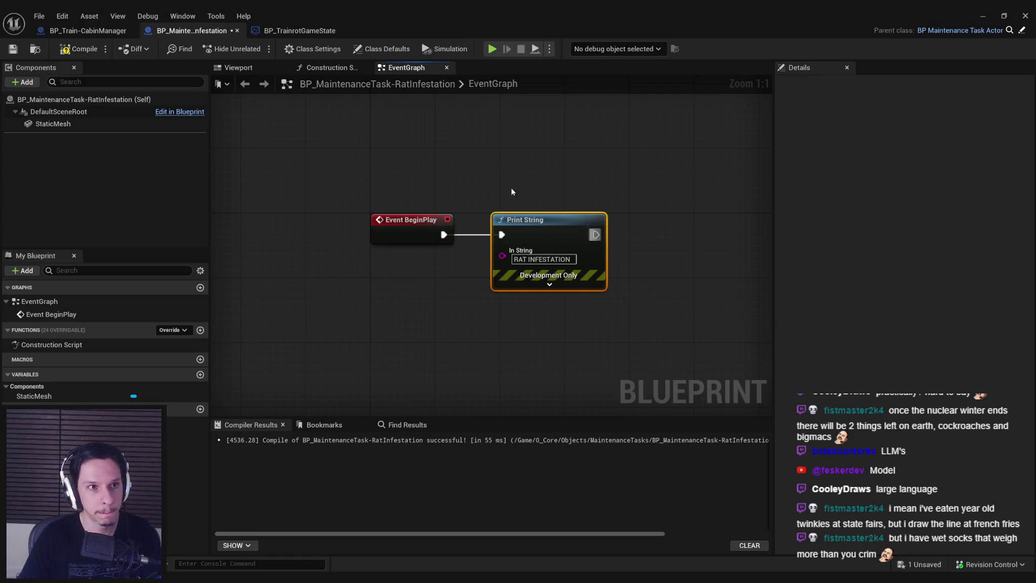
click(79, 48)
click(983, 15)
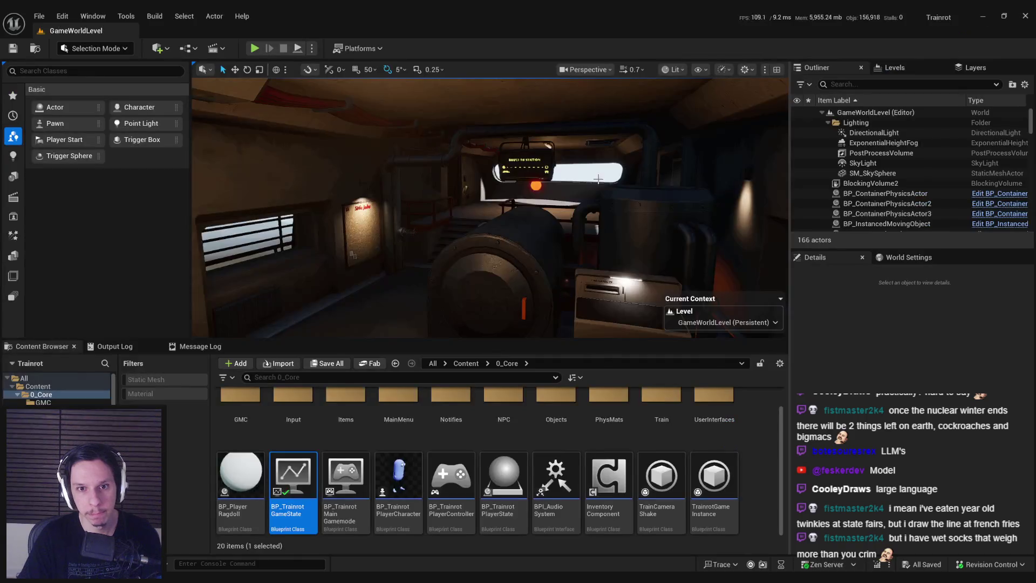
- Start a playtest, run slomo 10 in the console, and check the log output
click(254, 49)
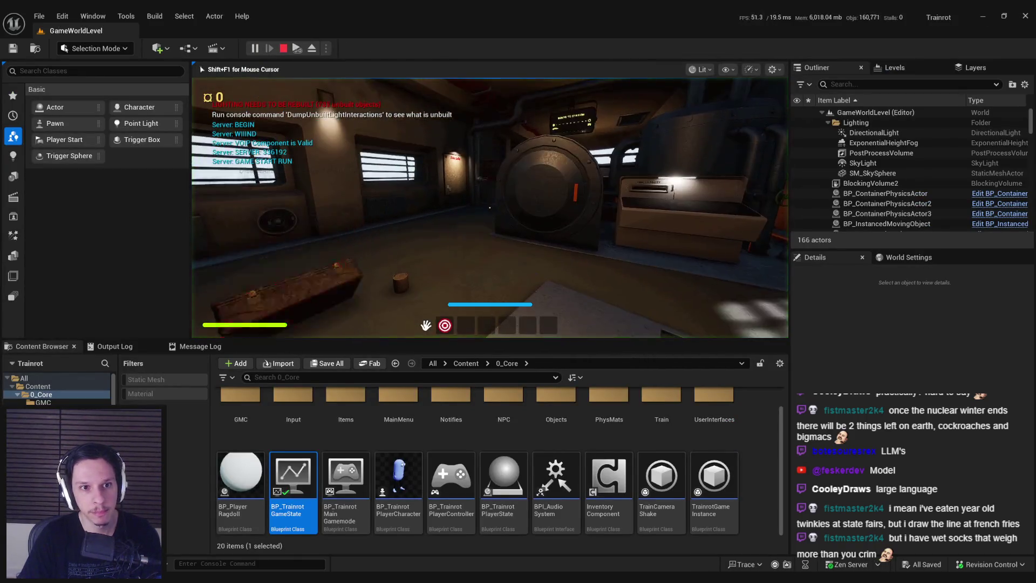
key(grave)
key(Up)
key(Up)
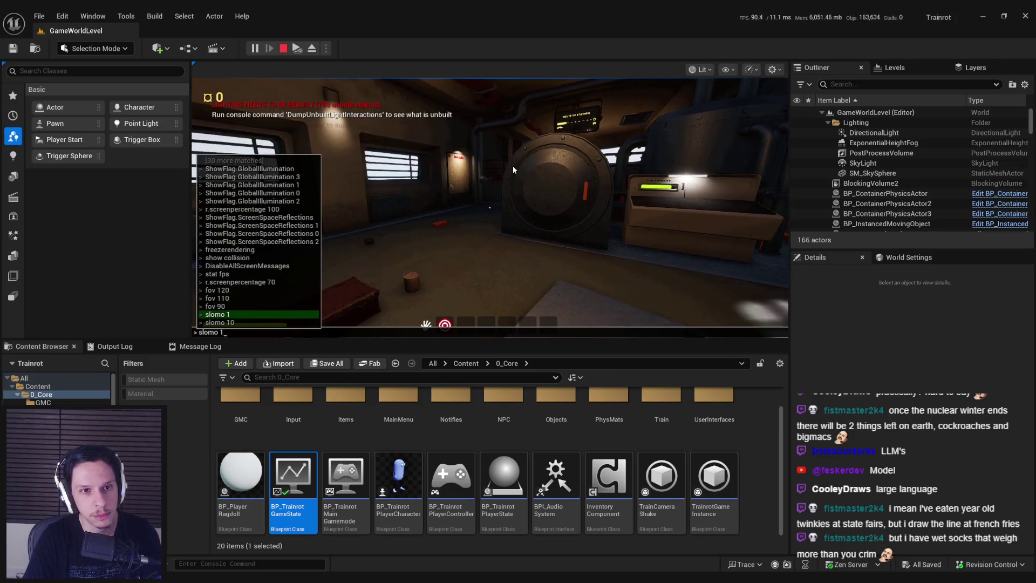
key(Escape)
text(0)
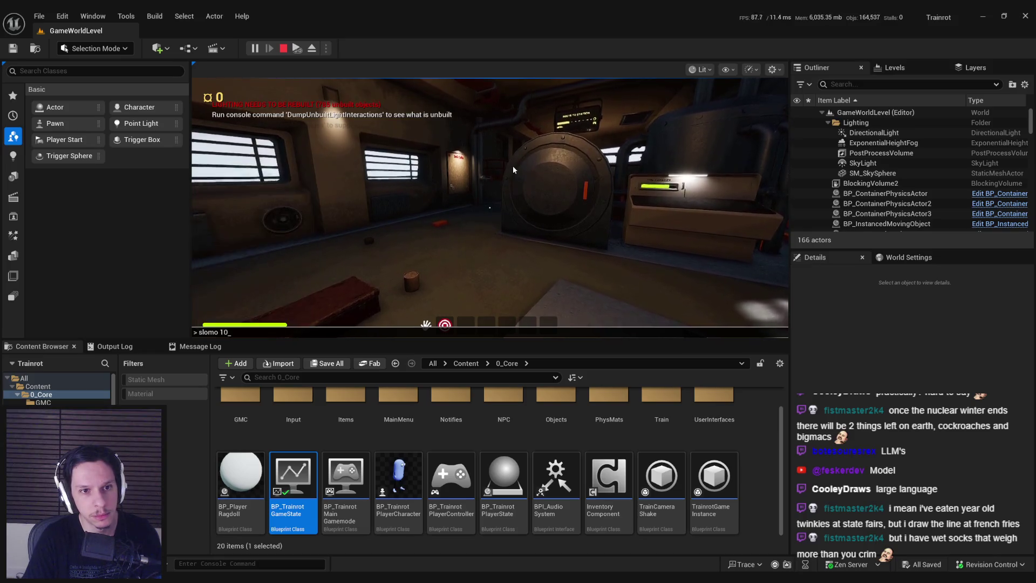
key(grave)
key(grave)
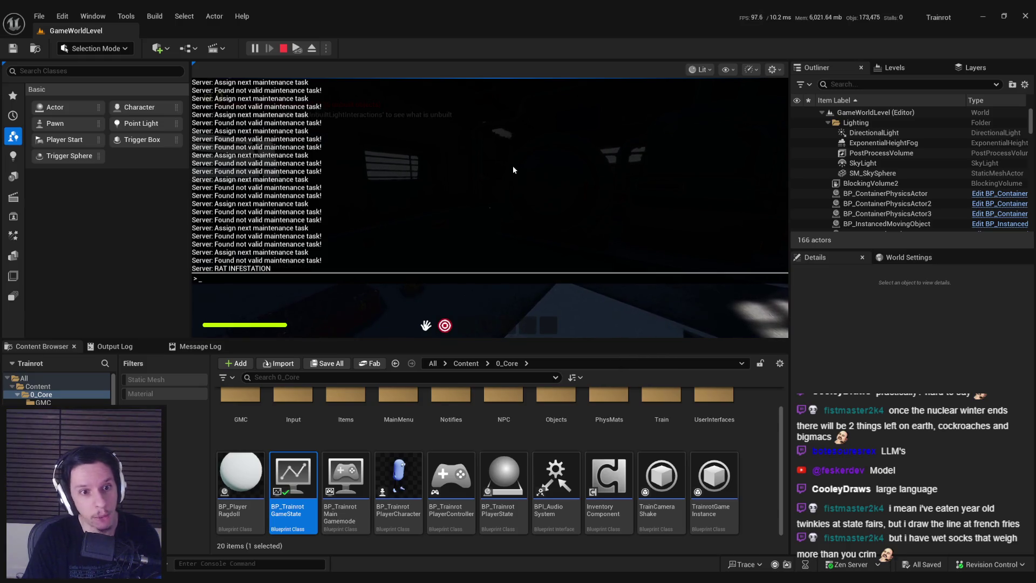
click(512, 166)
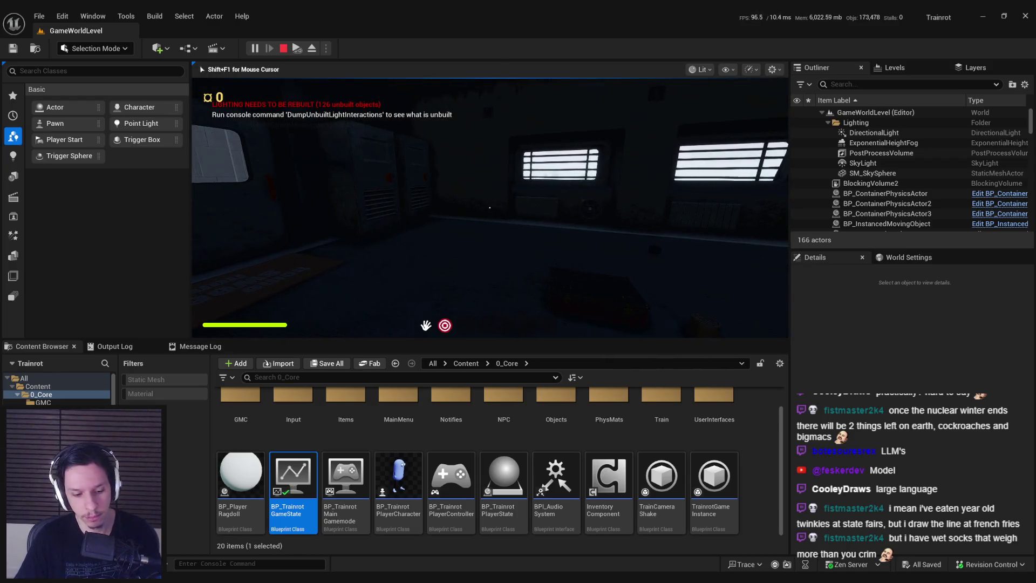
- Eject, list Server world actors filtered by 'rat', frame the Rat Infestation task, and stop
key(F8)
click(1024, 84)
mouse_move(917, 352)
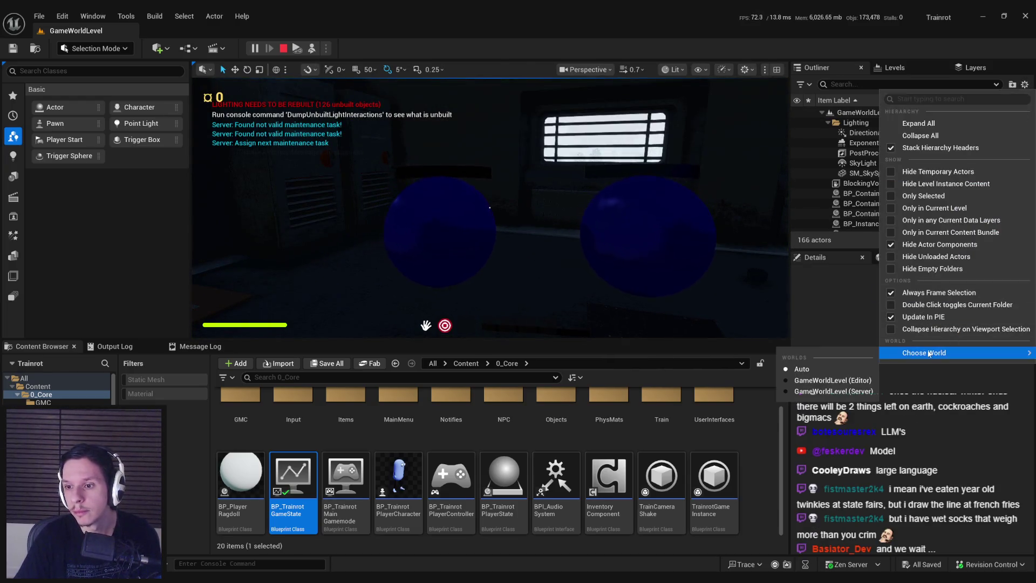
click(820, 389)
text(rat)
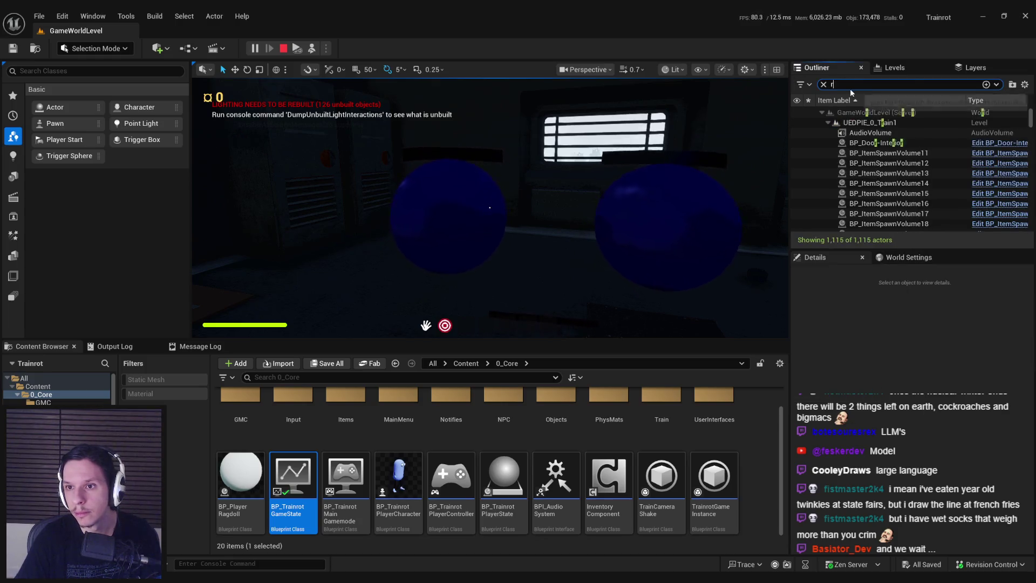
double_click(895, 173)
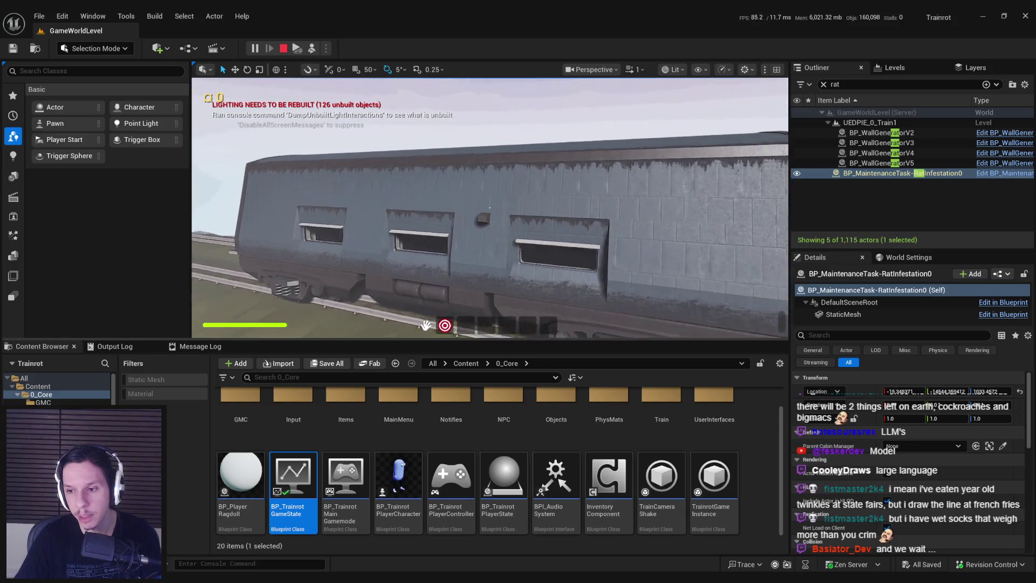
key(Escape)
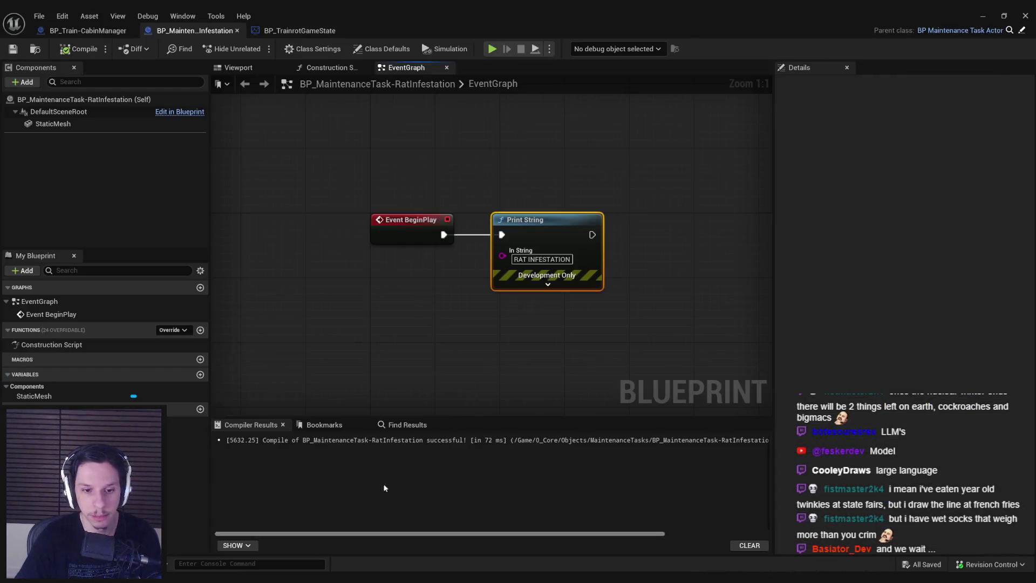
- In SelectRandomMaintenanceTask, add a SET Parent Cabin Manager node from the spawned task's Return Value
click(98, 32)
click(300, 30)
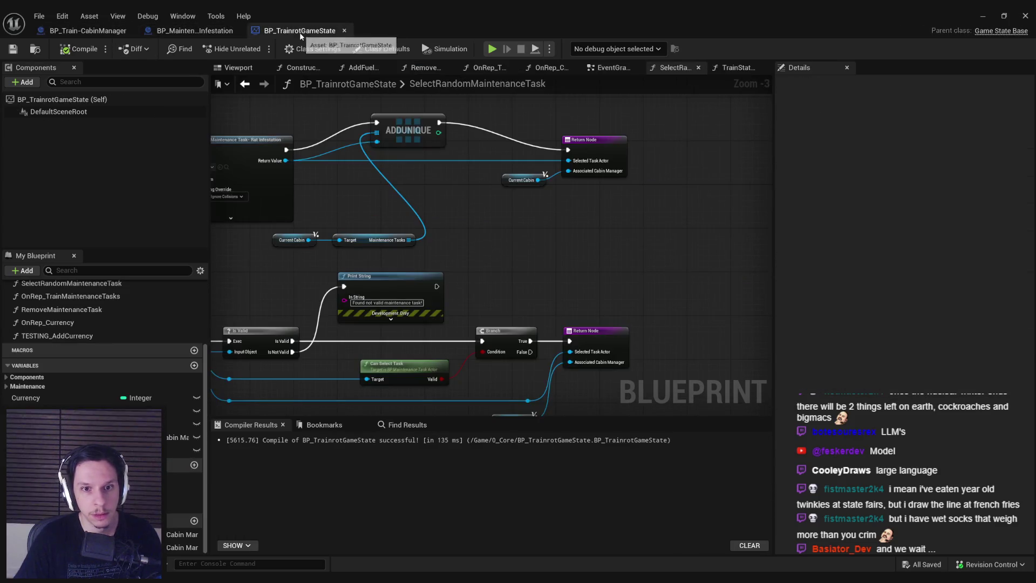
scroll(540, 219, up, 2)
drag(441, 181, 535, 197)
text(parent cabin)
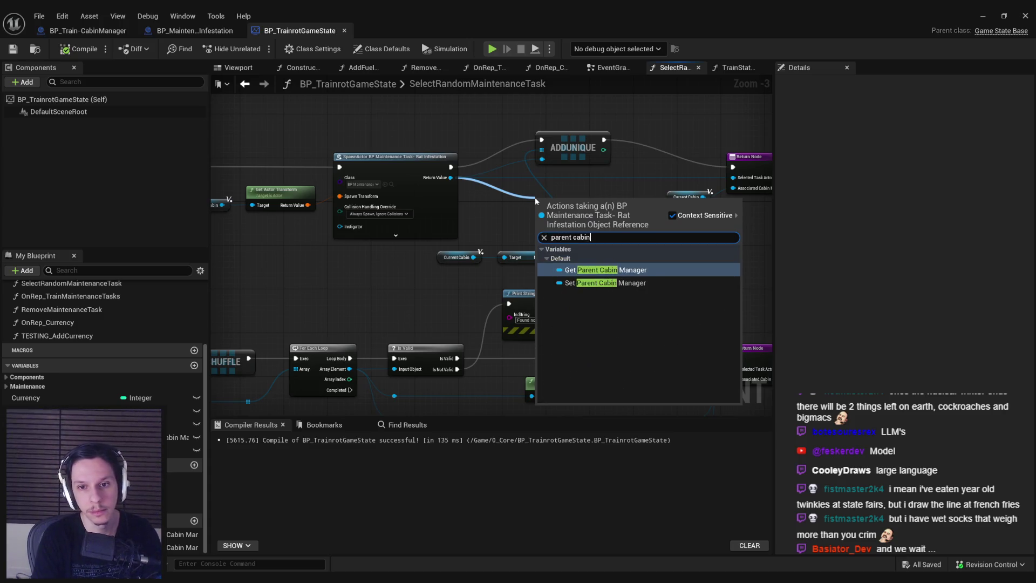
key(Down)
key(Return)
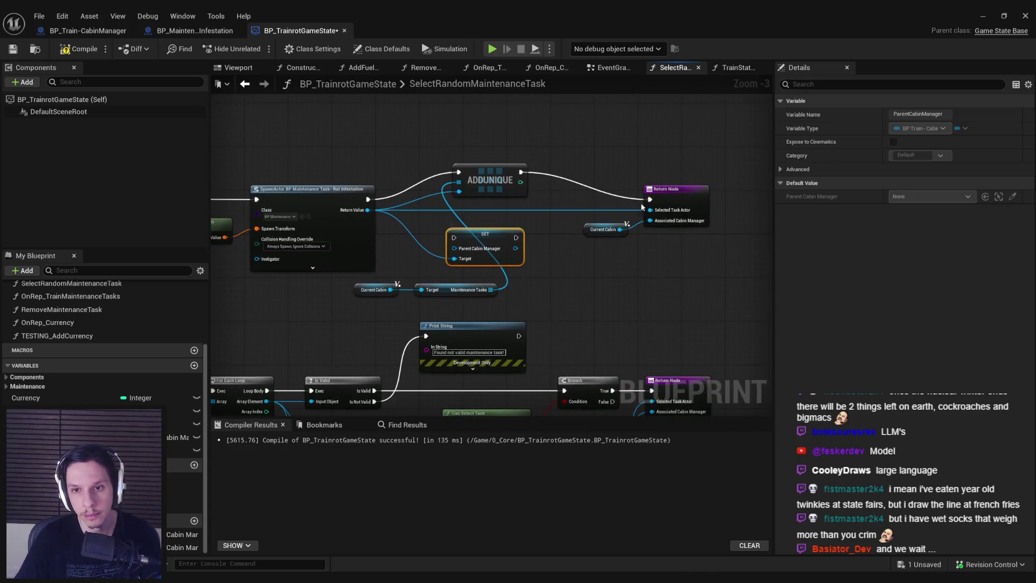
- Chain the SET node after ADDUNIQUE and wire a copied Current Cabin getter into it
mouse_move(599, 178)
mouse_down()
mouse_move(690, 237)
mouse_move(631, 243)
mouse_move(701, 237)
mouse_up()
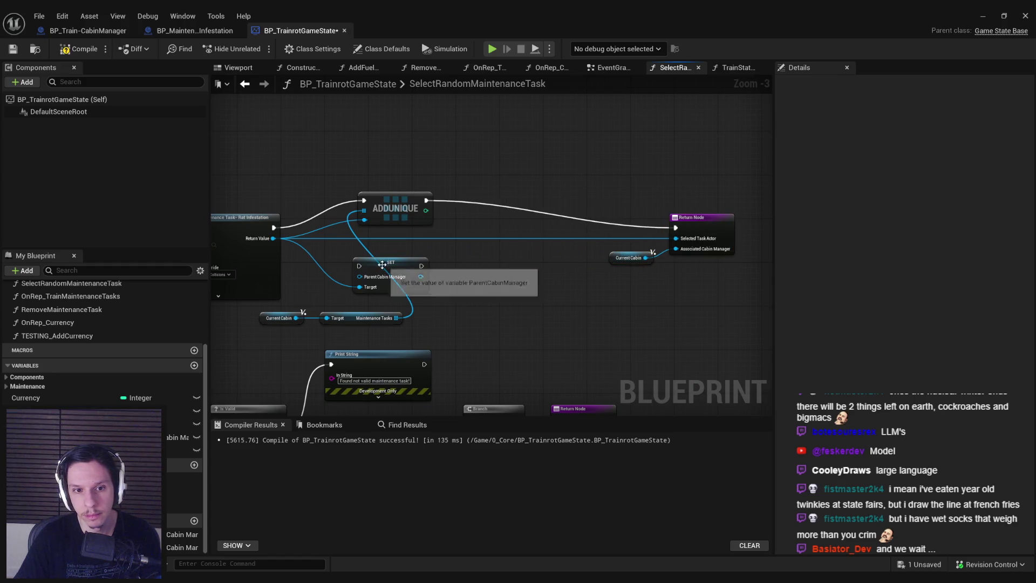
drag(390, 262, 516, 197)
drag(426, 200, 442, 205)
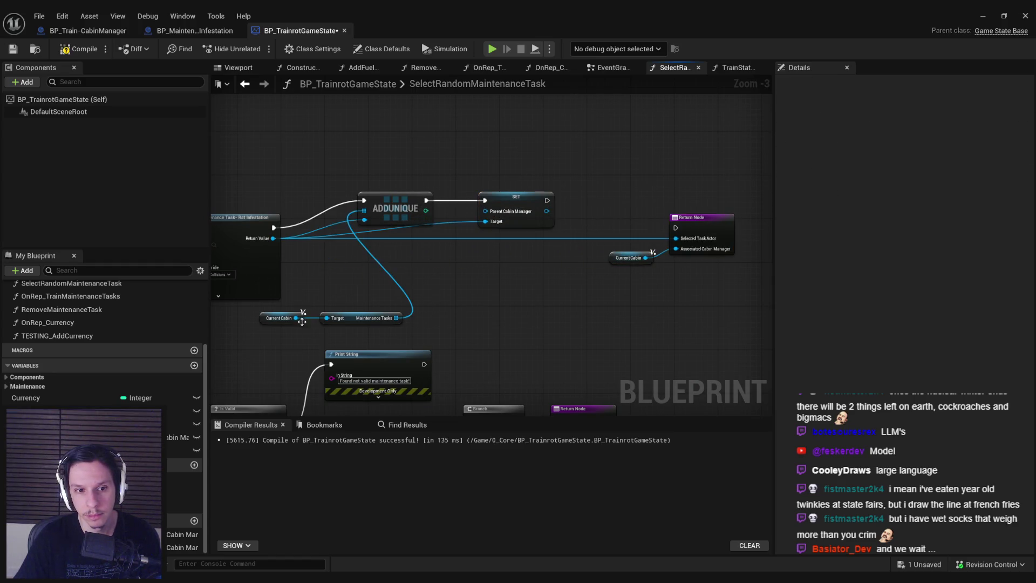
click(278, 318)
key(ctrl+c)
key(ctrl+v)
drag(443, 257, 485, 222)
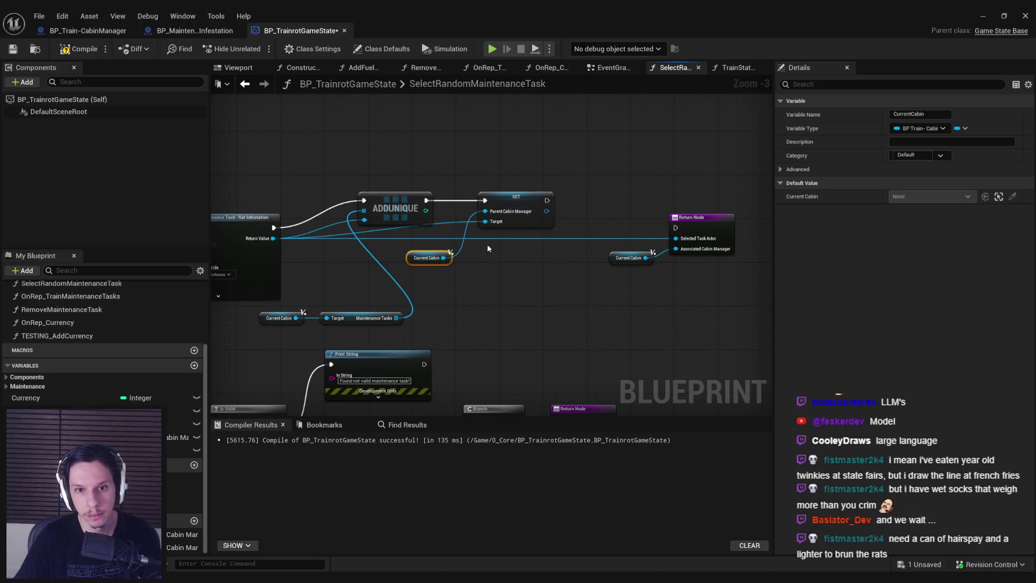
- Move the Return Node and Current Cabin getter beside the SET node, then compile and save
click(195, 31)
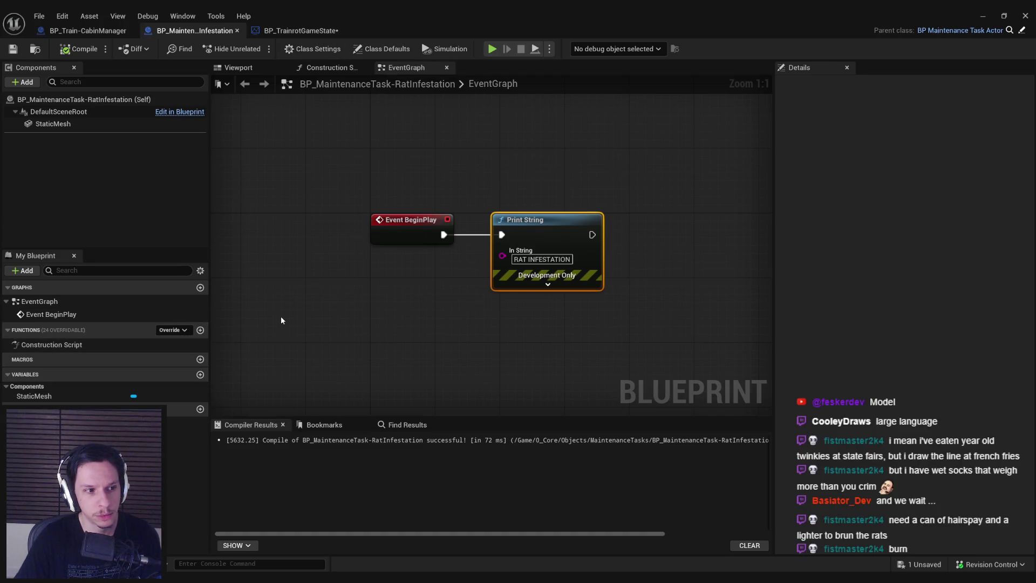
click(293, 31)
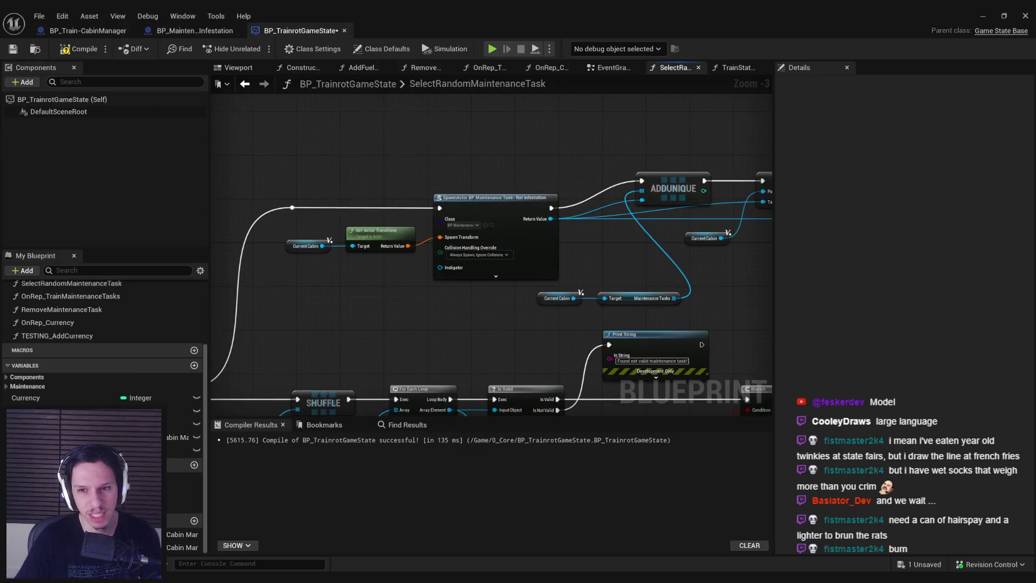
drag(624, 202, 777, 270)
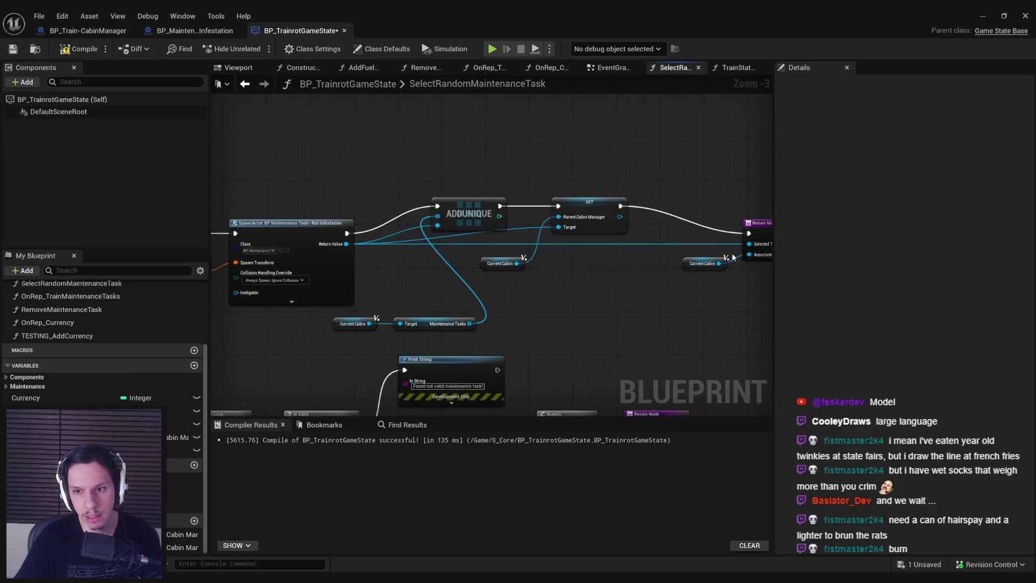
drag(703, 246, 621, 242)
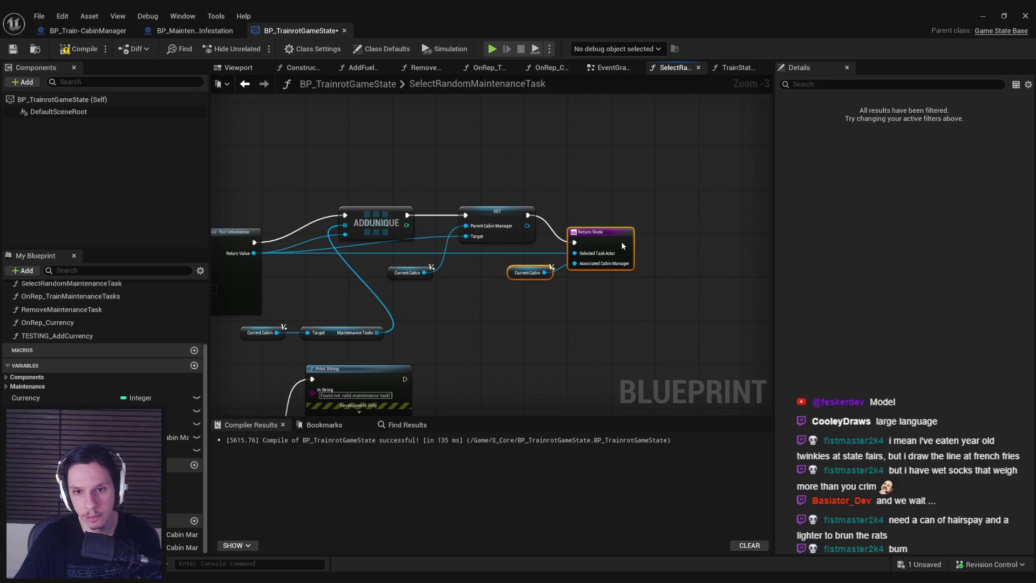
click(600, 287)
click(79, 49)
click(12, 48)
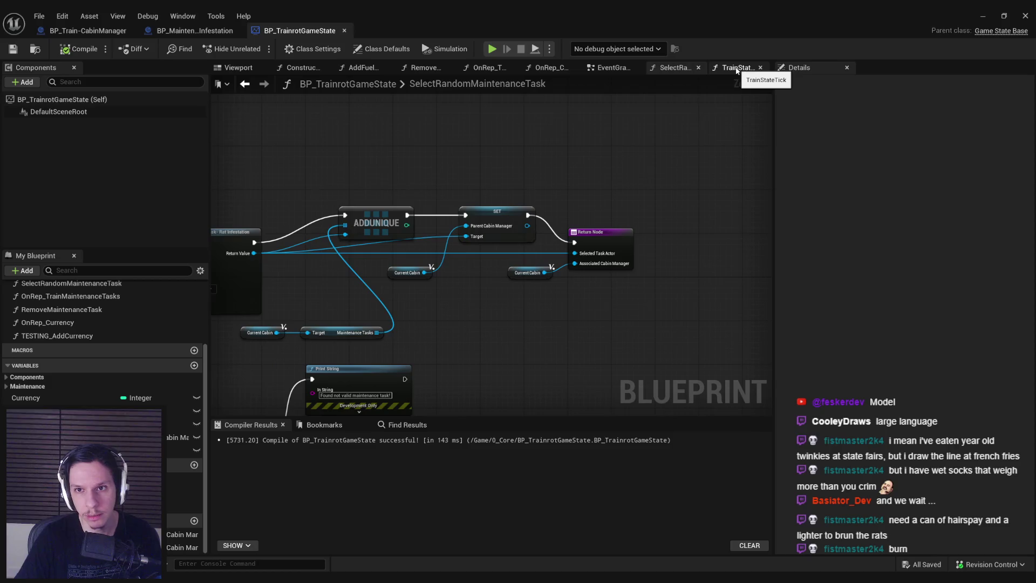
- Open the TrainStateTick function and locate its Select Random Maintenance Task call
click(618, 69)
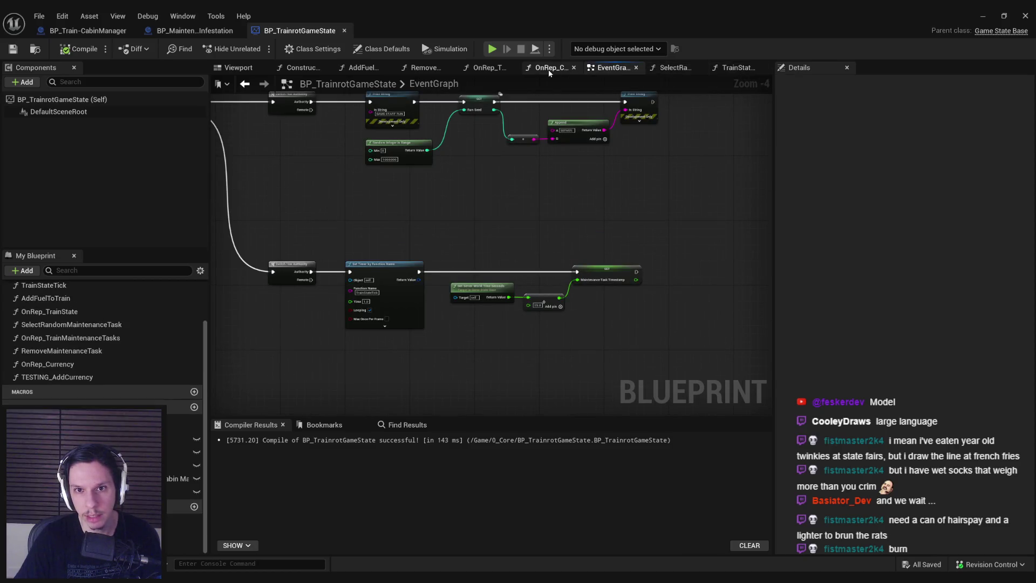
scroll(74, 378, up, 3)
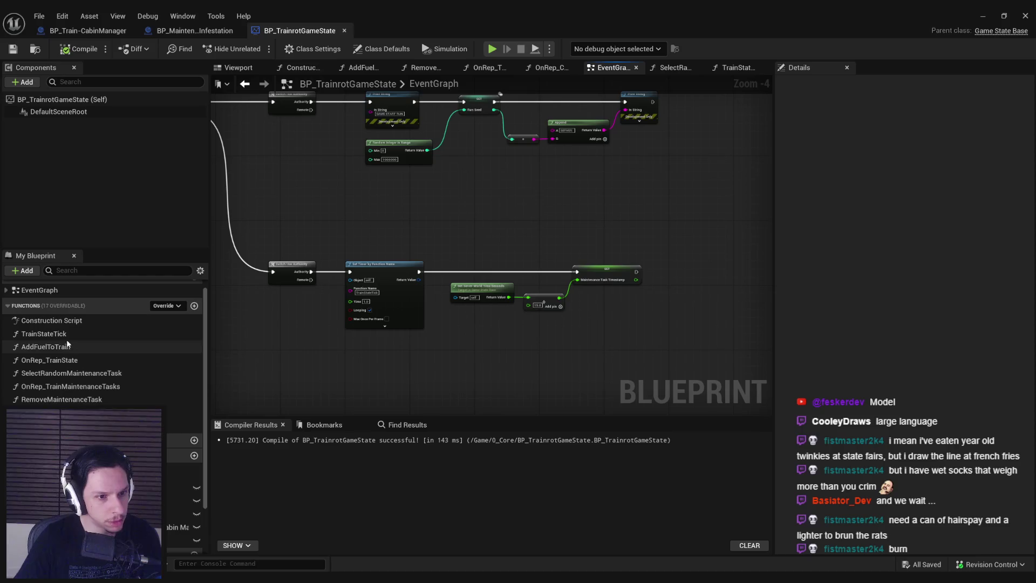
double_click(48, 333)
drag(218, 229, 387, 230)
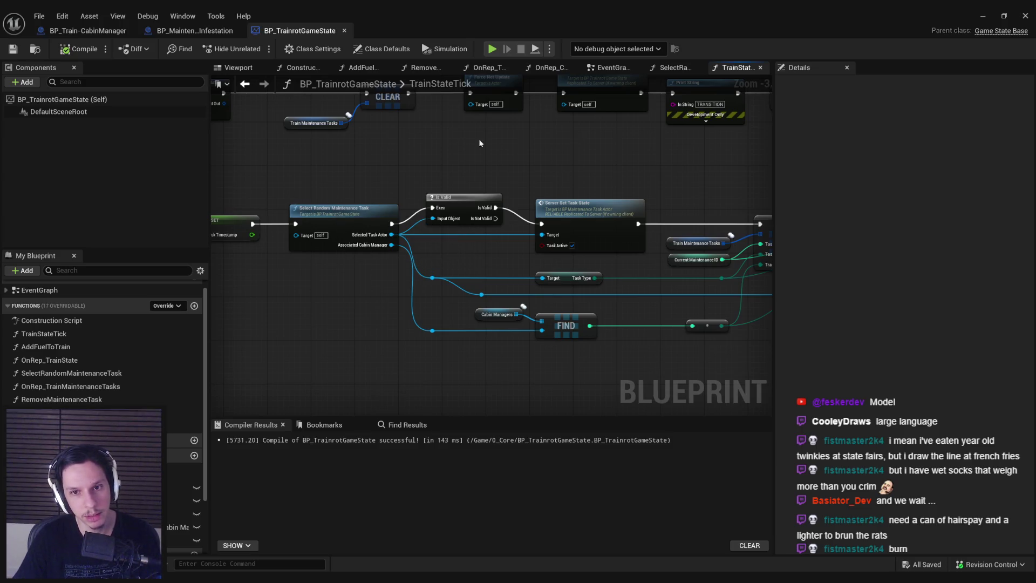
- Inspect the Server Set Task State definition, then cycle through the Rat Infestation and CabinManager blueprints
click(574, 223)
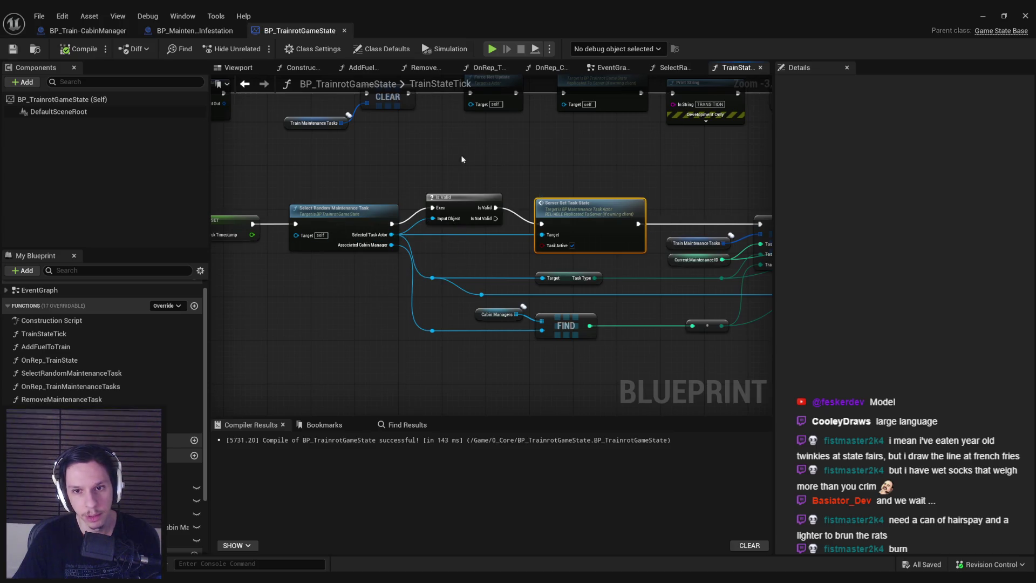
double_click(568, 218)
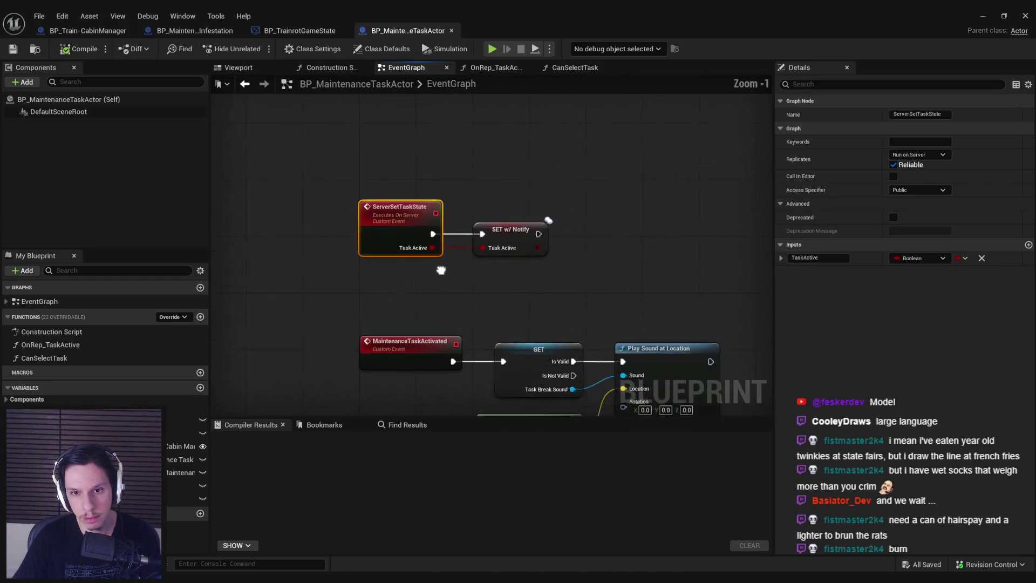
click(489, 31)
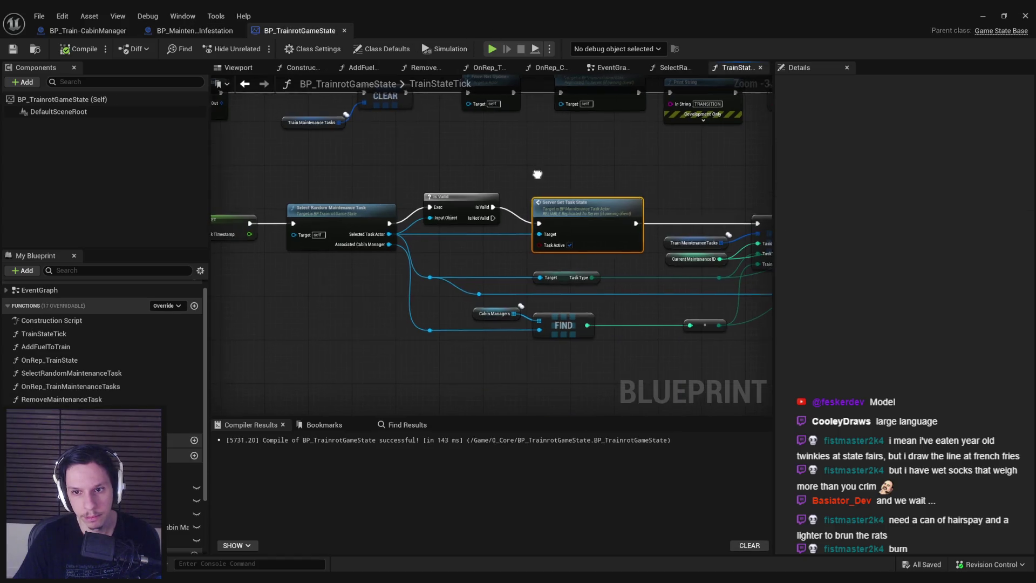
mouse_move(539, 169)
mouse_down()
mouse_move(370, 167)
mouse_move(405, 163)
mouse_up()
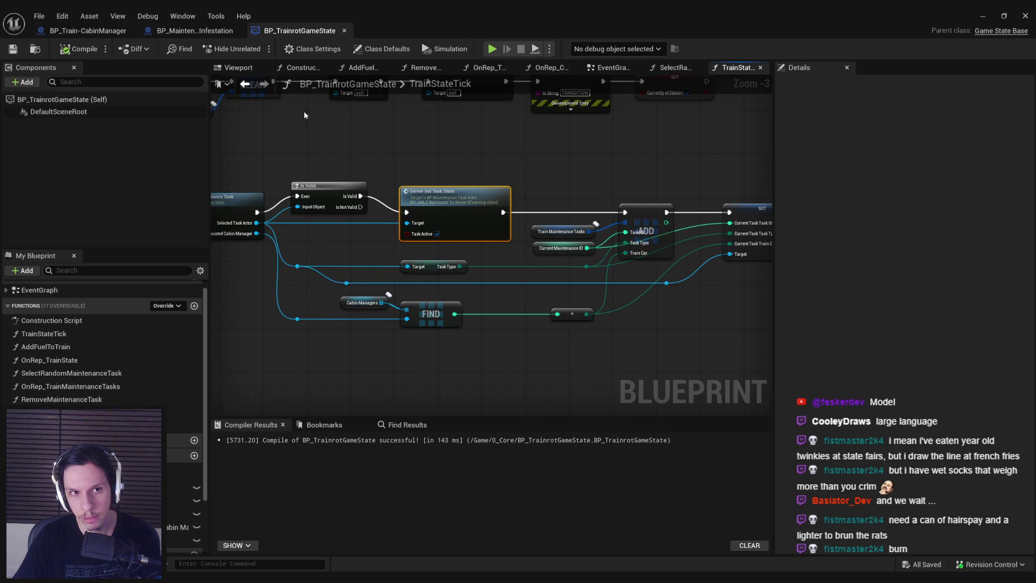
click(195, 33)
click(96, 31)
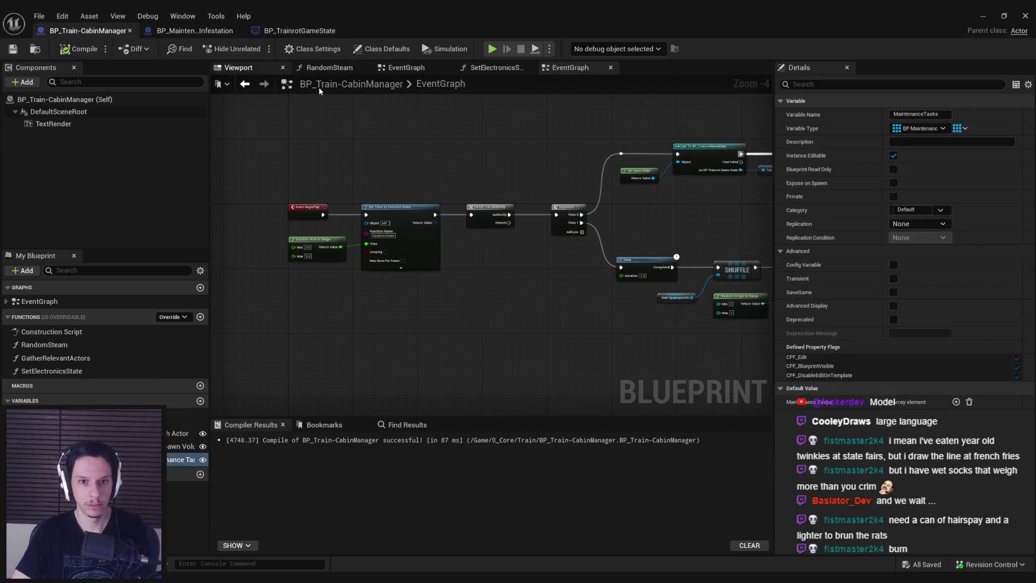
click(299, 31)
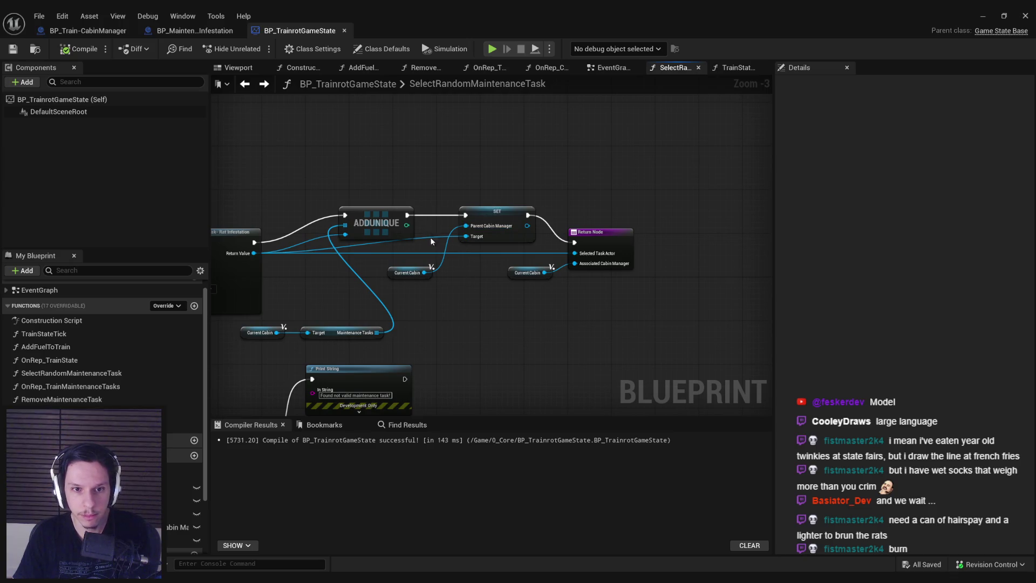
- Move the Current Cabin and Maintenance Tasks getter nodes to the left
drag(431, 241, 573, 220)
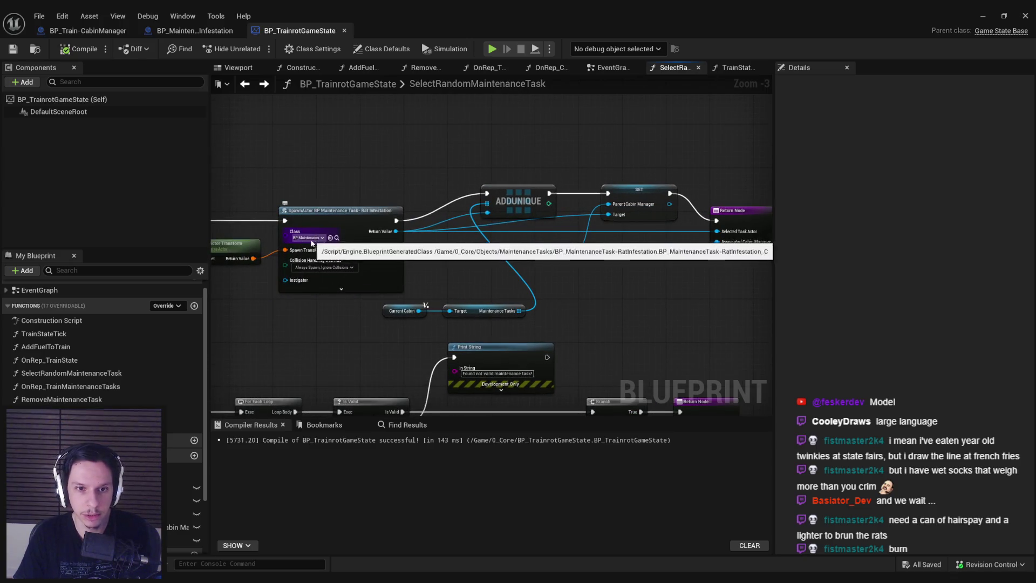
scroll(438, 147, down, 1)
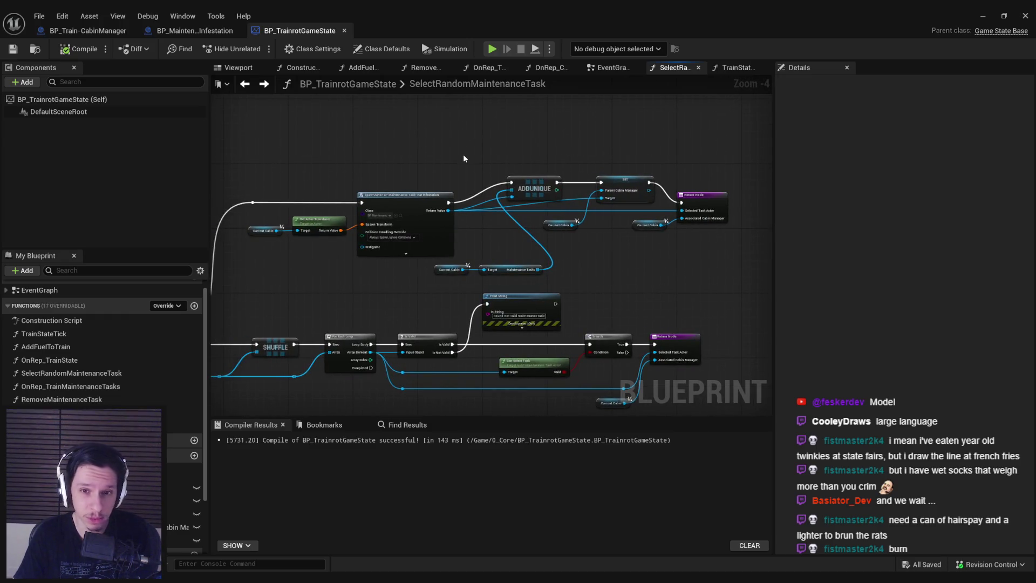
scroll(532, 273, up, 3)
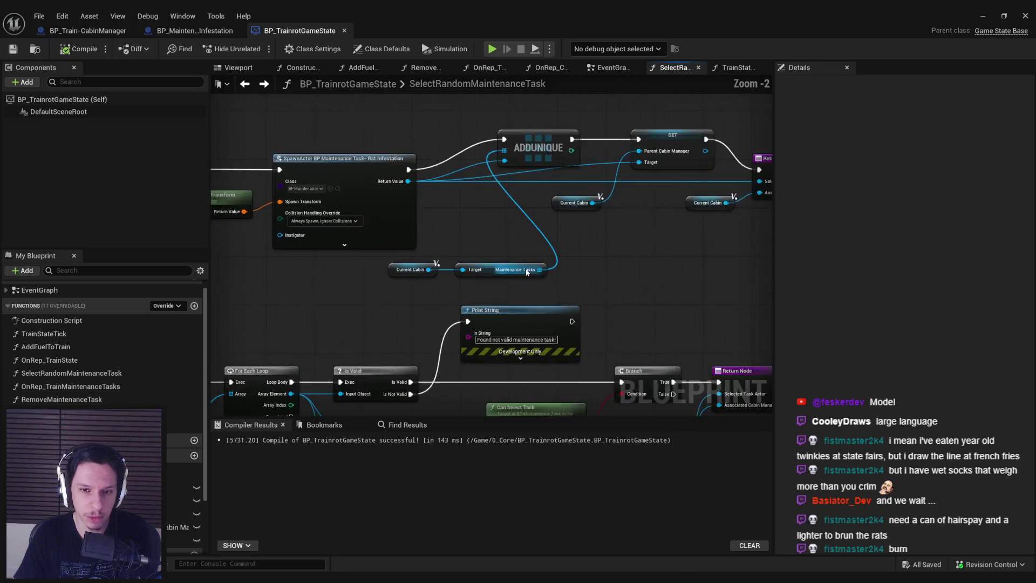
drag(545, 284, 406, 264)
scroll(504, 276, down, 2)
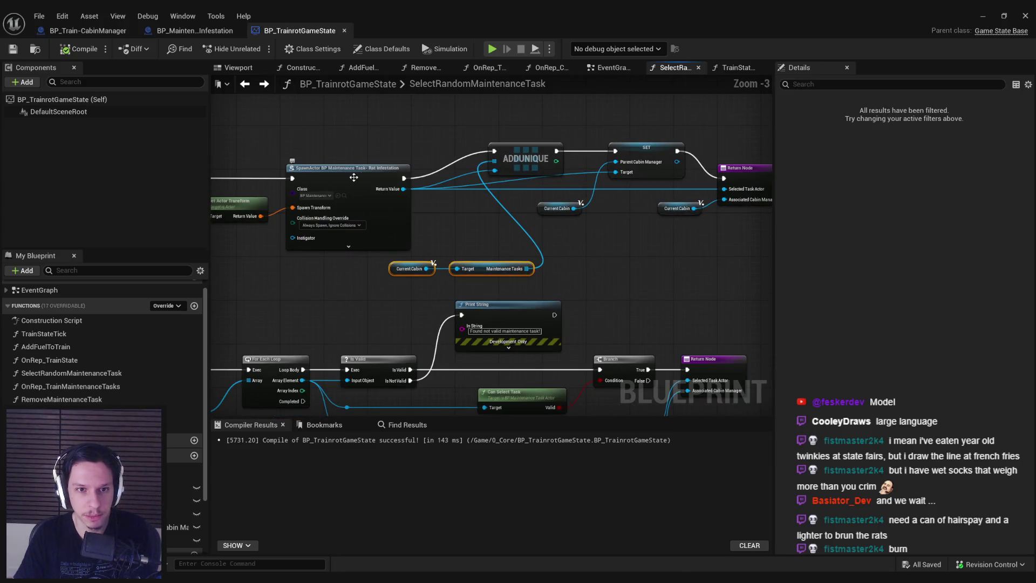
drag(485, 271, 367, 273)
click(489, 277)
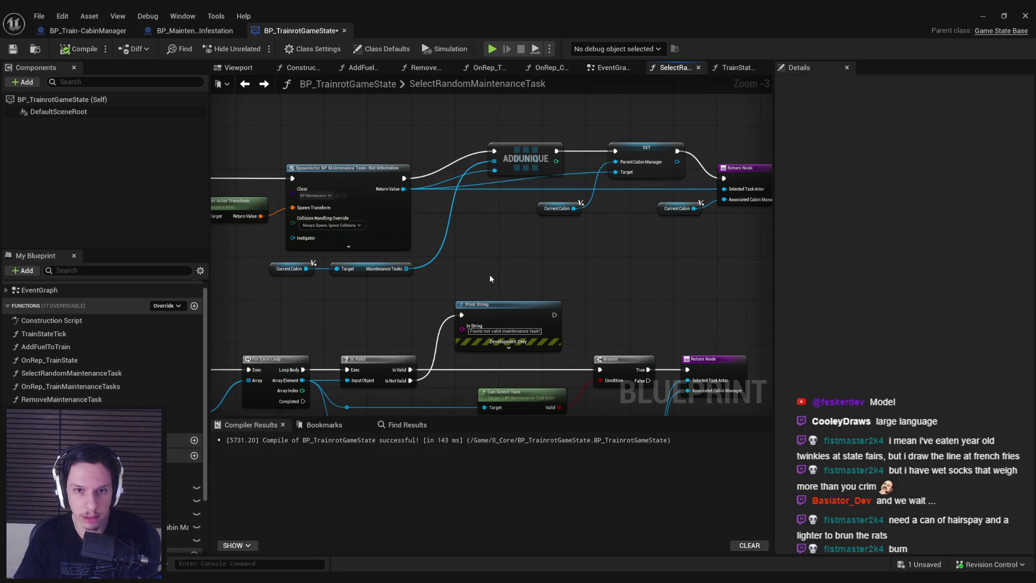
- Reroute the Return Value wire, shift SET and Return Node right, then compile and save
scroll(520, 200, up, 1)
double_click(581, 184)
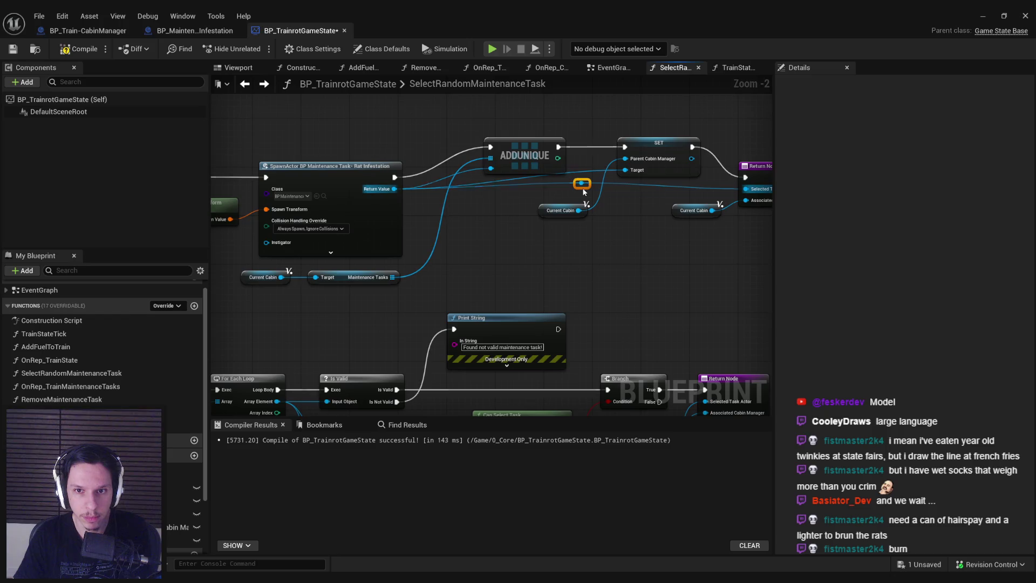
drag(588, 188, 585, 158)
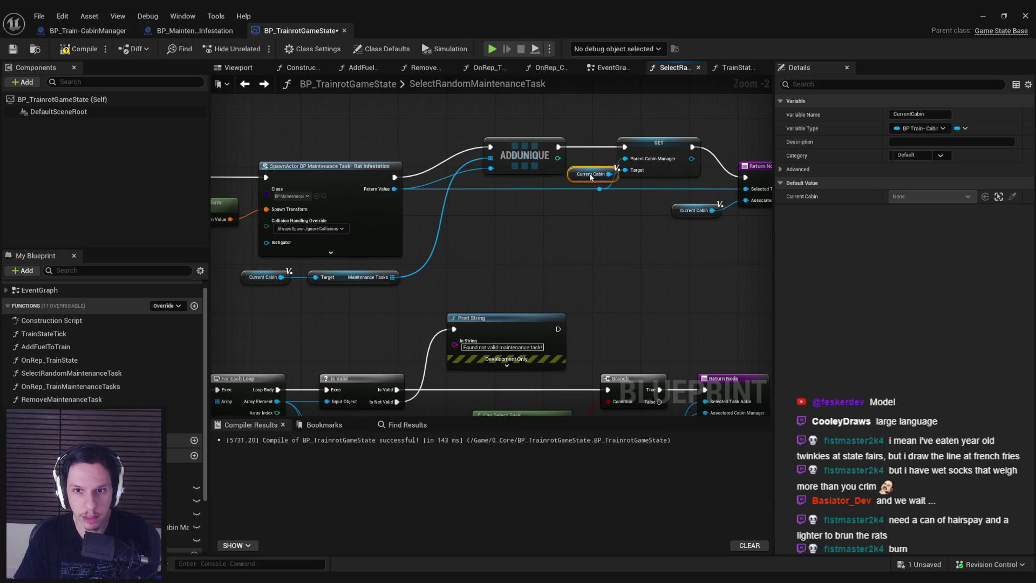
mouse_move(685, 275)
mouse_down()
mouse_move(531, 179)
mouse_move(625, 189)
mouse_up()
drag(544, 209, 545, 214)
click(556, 273)
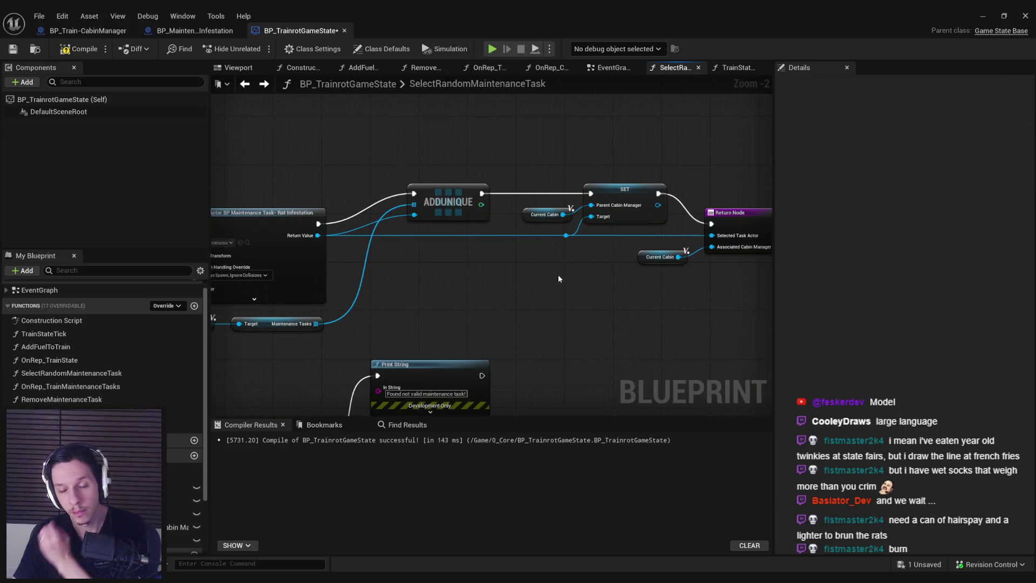
drag(460, 275, 562, 277)
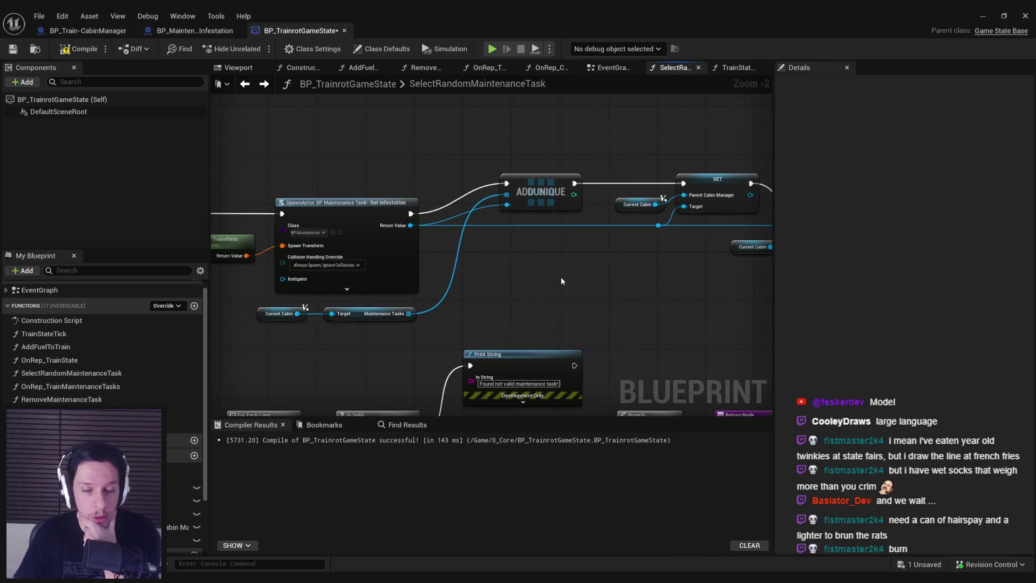
click(80, 48)
click(13, 48)
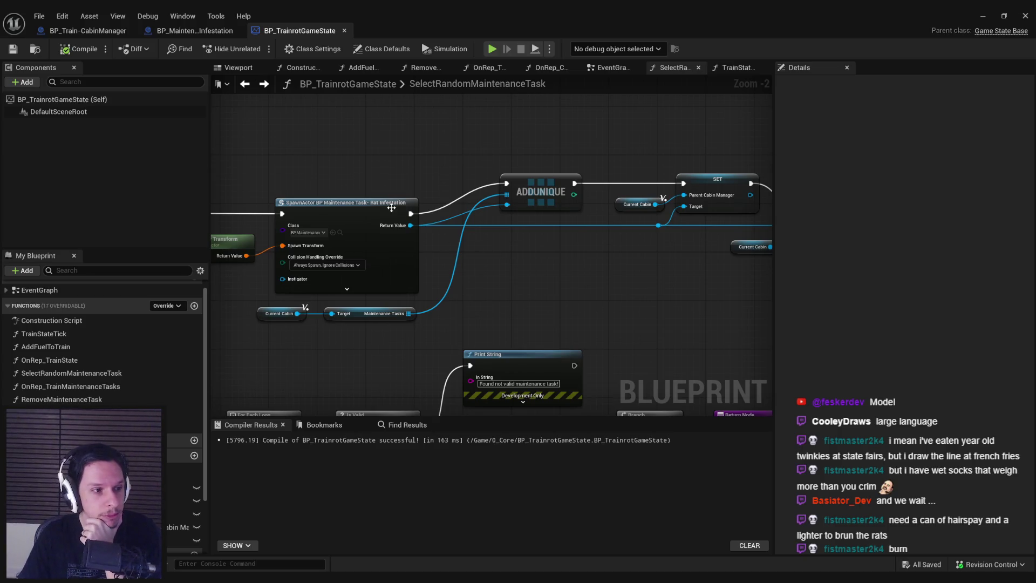
- Pan across the Branch, Shuffle, SpawnActor, Print String, ADDUNIQUE, SET and Return nodes to review them
scroll(513, 296, down, 2)
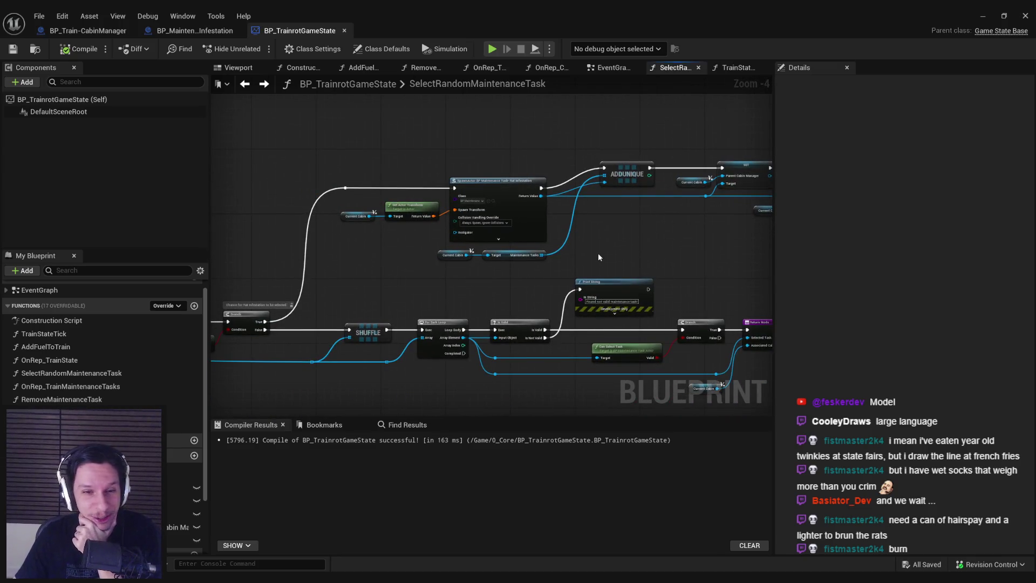
scroll(548, 285, up, 3)
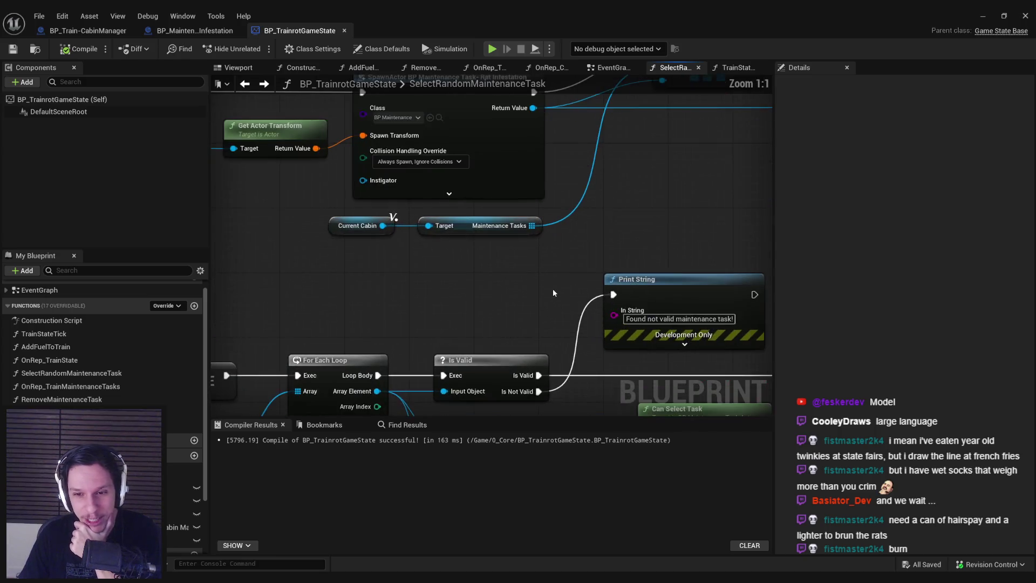
mouse_move(553, 288)
mouse_down()
mouse_move(471, 252)
mouse_move(548, 273)
mouse_move(541, 293)
mouse_move(731, 324)
mouse_move(528, 303)
mouse_move(577, 292)
mouse_move(556, 319)
mouse_move(371, 306)
mouse_up()
scroll(457, 256, down, 1)
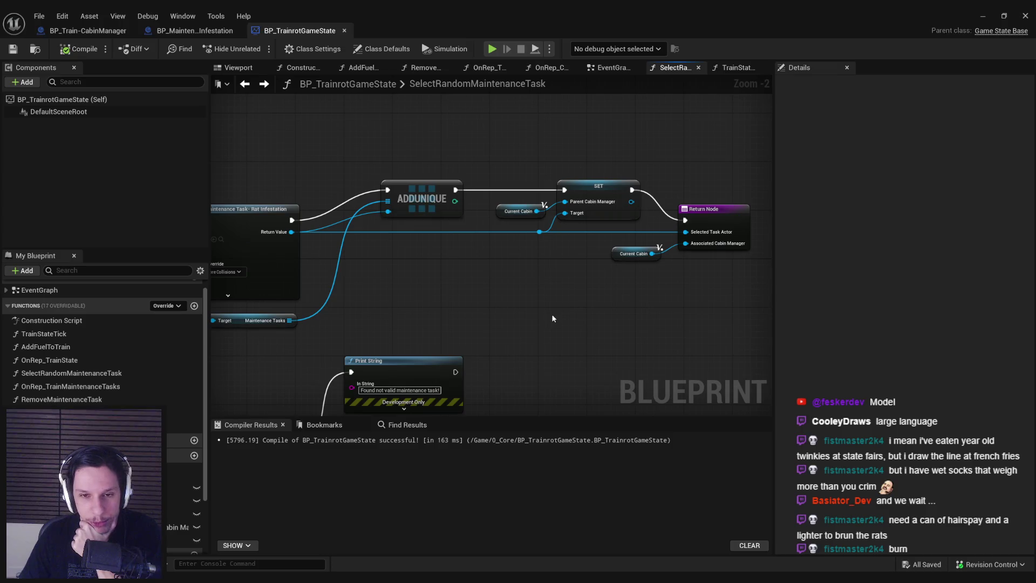
scroll(371, 306, down, 1)
drag(370, 306, 728, 345)
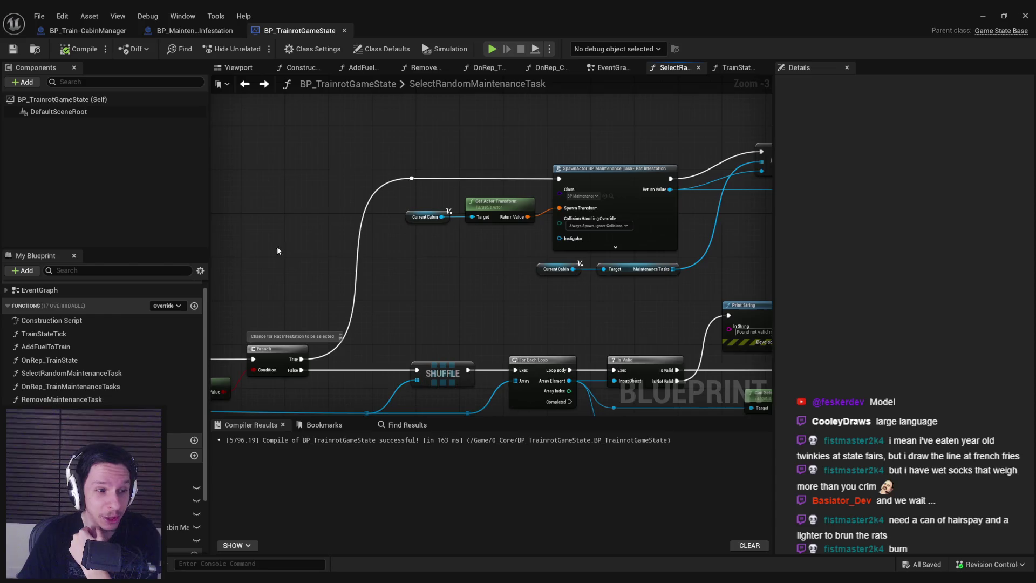
mouse_move(496, 280)
mouse_down()
mouse_move(477, 300)
mouse_move(252, 297)
mouse_up()
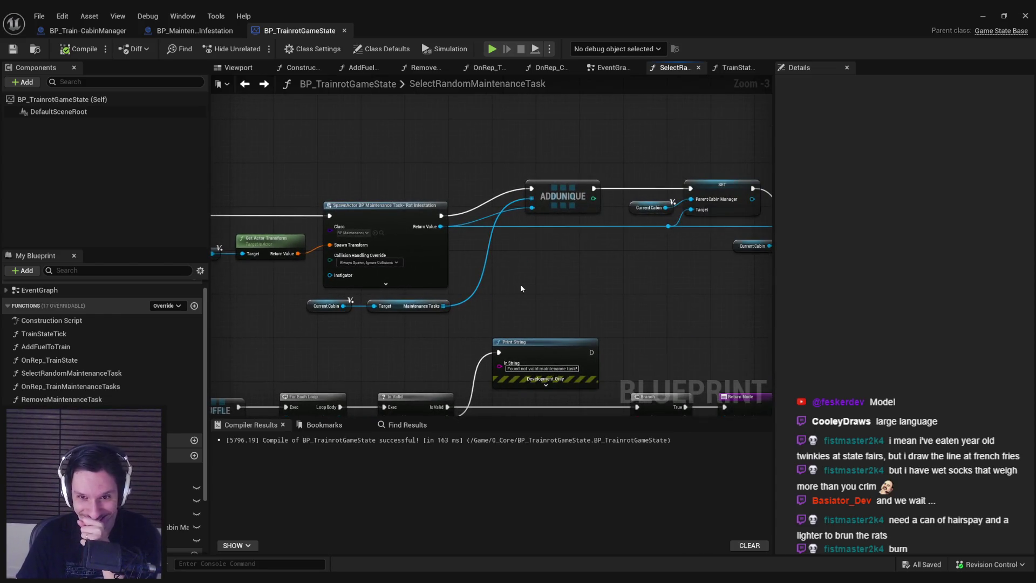
mouse_move(550, 293)
mouse_down()
mouse_move(377, 302)
mouse_move(536, 305)
mouse_up()
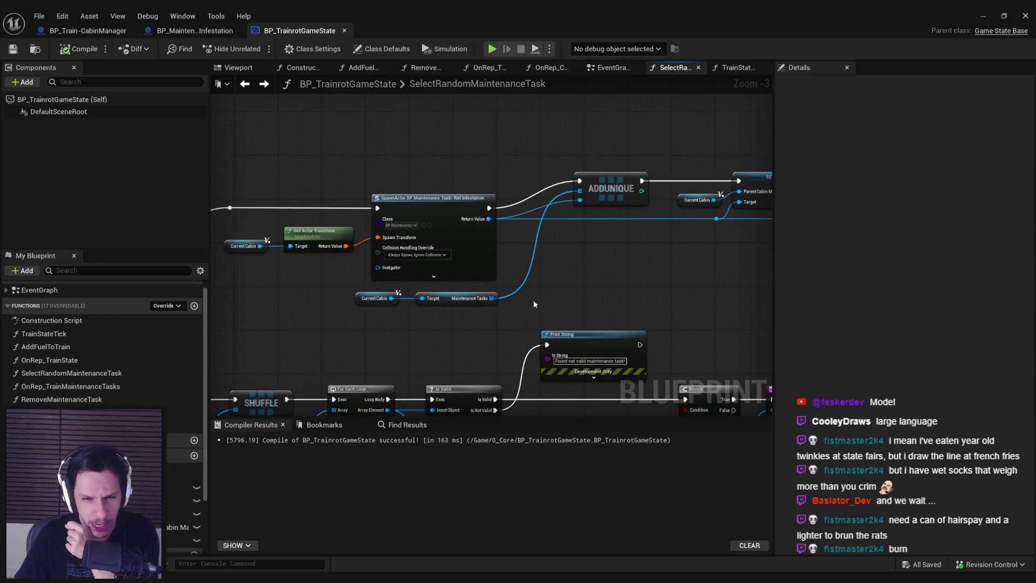
mouse_move(291, 322)
mouse_down()
mouse_move(619, 238)
mouse_move(479, 269)
mouse_up()
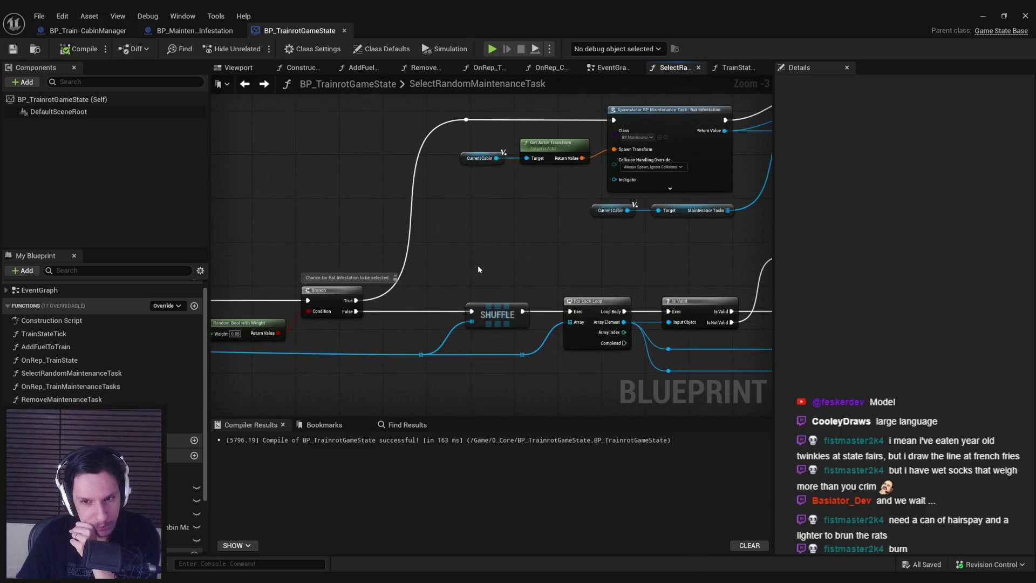
mouse_move(755, 347)
mouse_down()
mouse_move(468, 343)
mouse_move(383, 261)
mouse_move(403, 258)
mouse_up()
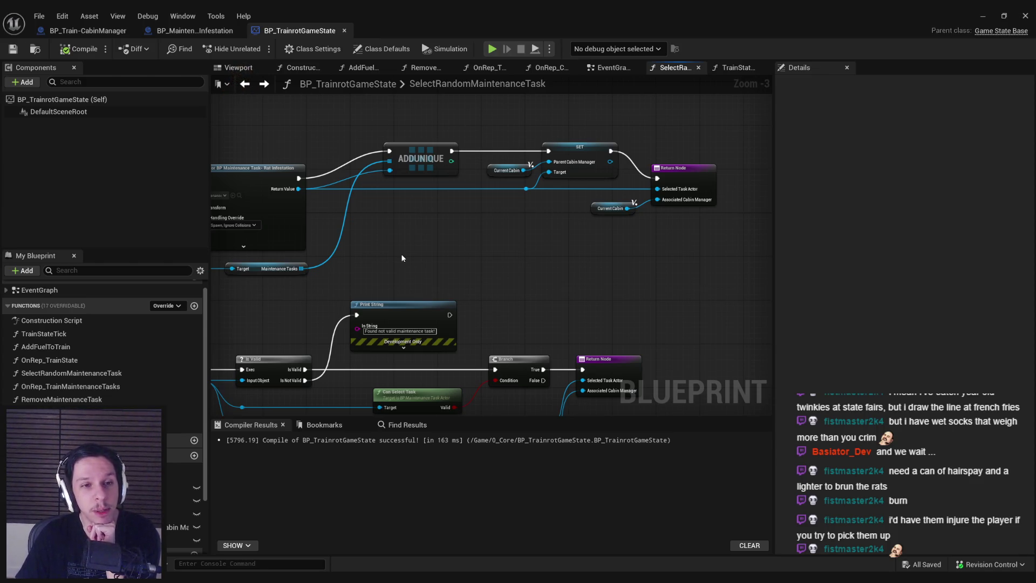
drag(307, 137, 472, 151)
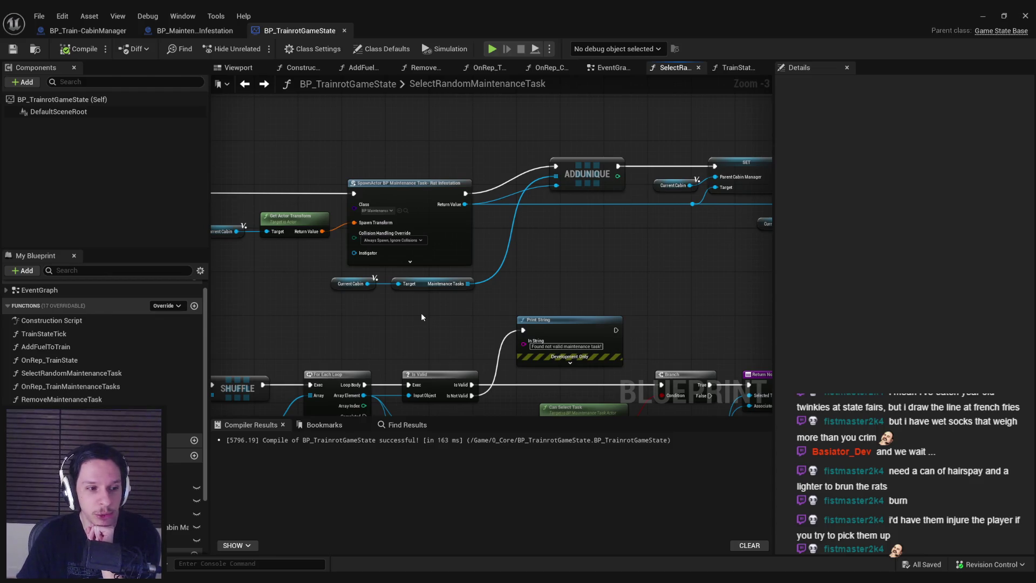
drag(421, 312, 434, 299)
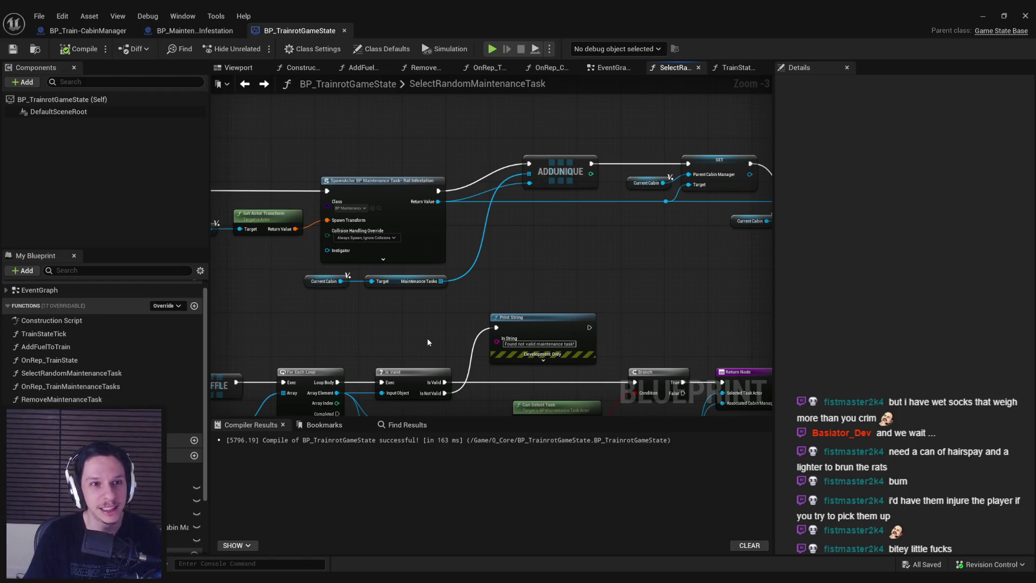
- Compare the spawn section against the Rat Infestation task blueprint
click(194, 31)
click(305, 31)
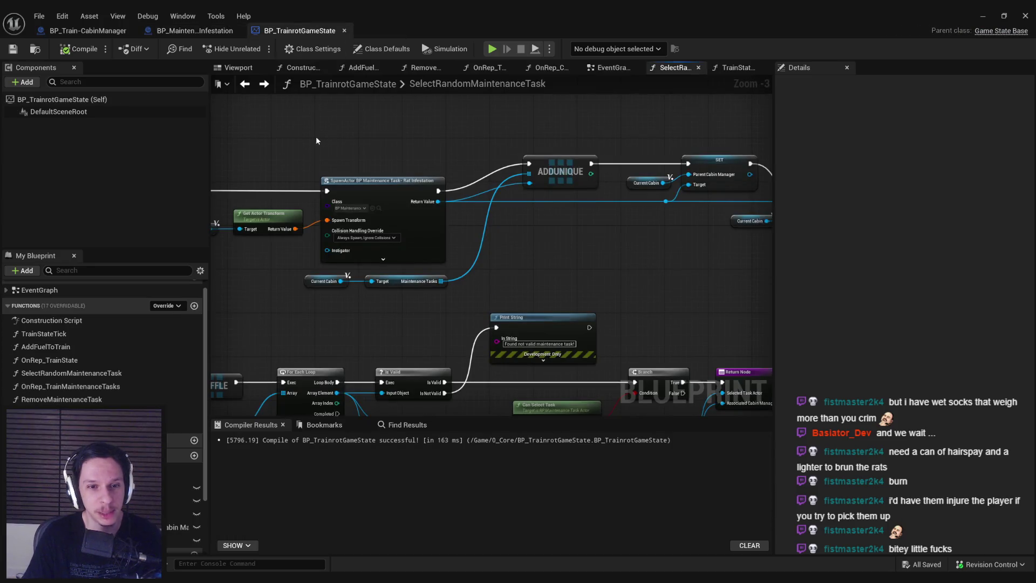
mouse_move(252, 258)
mouse_down()
mouse_move(551, 231)
mouse_move(151, 245)
mouse_up()
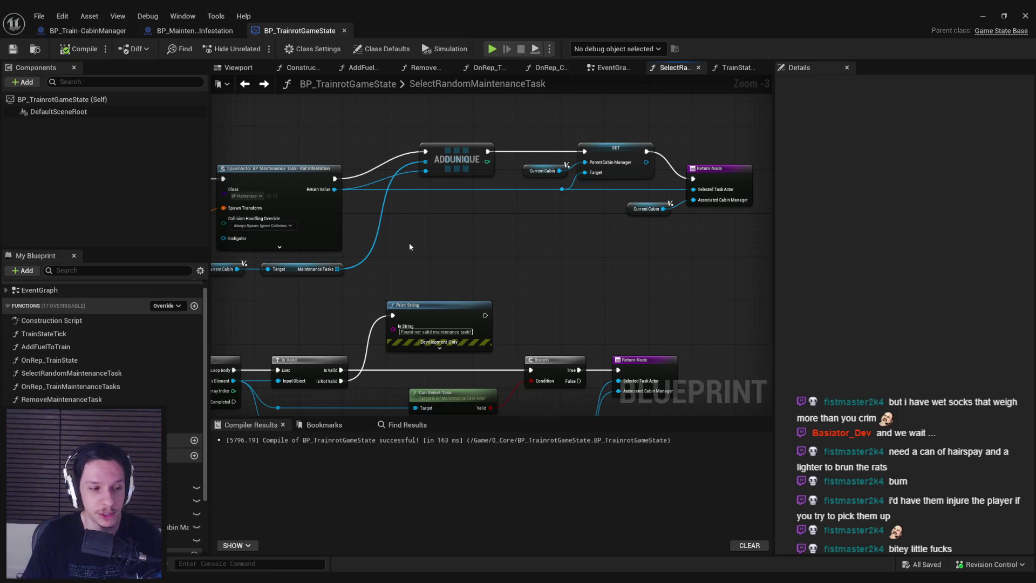
click(245, 85)
click(301, 33)
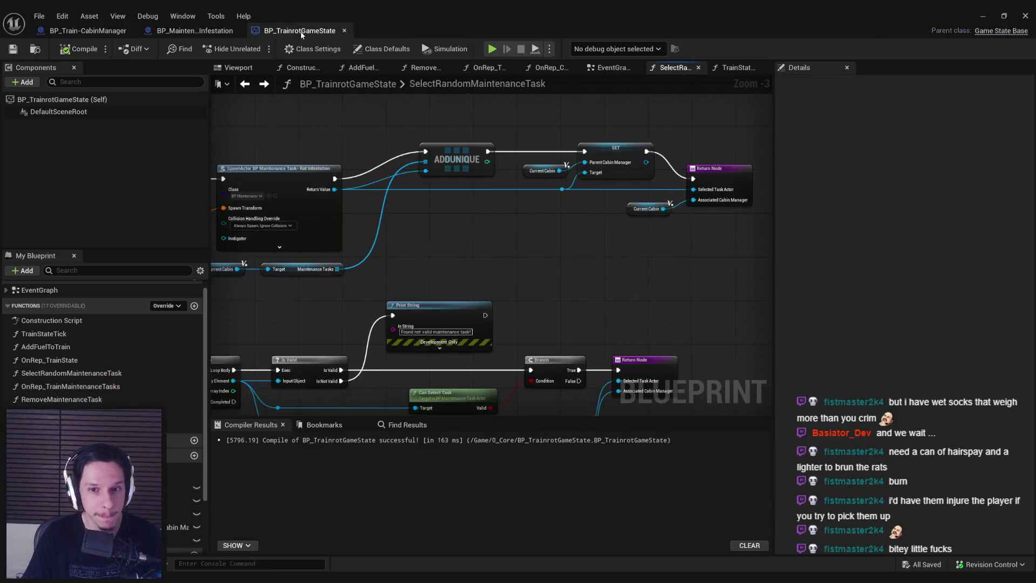
scroll(441, 237, down, 1)
mouse_move(441, 237)
mouse_down()
mouse_move(546, 271)
mouse_move(435, 298)
mouse_up()
scroll(487, 248, up, 1)
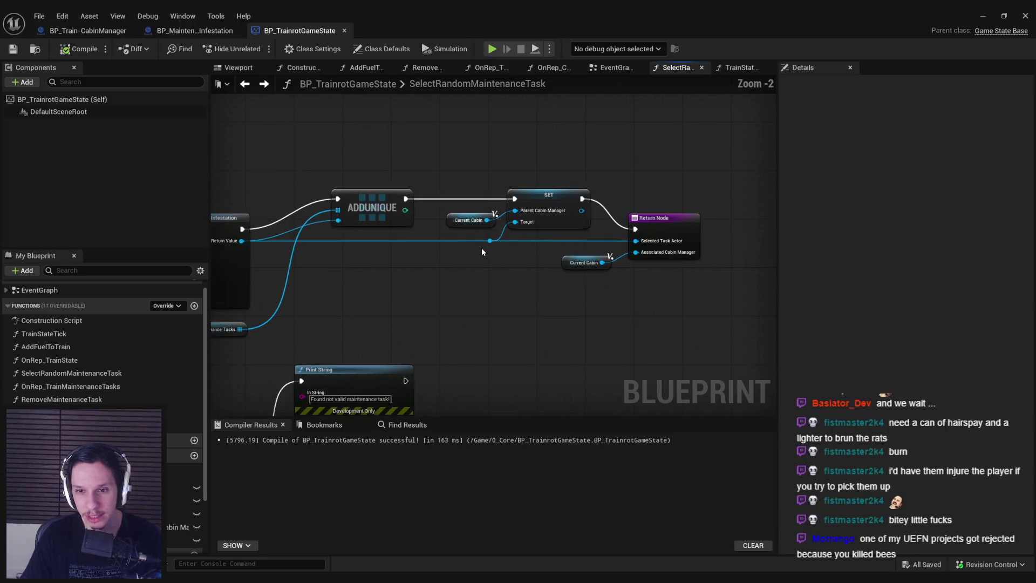
mouse_move(401, 268)
mouse_down()
mouse_move(529, 248)
mouse_move(538, 258)
mouse_up()
scroll(530, 248, down, 1)
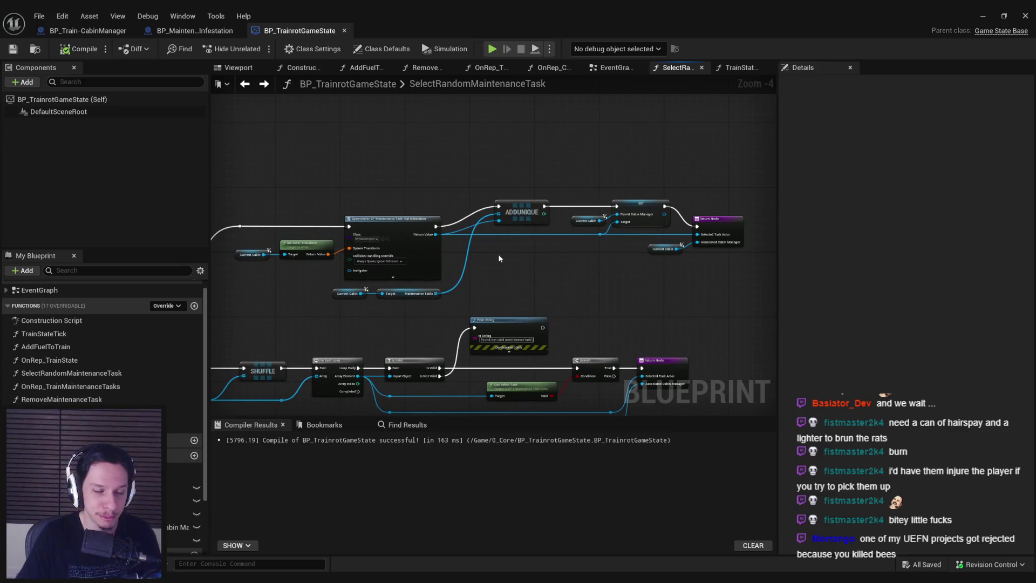
click(179, 30)
click(86, 30)
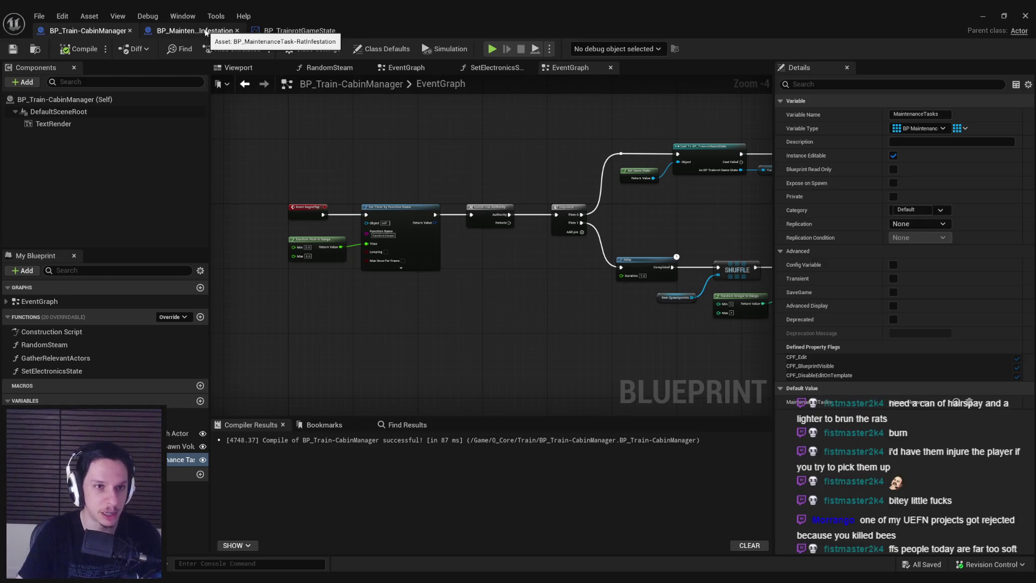
click(211, 31)
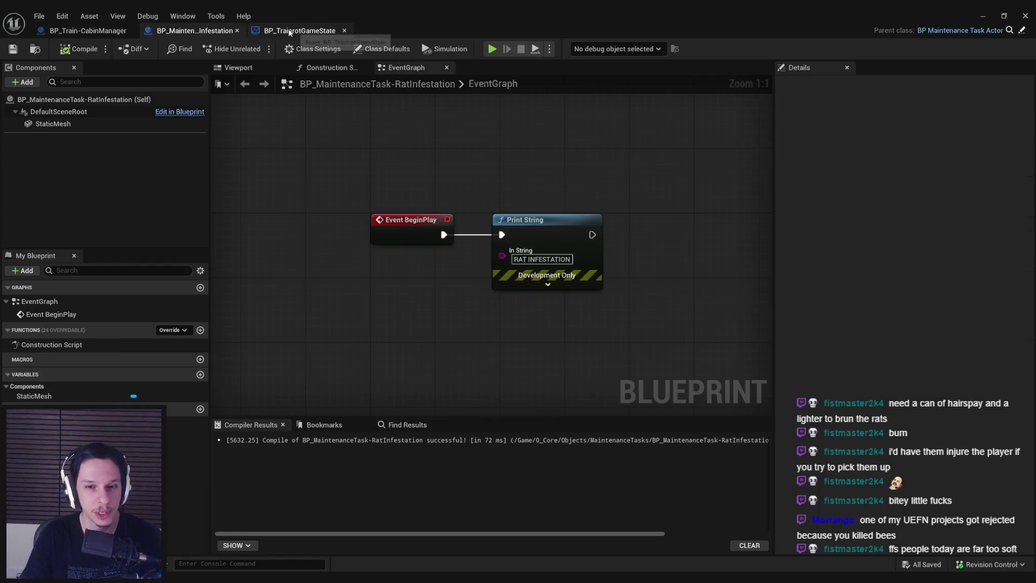
click(300, 31)
scroll(498, 271, up, 1)
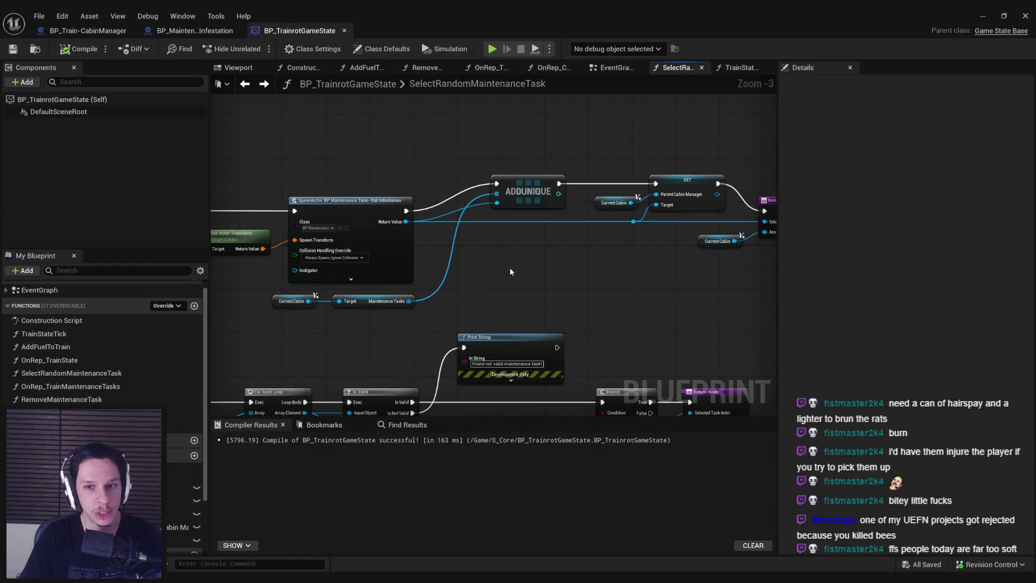
- Nudge ADDUNIQUE, SET, Current Cabin and Return nodes left, then compile and save
scroll(522, 199, up, 2)
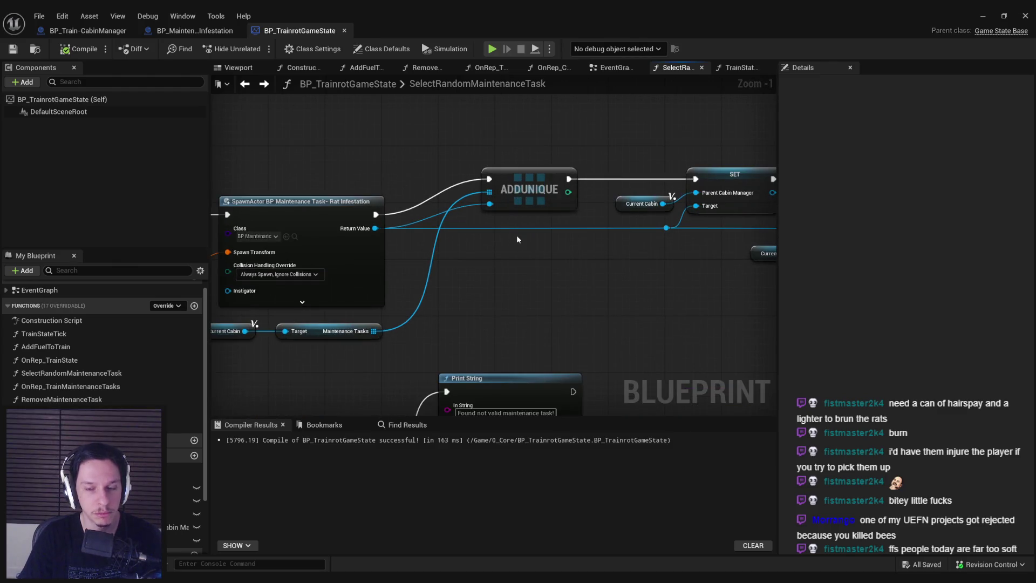
drag(517, 207, 500, 198)
click(519, 260)
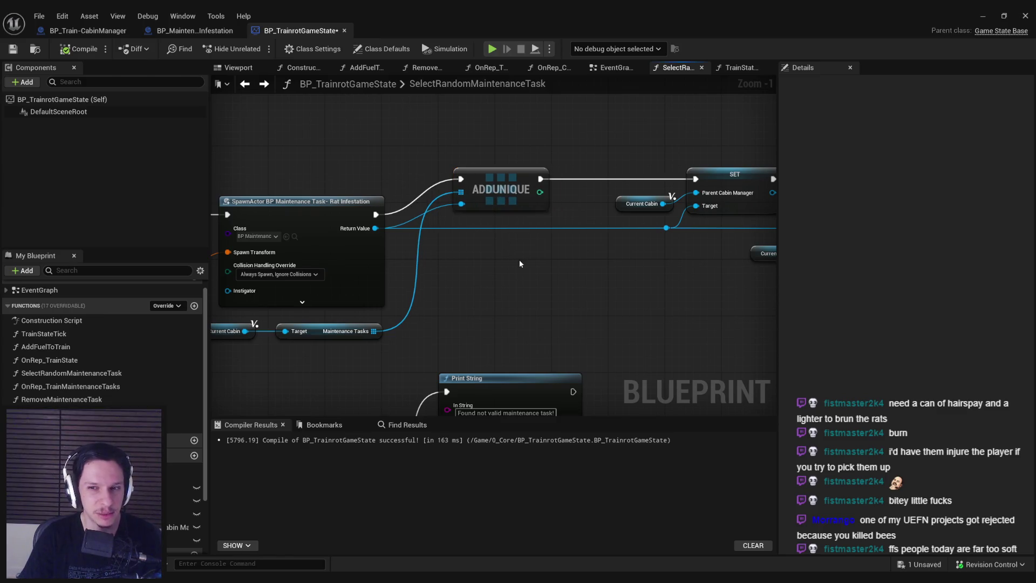
drag(453, 163, 723, 270)
drag(585, 238, 567, 238)
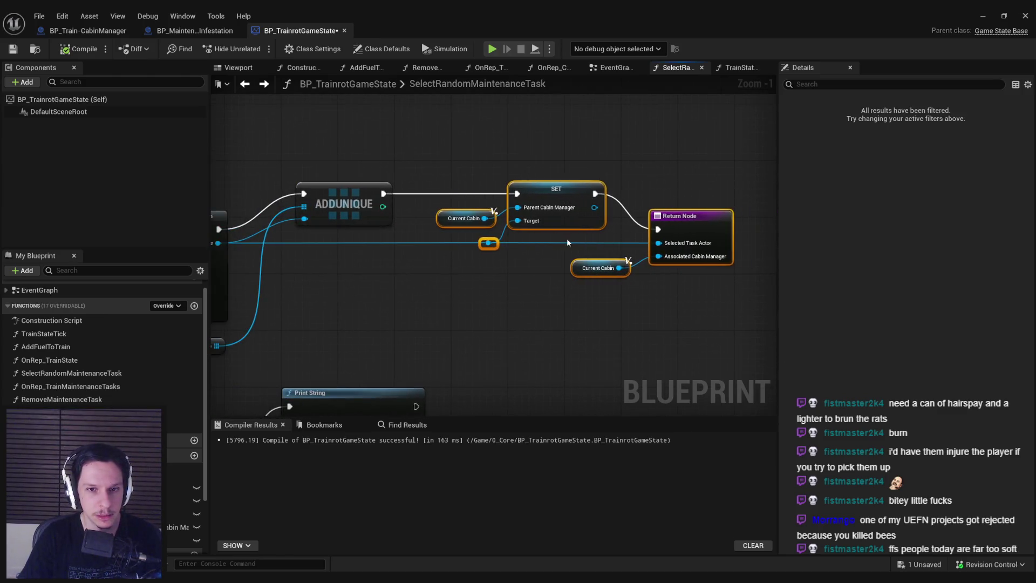
click(13, 48)
click(81, 49)
- Look over the Shuffle and Branch section of the graph, then switch to Steam
scroll(483, 225, down, 2)
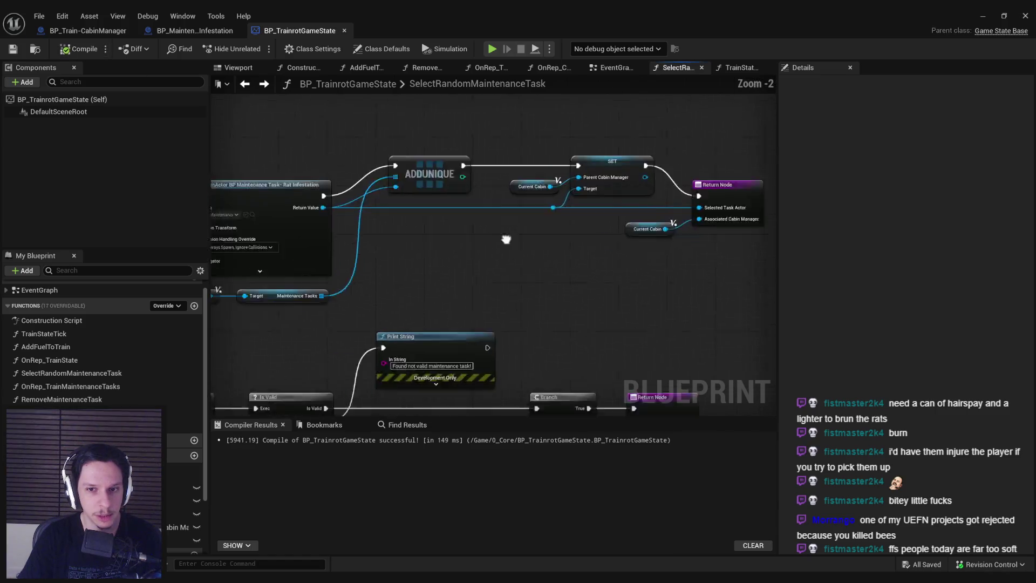
scroll(482, 226, down, 1)
drag(442, 271, 518, 287)
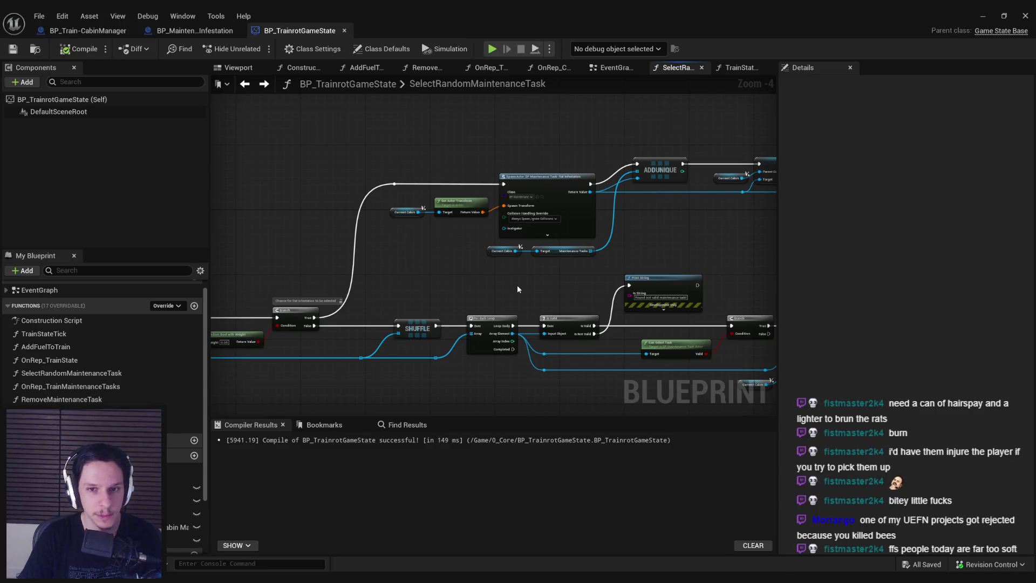
scroll(517, 285, up, 3)
drag(516, 285, 463, 286)
scroll(463, 286, down, 2)
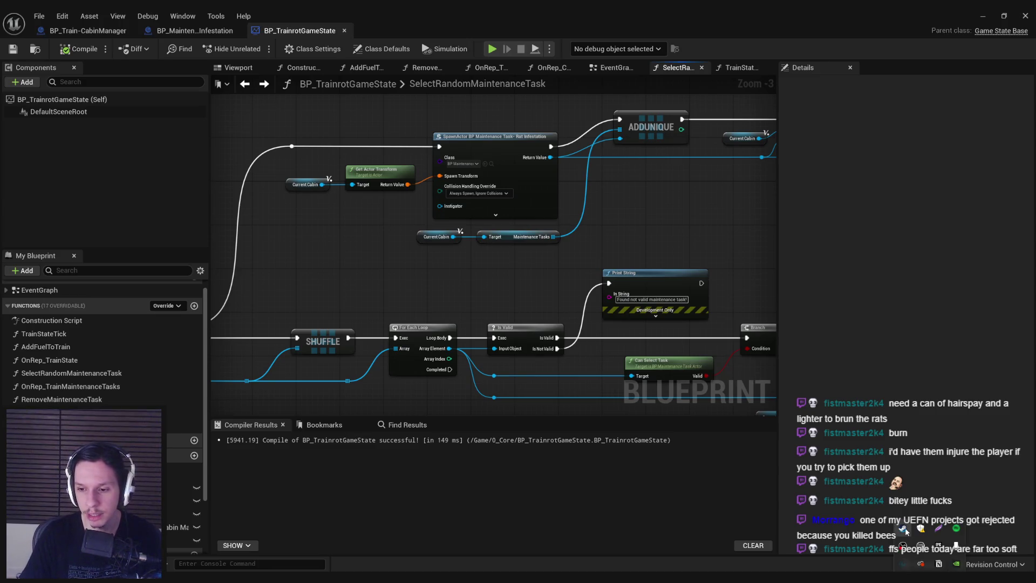
click(903, 529)
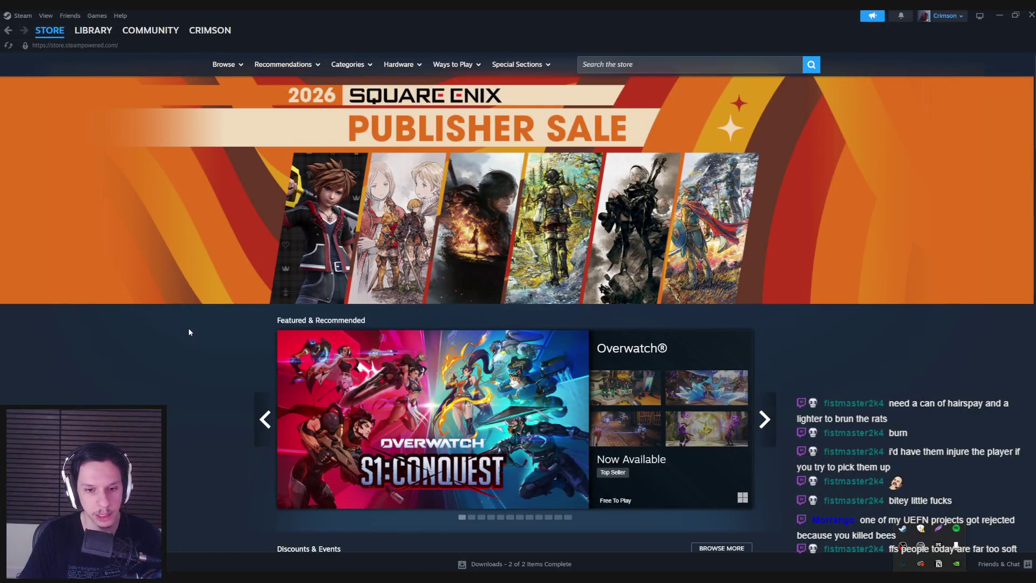
- Browse the Steam store's Top Sellers list and open the Teardown store page
scroll(189, 328, down, 10)
scroll(190, 332, down, 8)
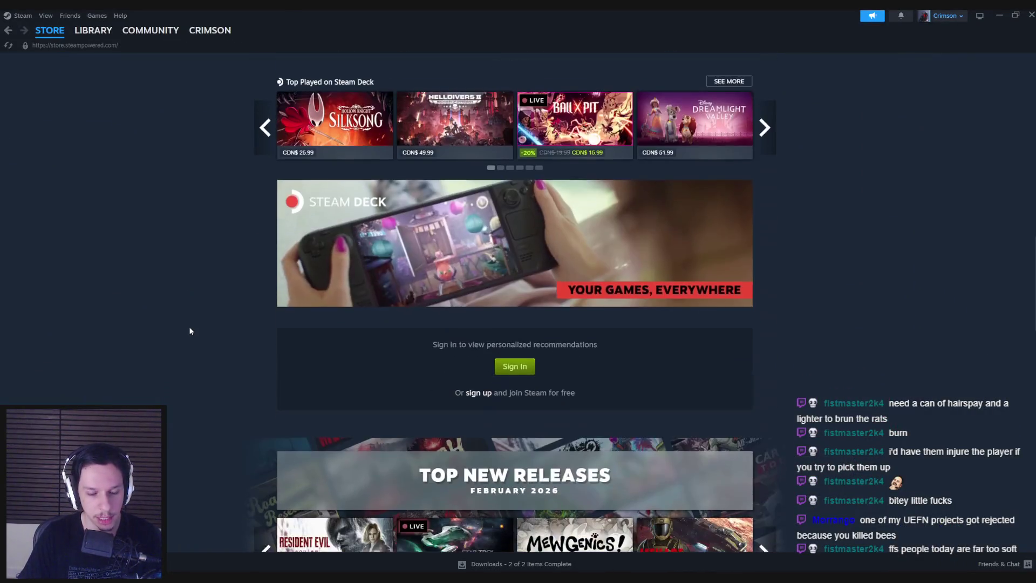
scroll(190, 330, down, 7)
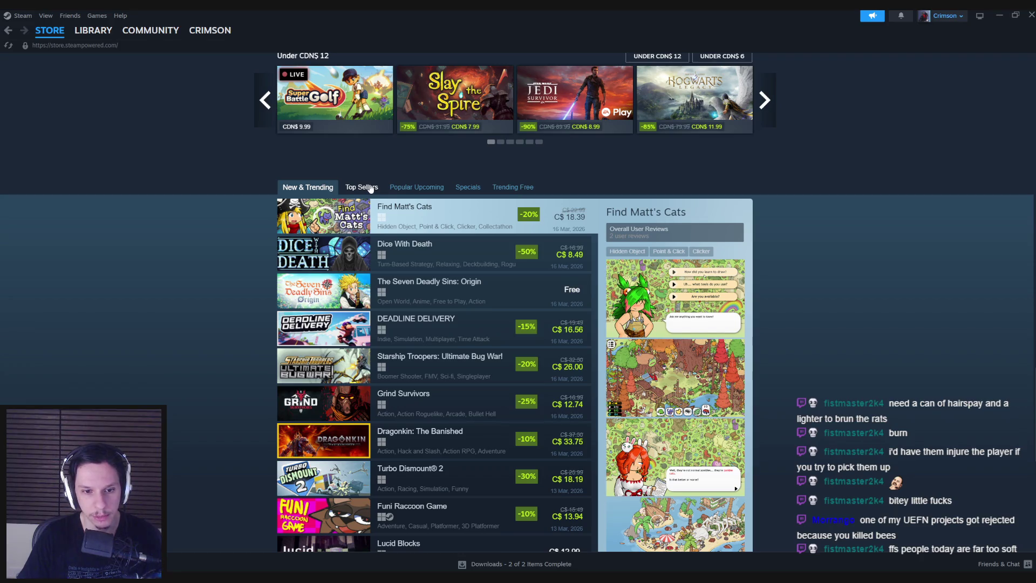
scroll(244, 414, down, 1)
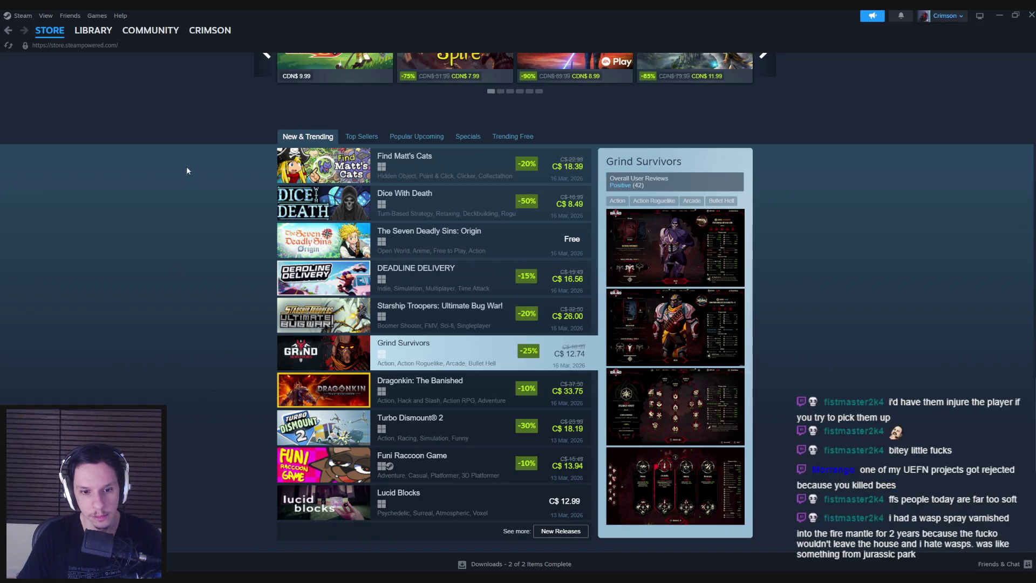
click(346, 142)
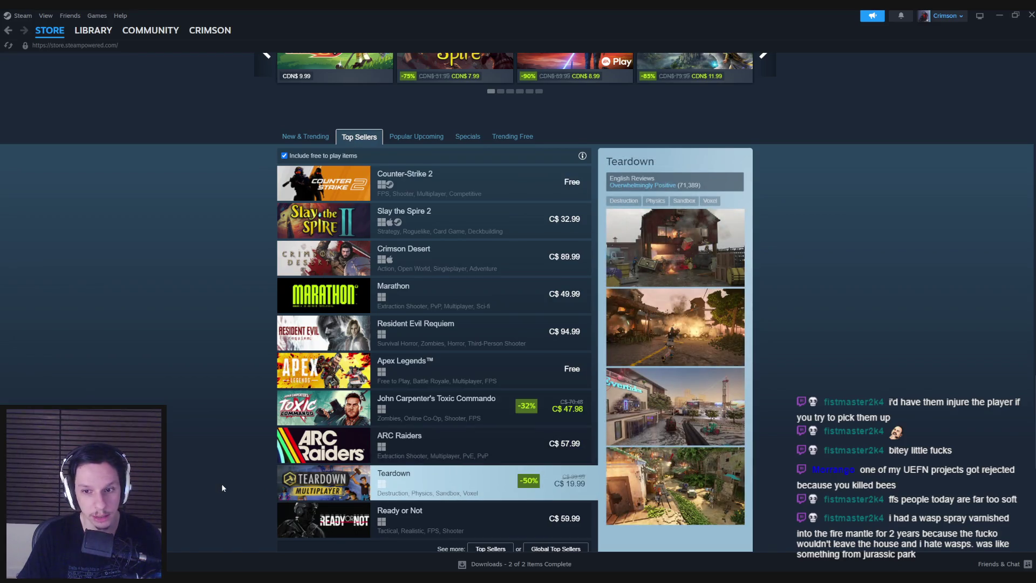
scroll(222, 488, down, 1)
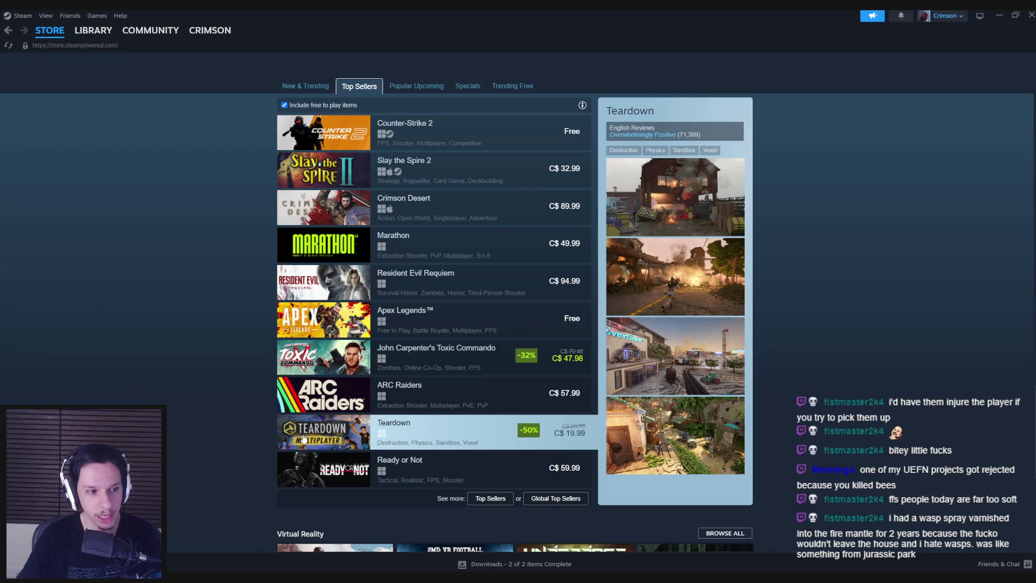
click(306, 439)
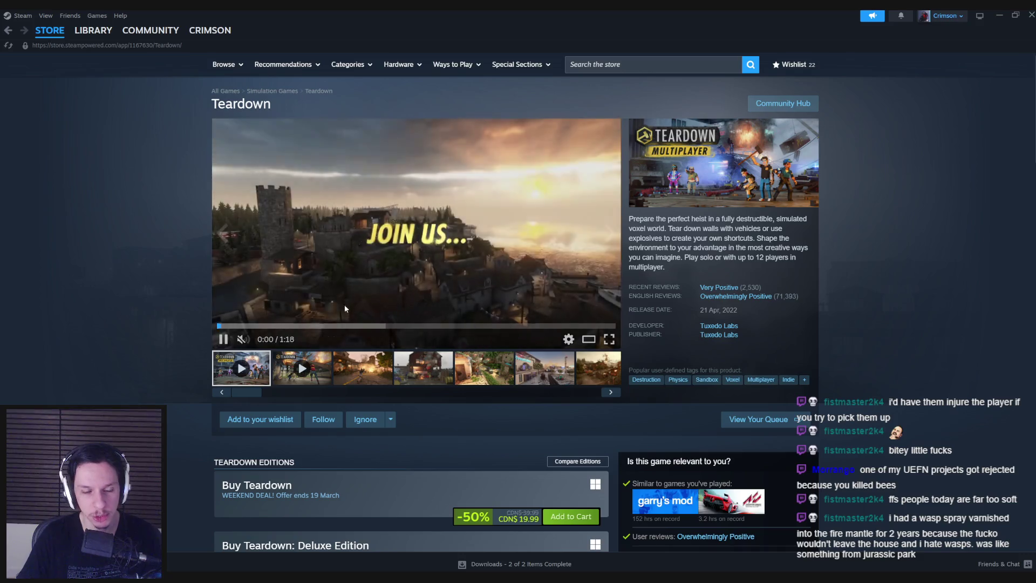
- Step through the Teardown screenshot thumbnails on its store page
click(363, 369)
click(422, 374)
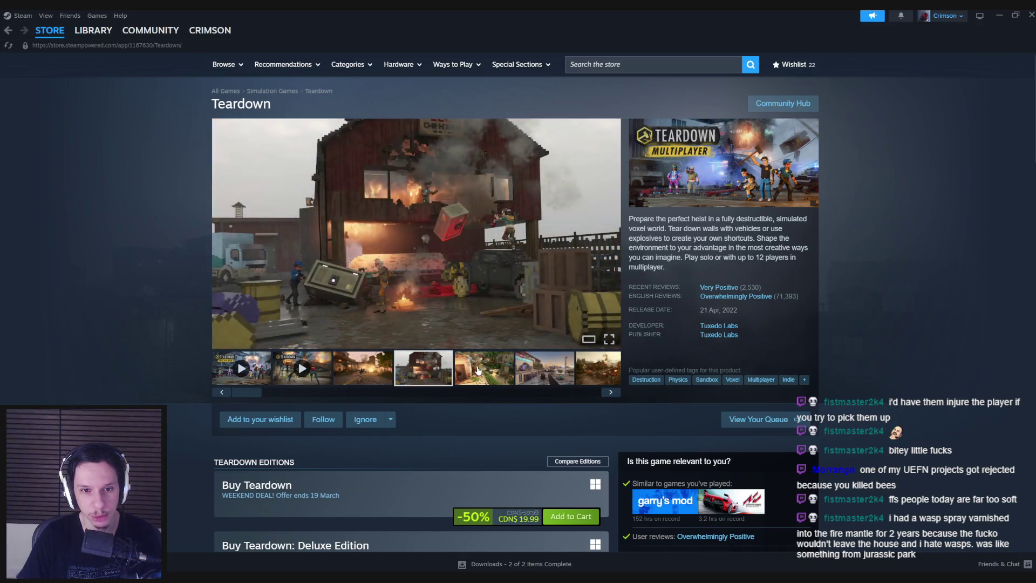
click(478, 369)
click(545, 369)
click(599, 369)
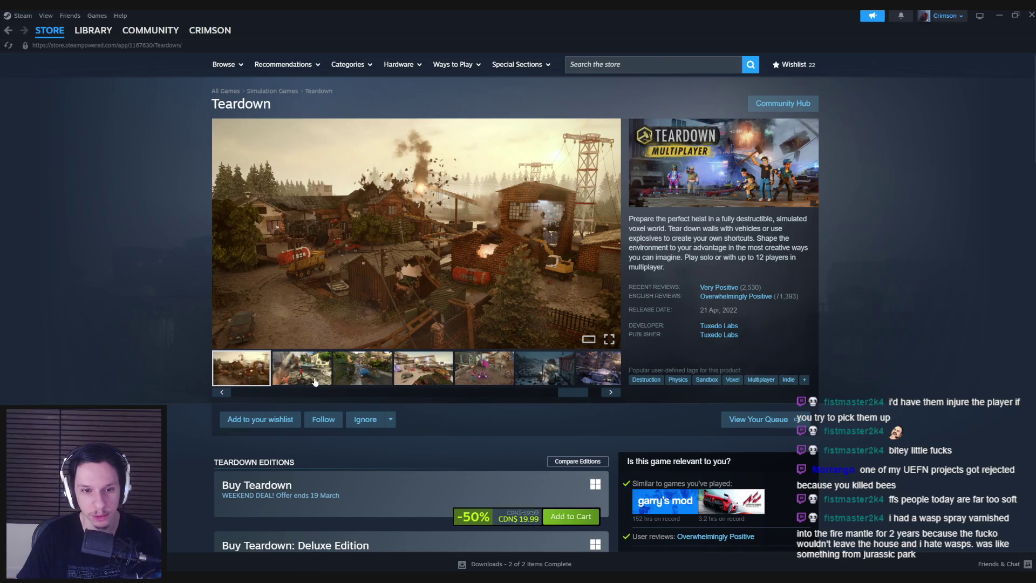
click(324, 372)
click(410, 370)
click(493, 369)
click(494, 370)
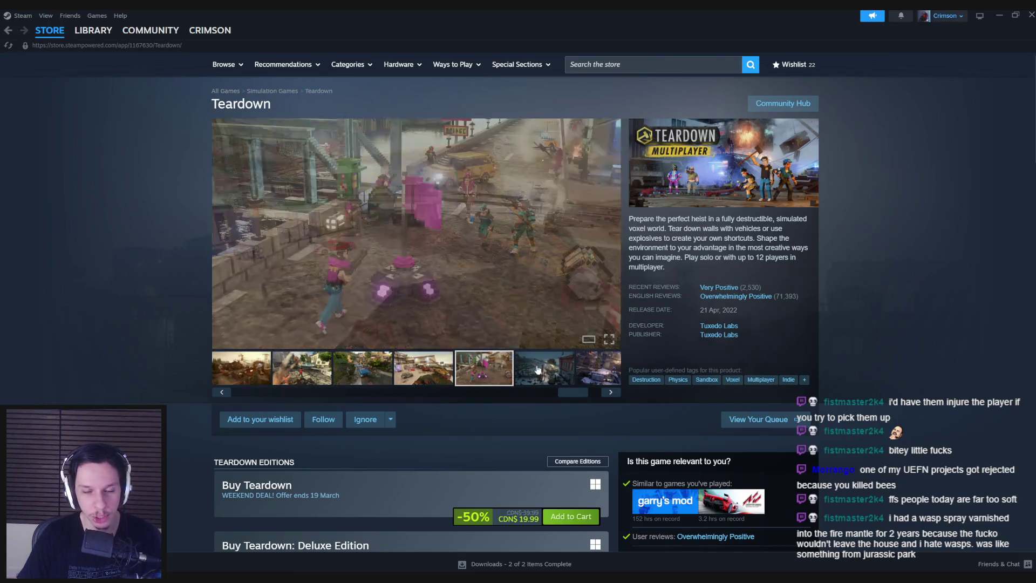
click(545, 369)
click(596, 369)
drag(583, 394, 154, 387)
scroll(110, 380, down, 5)
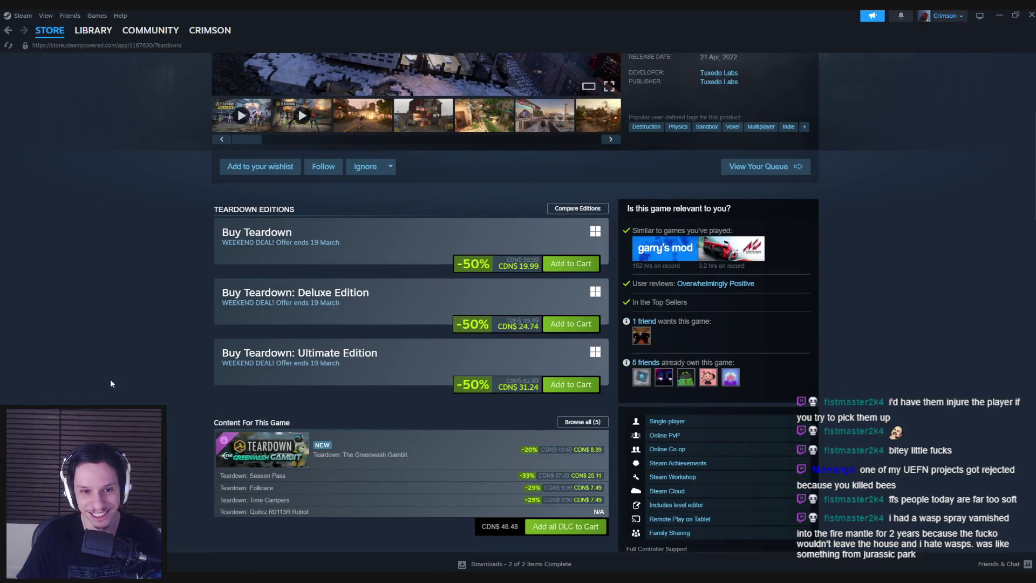
- Go back to the store front, then return to Unreal's spawn and loop nodes
key(alt+Left)
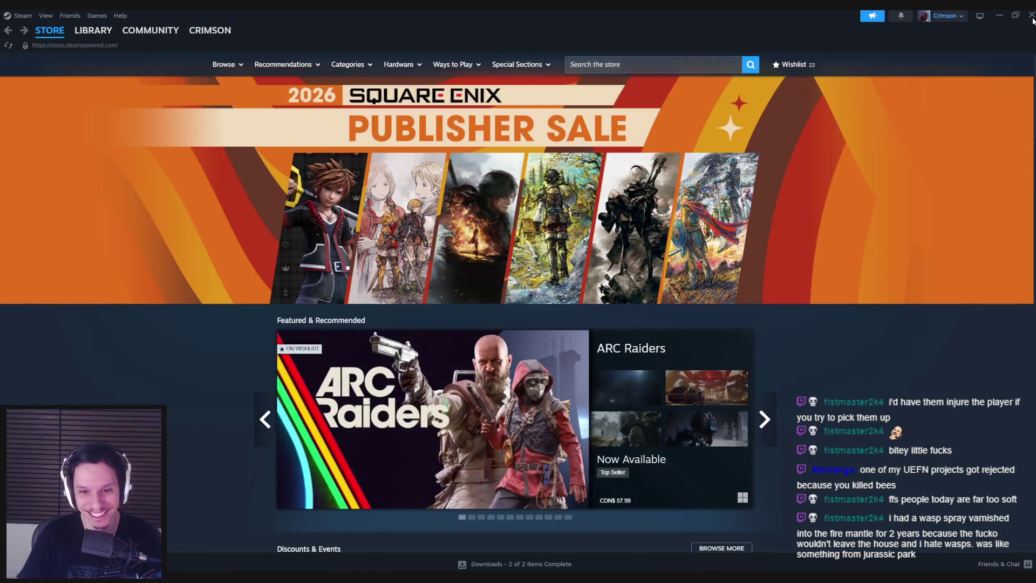
key(alt+Tab)
scroll(401, 312, up, 1)
mouse_move(401, 311)
mouse_down()
mouse_move(474, 300)
mouse_move(487, 254)
mouse_move(577, 301)
mouse_up()
scroll(485, 259, up, 2)
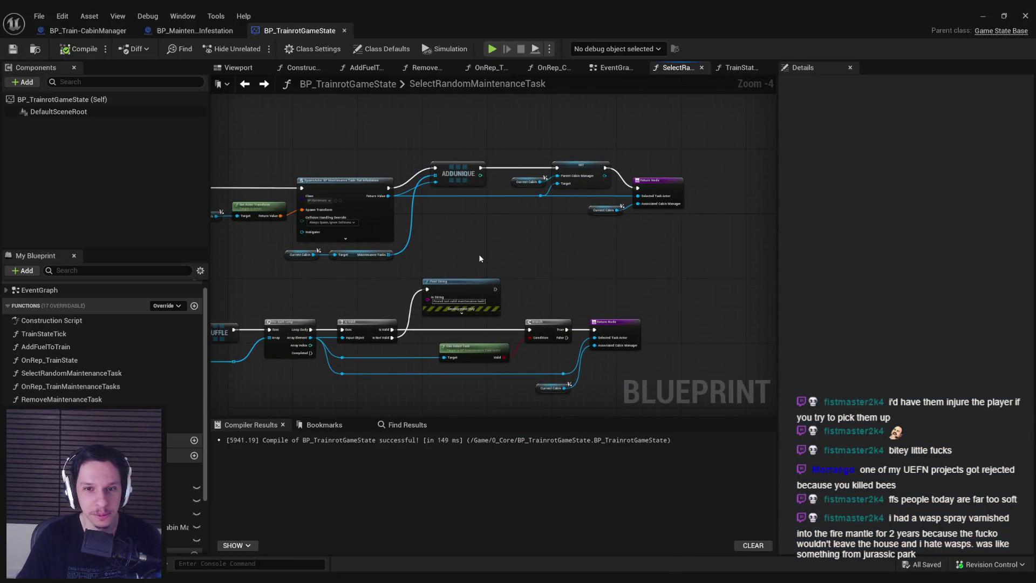
scroll(567, 254, down, 2)
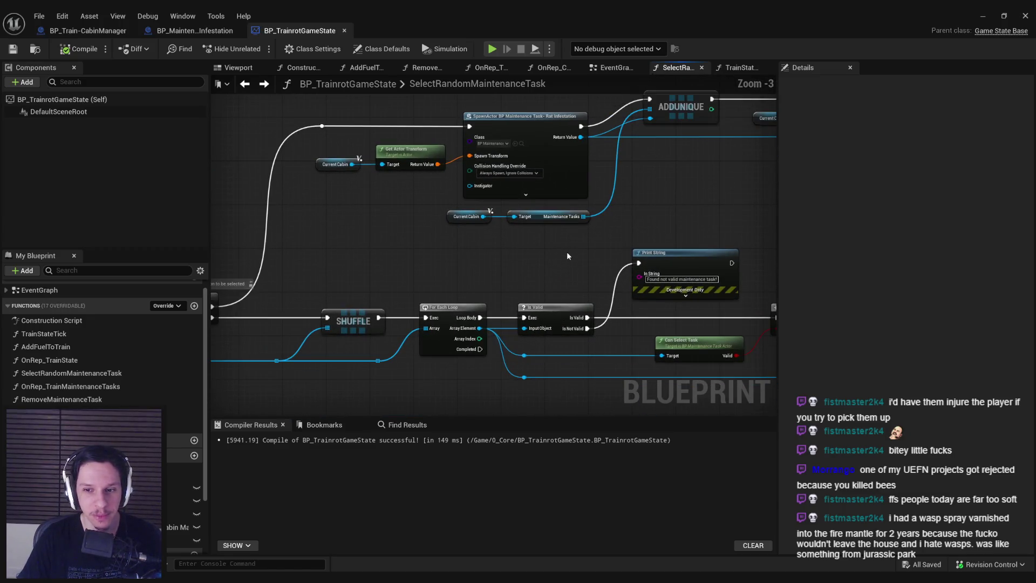
mouse_move(567, 254)
mouse_down()
mouse_move(449, 265)
mouse_move(432, 254)
mouse_up()
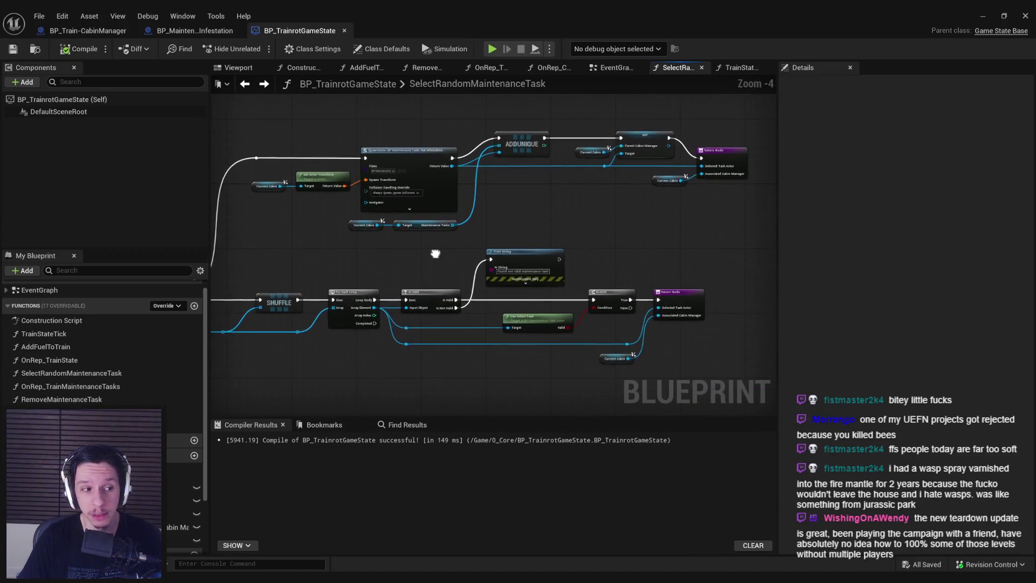
scroll(435, 254, up, 1)
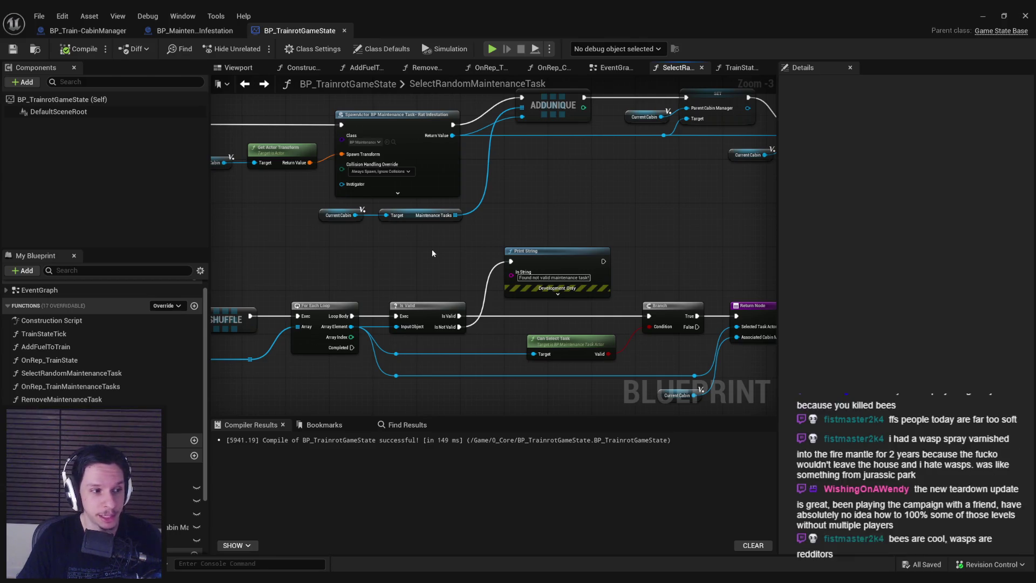
scroll(432, 253, down, 1)
mouse_move(432, 253)
mouse_down()
mouse_move(545, 279)
mouse_move(278, 292)
mouse_move(461, 312)
mouse_move(409, 347)
mouse_up()
scroll(591, 302, up, 2)
mouse_move(591, 304)
mouse_down()
mouse_move(426, 297)
mouse_move(394, 331)
mouse_up()
scroll(446, 286, up, 1)
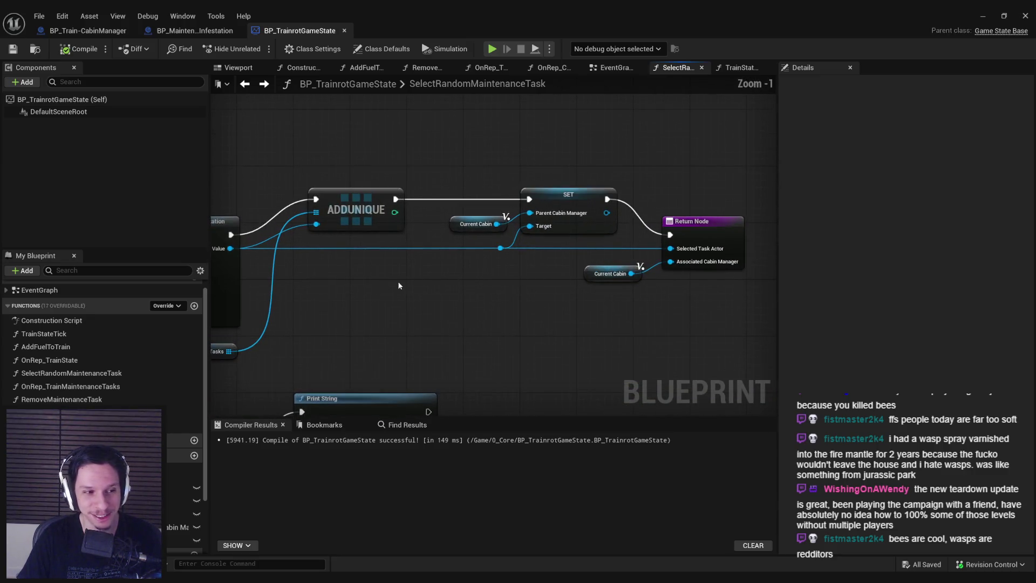
scroll(350, 289, down, 1)
scroll(338, 284, down, 1)
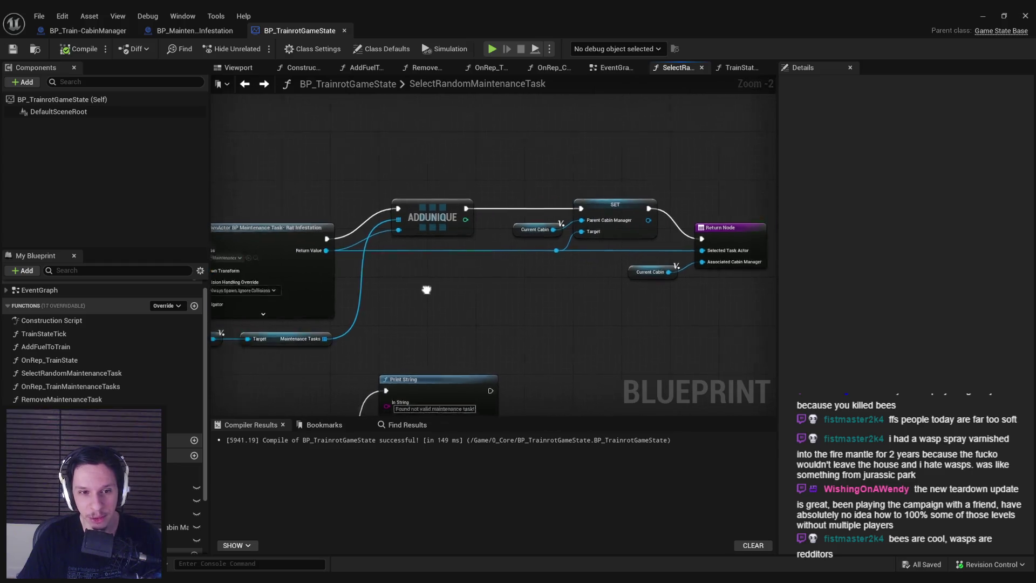
mouse_move(426, 287)
mouse_down()
mouse_move(608, 280)
mouse_move(410, 280)
mouse_move(318, 360)
mouse_move(392, 302)
mouse_up()
scroll(608, 280, down, 1)
scroll(318, 360, up, 2)
scroll(400, 323, up, 1)
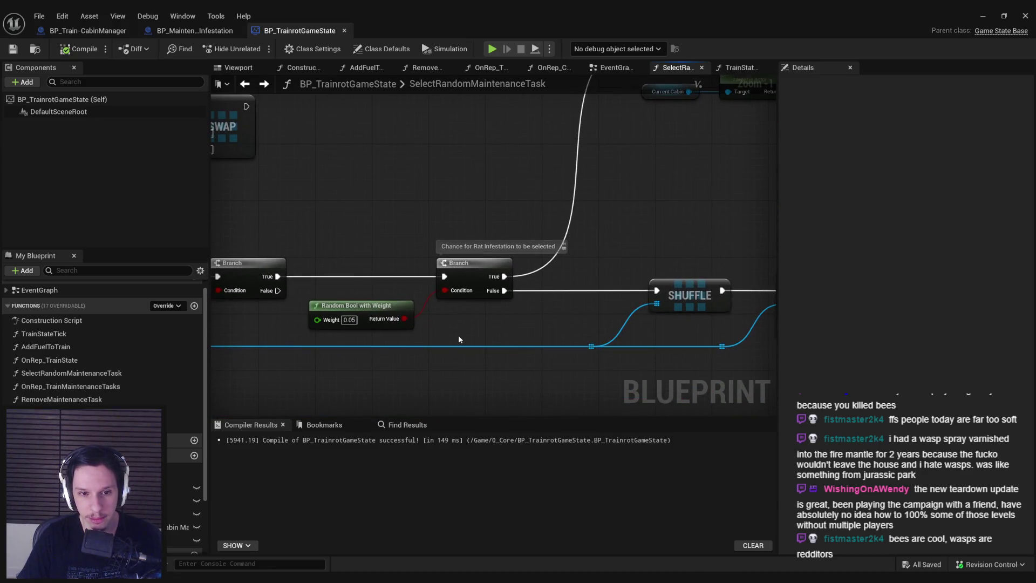
drag(537, 328, 370, 325)
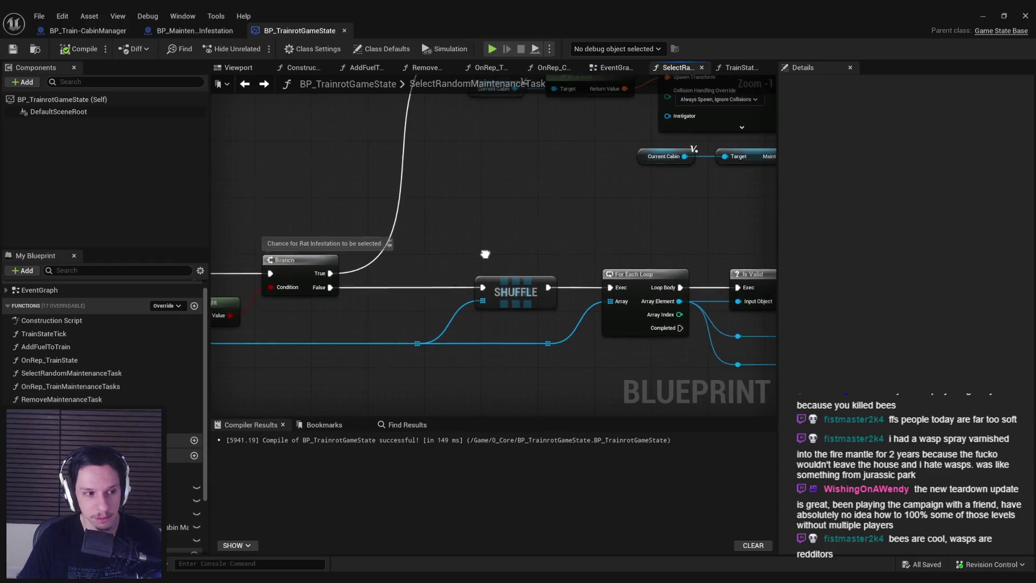
mouse_move(486, 254)
mouse_down()
mouse_move(377, 277)
mouse_move(404, 280)
mouse_up()
scroll(377, 272, down, 3)
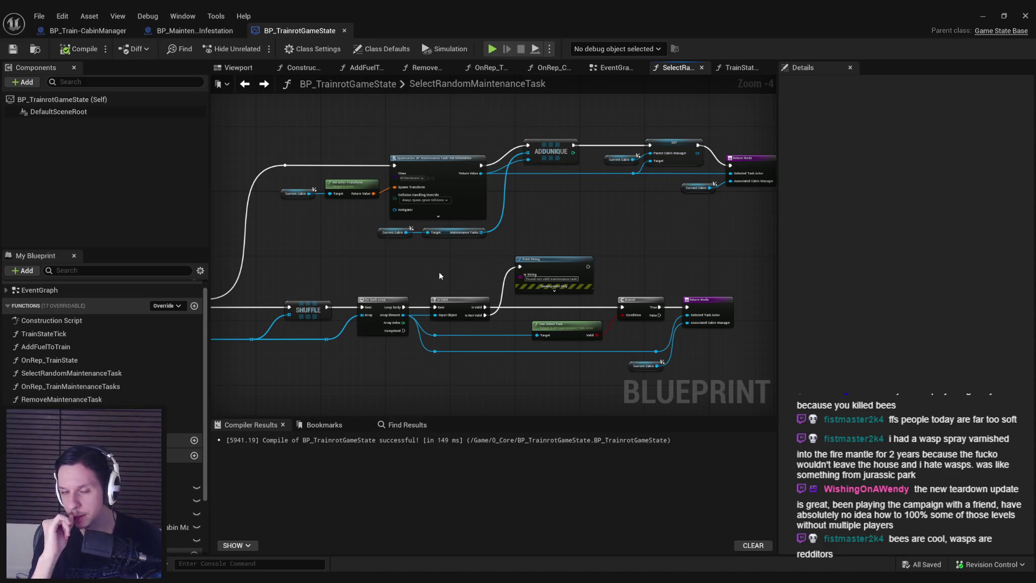
drag(439, 271, 359, 290)
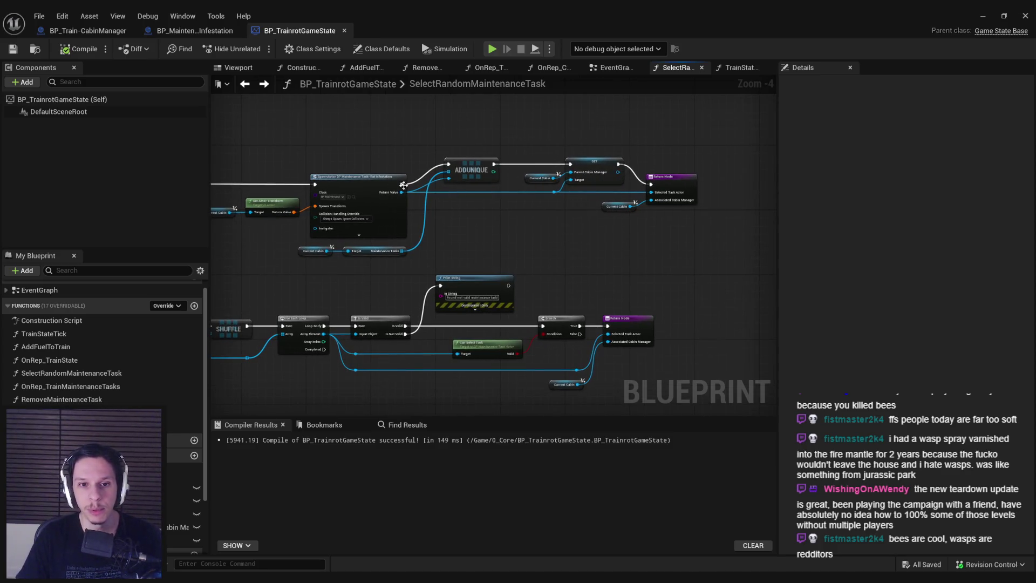
mouse_move(403, 186)
mouse_down()
mouse_move(596, 203)
mouse_move(597, 176)
mouse_up()
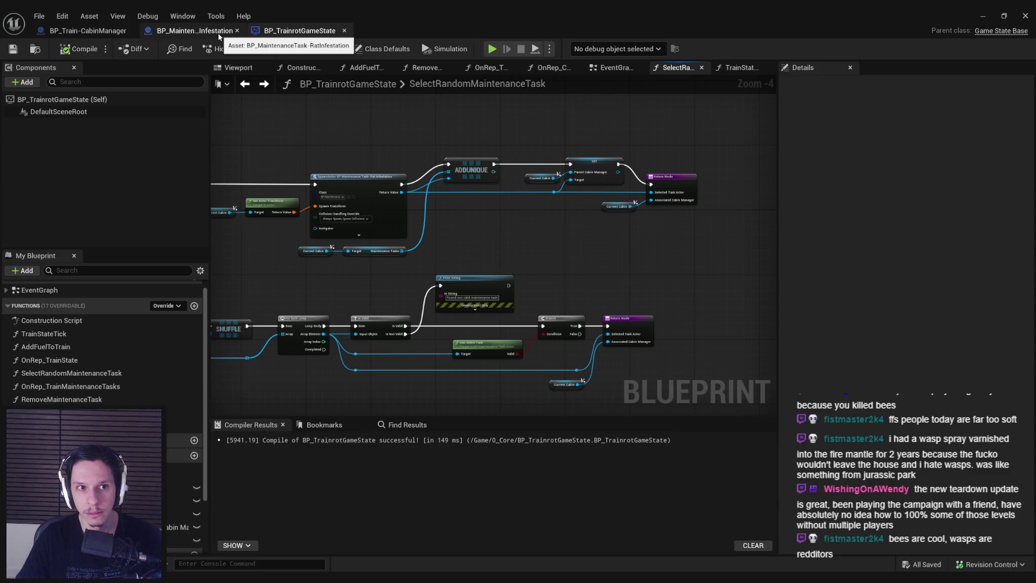
click(205, 30)
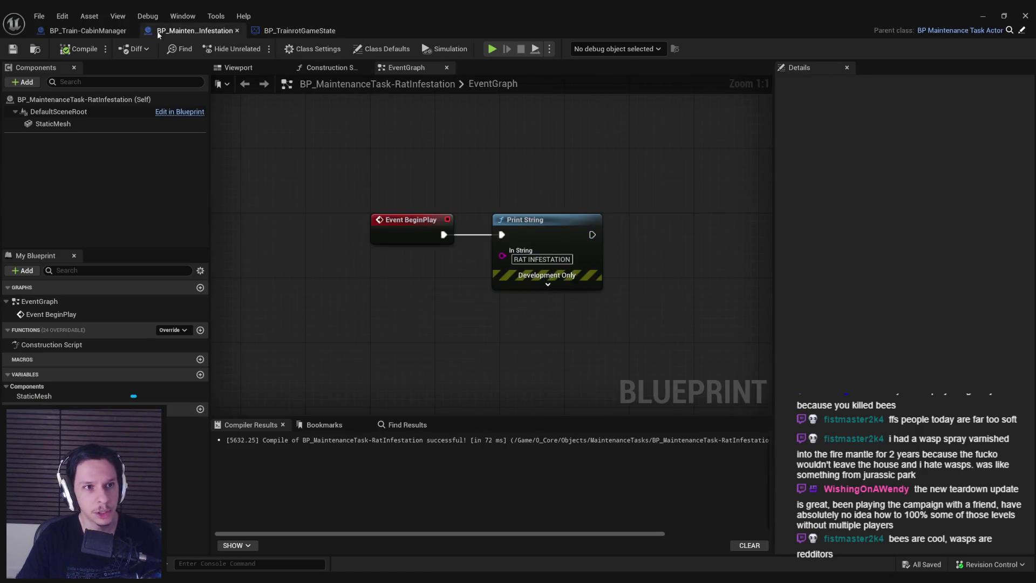
- Review the parent task blueprint's OnRep_TaskActive graph, then return to the Rat Infestation blueprint
click(1023, 31)
scroll(463, 213, down, 1)
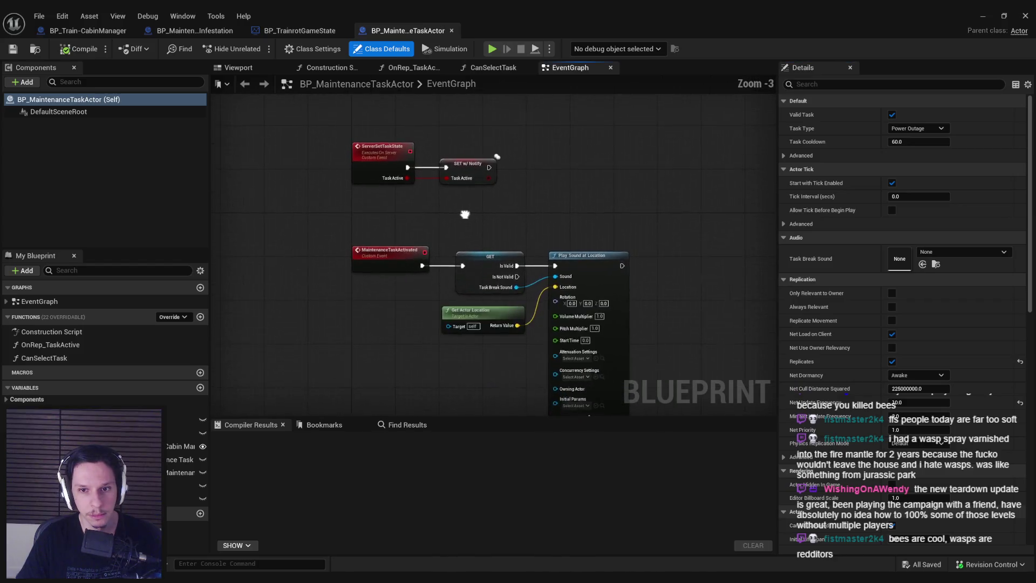
double_click(50, 345)
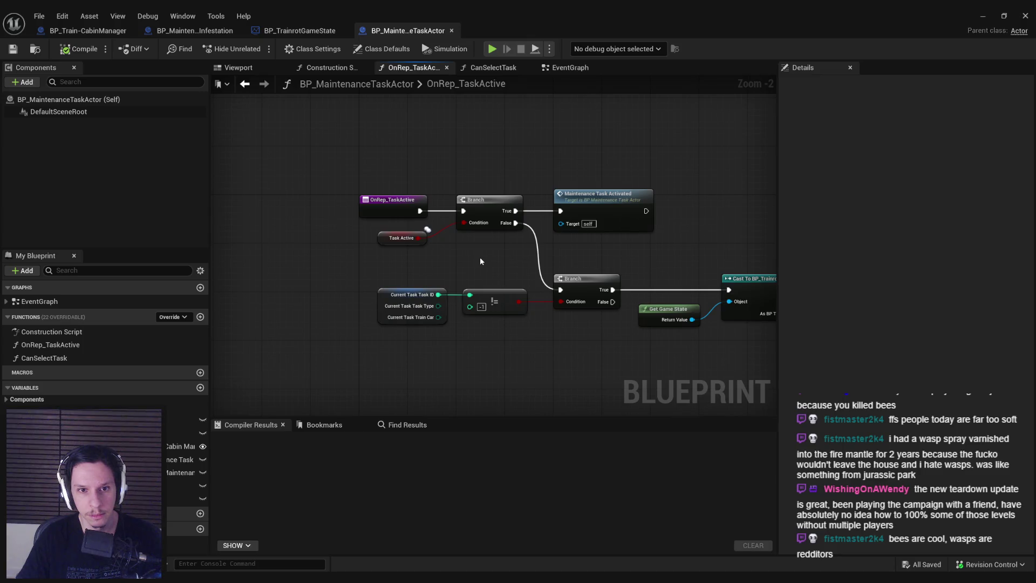
key(alt+Left)
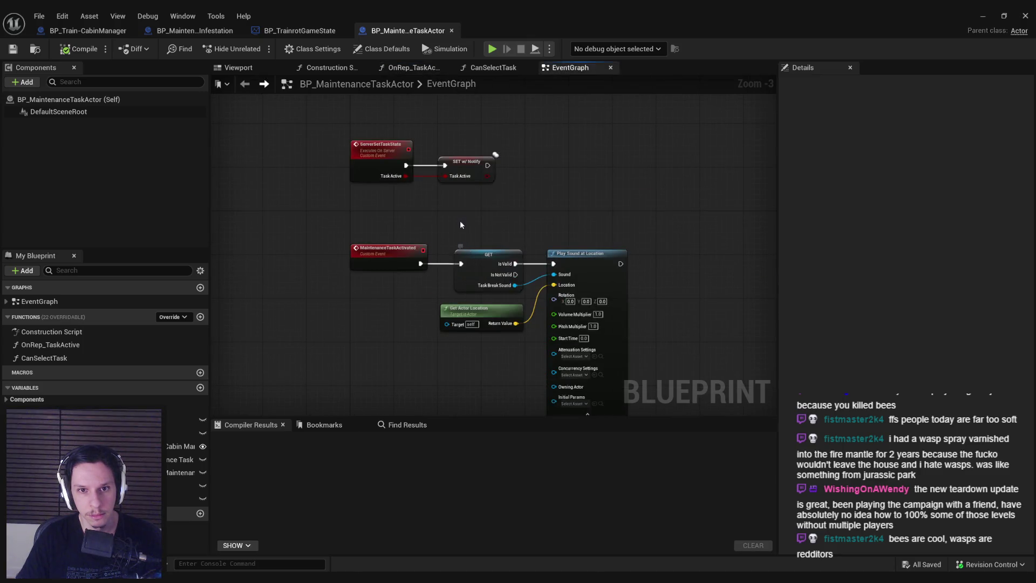
scroll(459, 217, down, 4)
scroll(405, 189, up, 5)
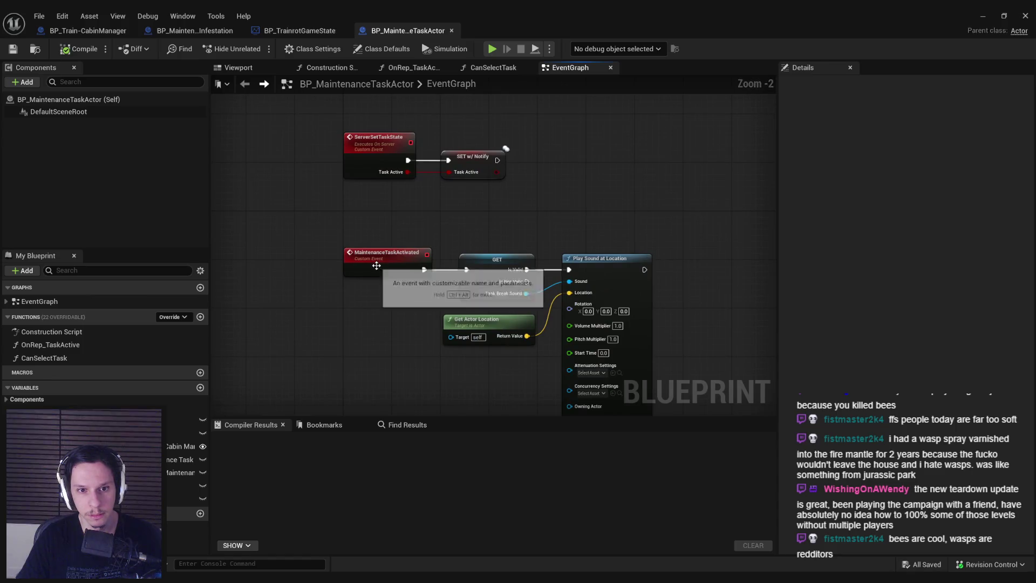
click(200, 31)
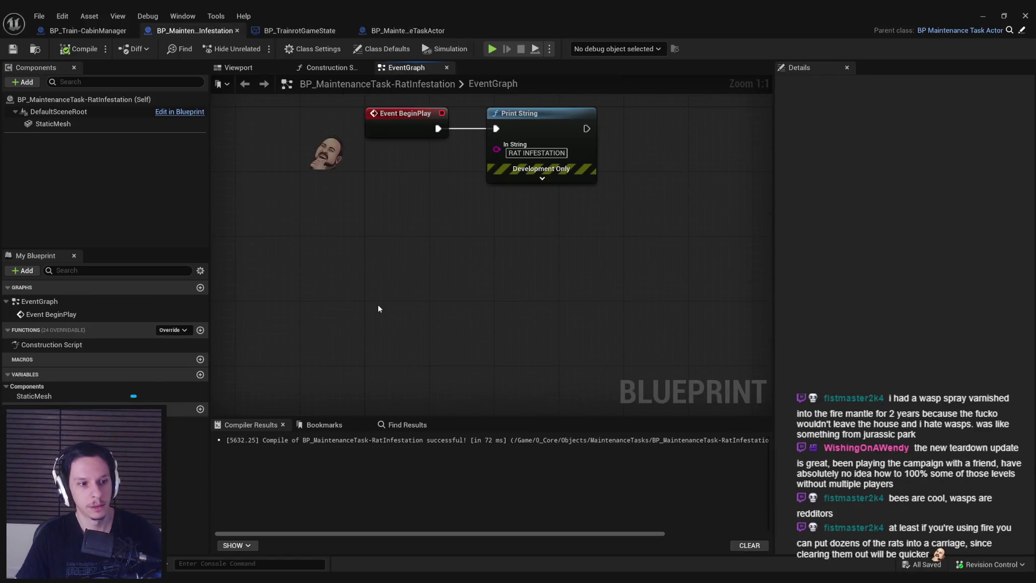
- Add an Event MaintenanceTaskActivated override to the Rat Infestation graph
right_click(377, 304)
text(task activated)
key(Return)
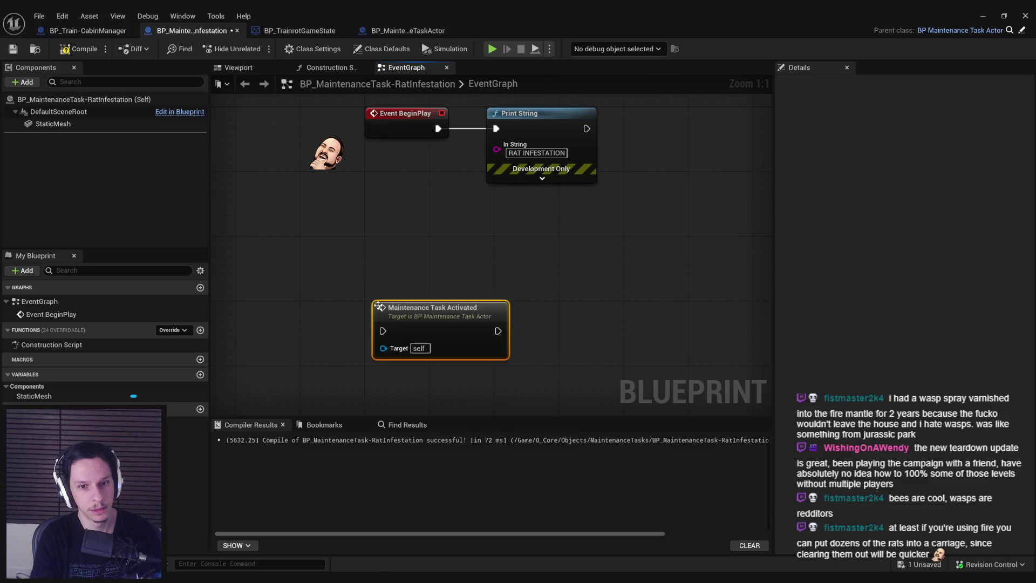
key(Delete)
right_click(373, 287)
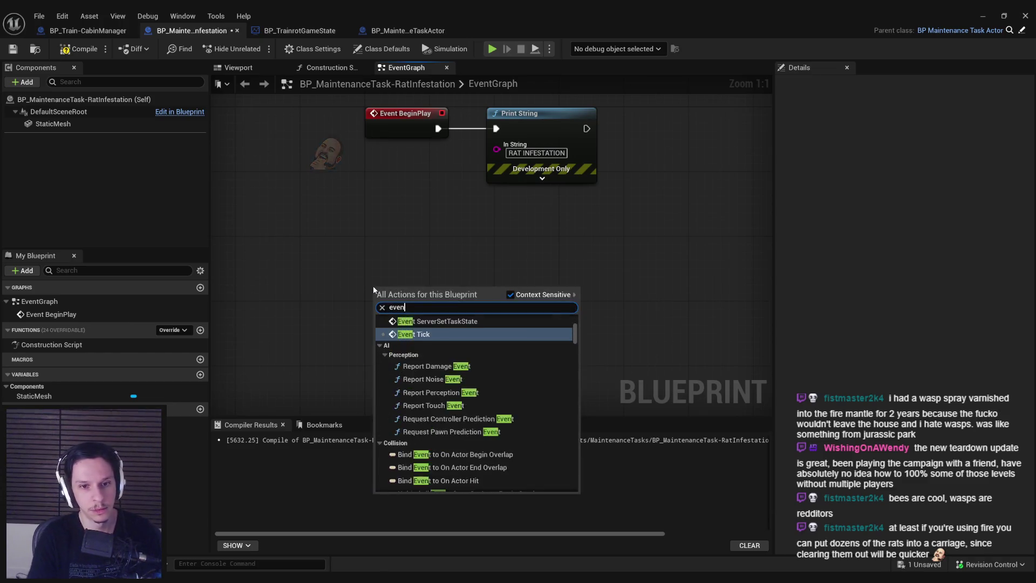
text(event main)
key(Return)
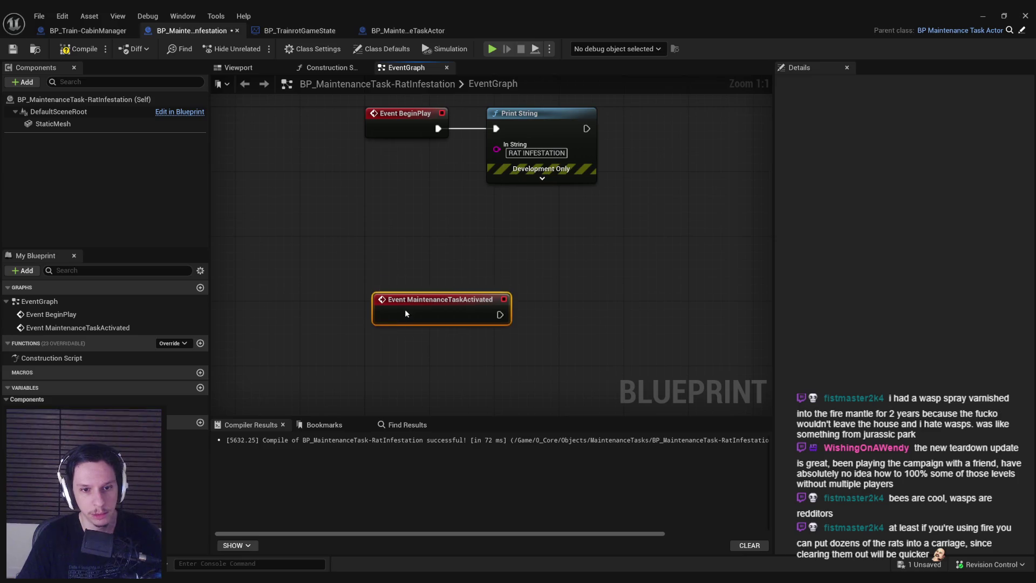
- Connect a Branch after the event, with an Is Server check as its condition
drag(457, 286, 348, 252)
drag(383, 289, 469, 284)
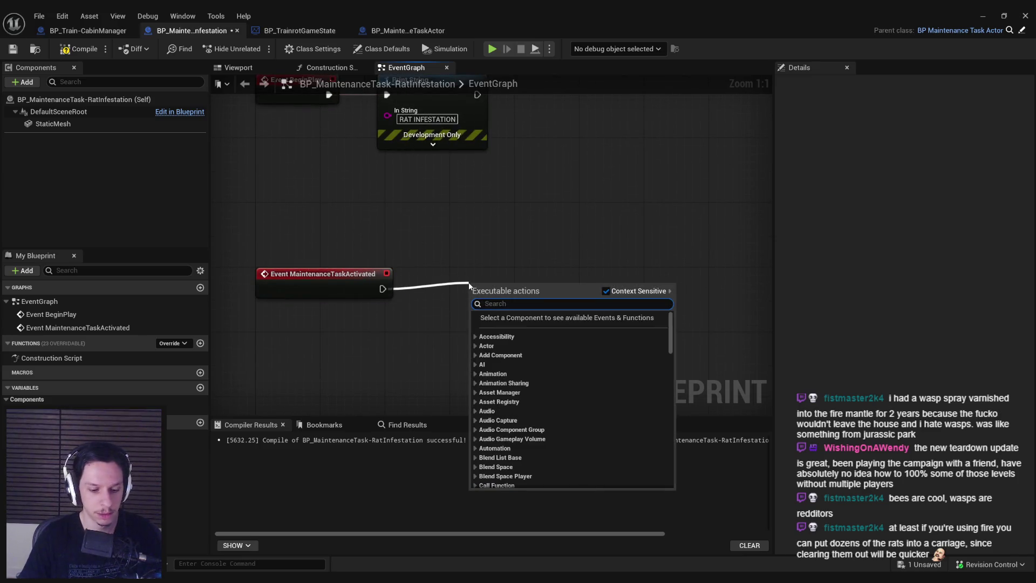
text(branch)
key(Return)
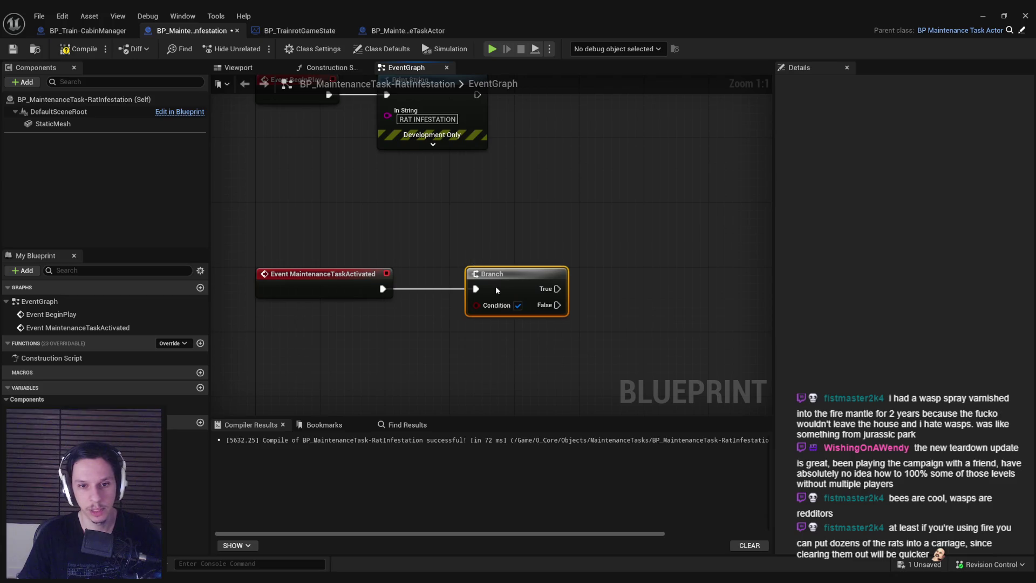
text(is server)
mouse_move(416, 356)
mouse_down()
mouse_move(427, 348)
mouse_move(410, 323)
mouse_up()
key(Return)
- Add a parent MaintenanceTaskActivated call and place it between the event and the Branch
right_click(345, 275)
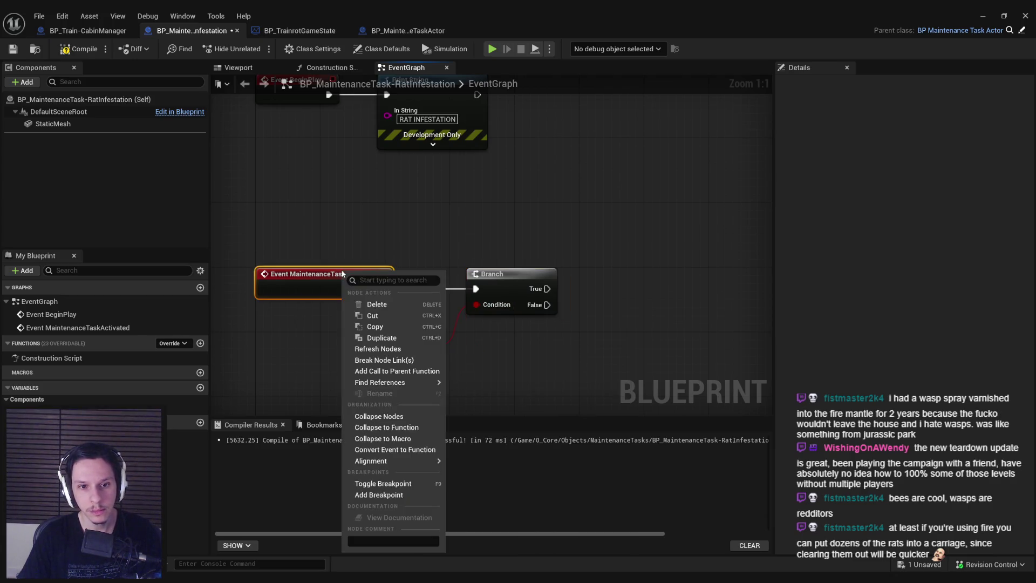
click(378, 359)
drag(559, 394, 427, 263)
drag(502, 273, 615, 283)
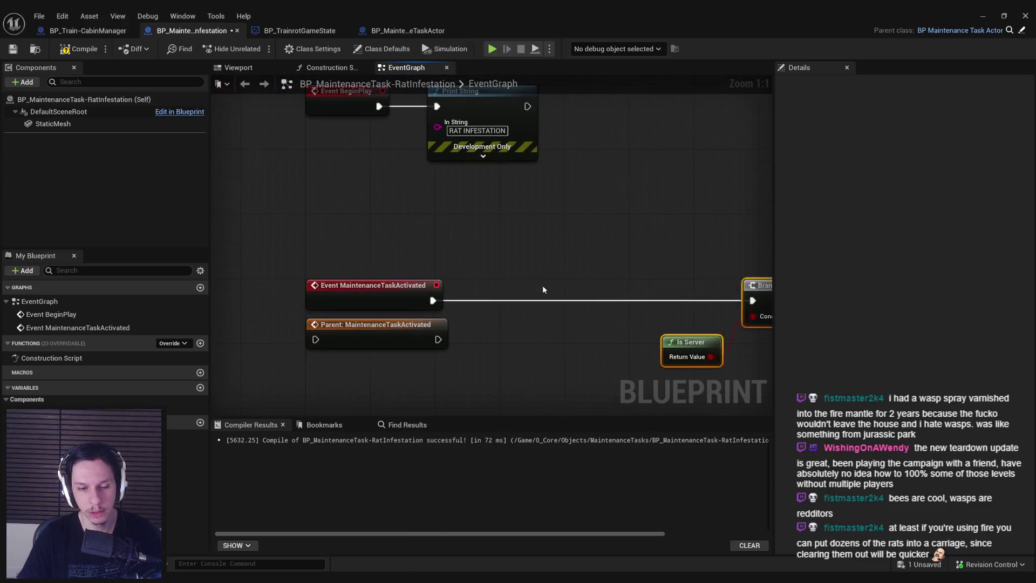
mouse_move(382, 340)
mouse_down()
mouse_move(526, 301)
mouse_move(753, 299)
mouse_move(650, 351)
mouse_up()
mouse_move(747, 302)
mouse_down()
mouse_move(602, 306)
mouse_move(614, 291)
mouse_move(489, 290)
mouse_up()
- Copy the Print String onto the Branch's True output and delete Event BeginPlay with its old print
scroll(603, 307, down, 2)
click(409, 161)
key(ctrl+c)
scroll(454, 206, up, 2)
key(ctrl+v)
drag(469, 227, 237, 133)
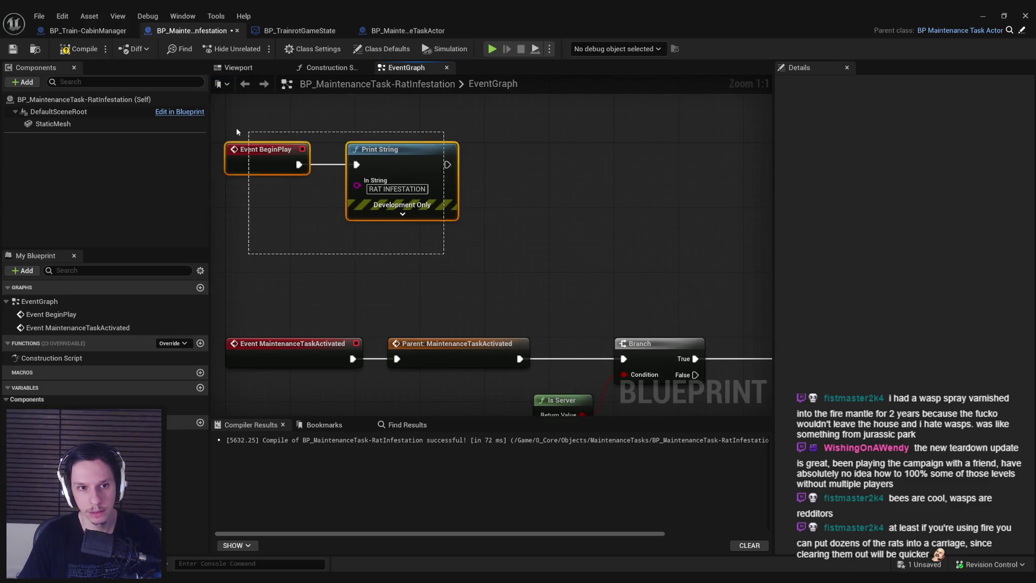
key(Delete)
scroll(642, 246, down, 1)
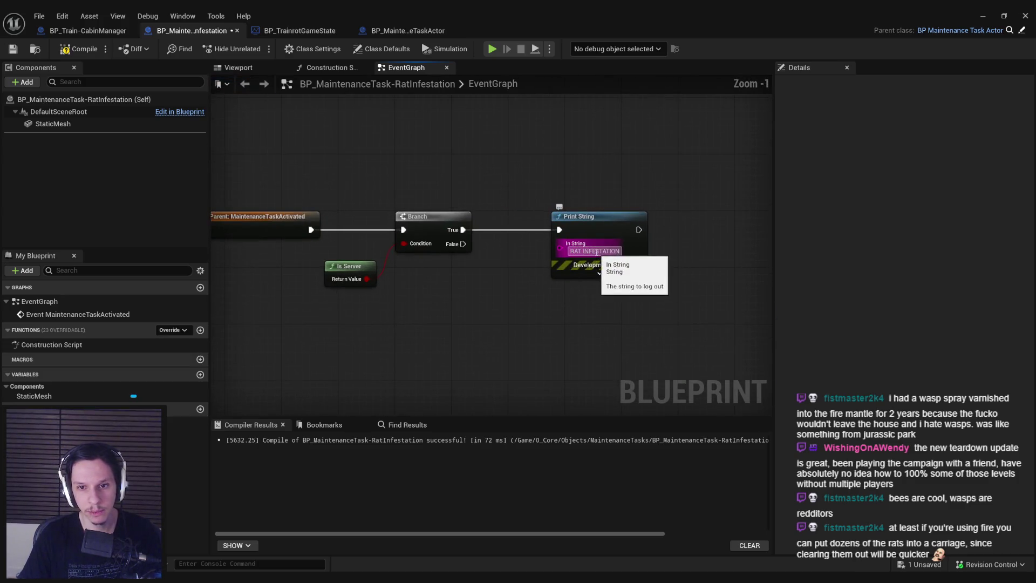
- Feed Print String from an Append whose first text is 'RAT INFESTATION:'
drag(559, 248, 493, 320)
text(append)
key(Return)
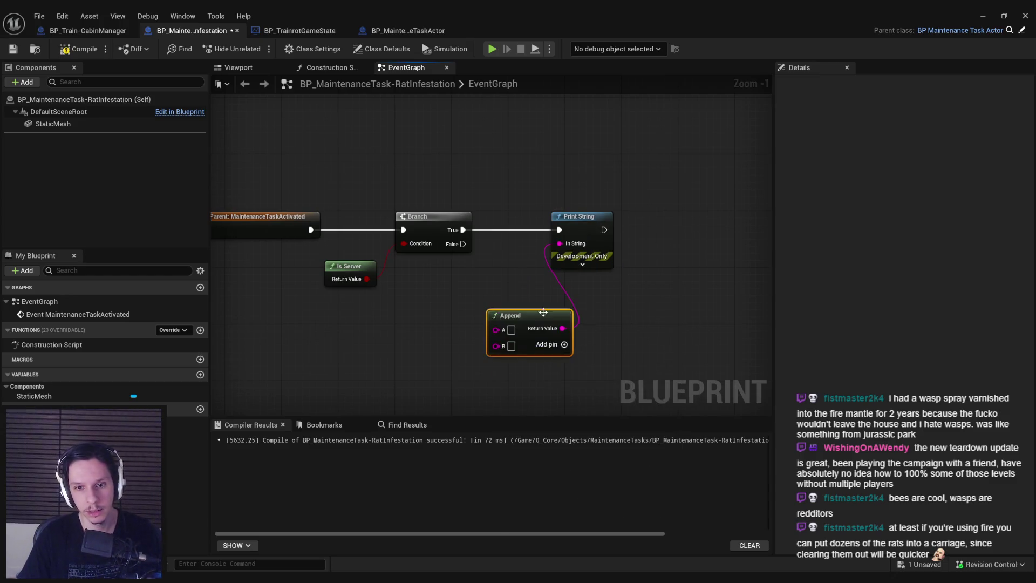
click(510, 329)
text(RAT INFESTATION)
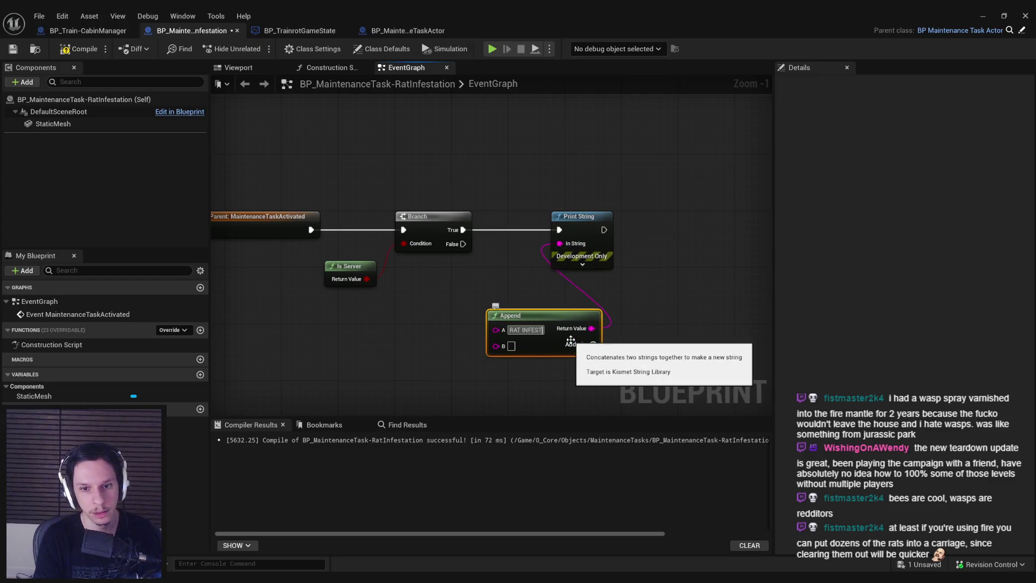
key(Return)
drag(580, 215, 700, 216)
drag(601, 228, 706, 227)
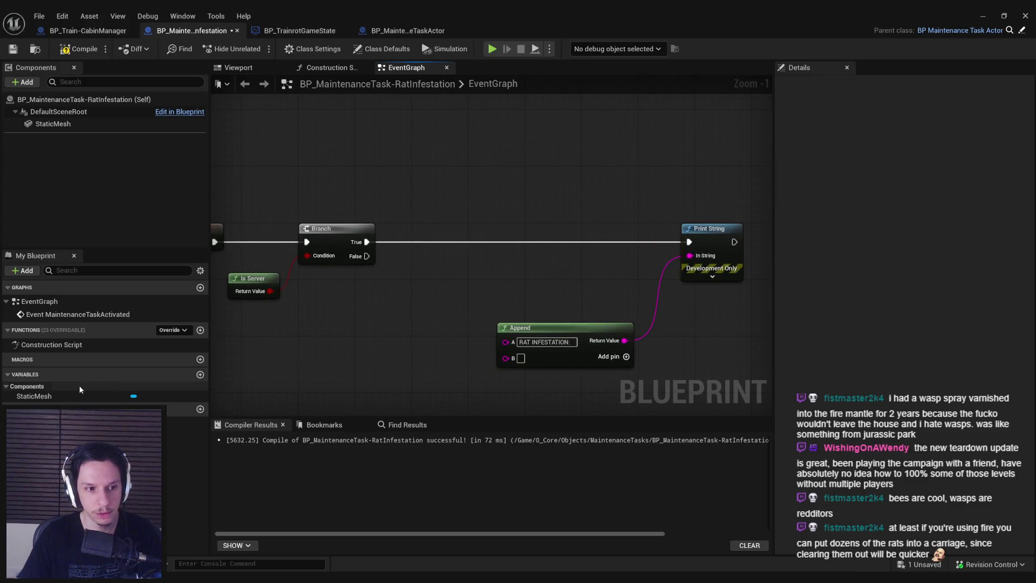
- Plug the Parent Cabin Manager's display name into the Append's B input
drag(506, 233, 416, 284)
right_click(416, 284)
text(cabin mana)
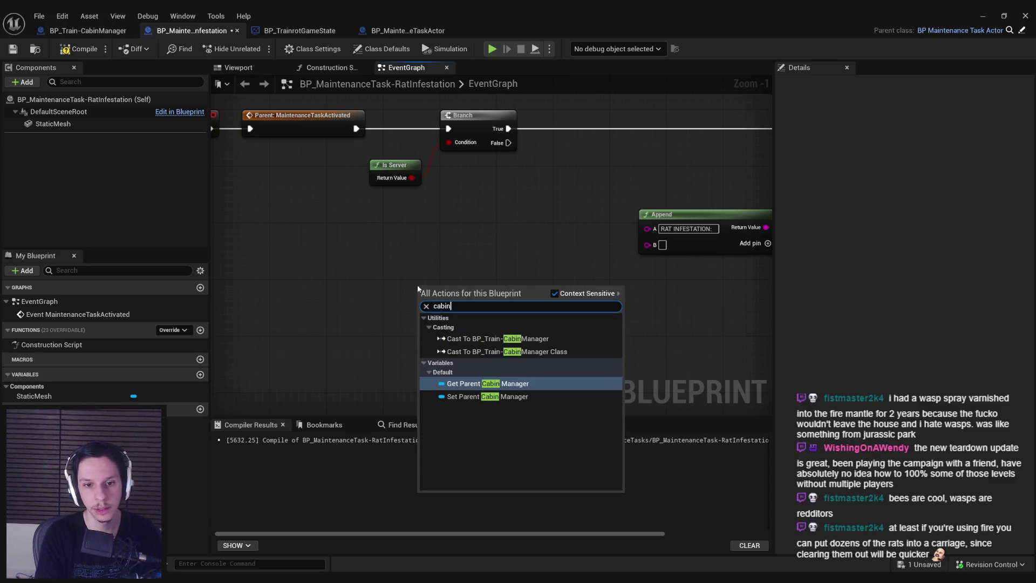
key(Return)
mouse_move(478, 289)
mouse_down()
mouse_move(679, 244)
mouse_move(648, 244)
mouse_up()
- Check the SelectRandomMaintenanceTask and base task tabs, then save and close the Rat Infestation blueprint
click(300, 31)
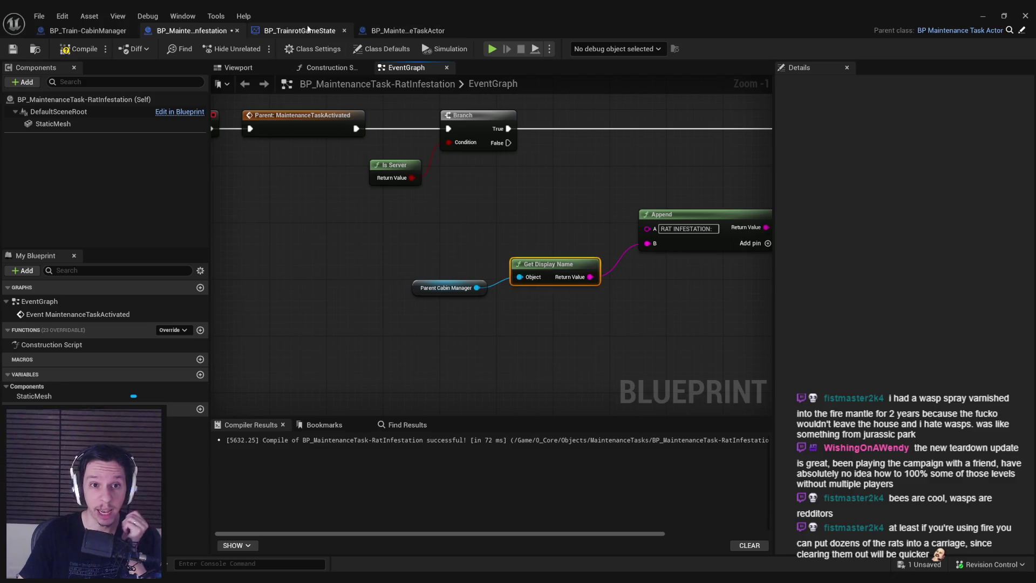
click(396, 30)
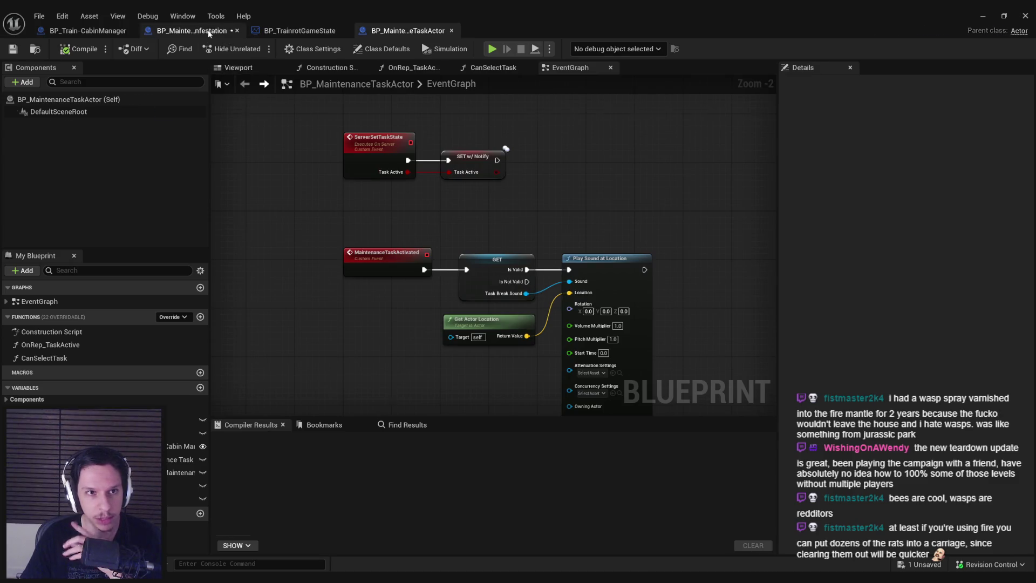
click(191, 31)
click(13, 48)
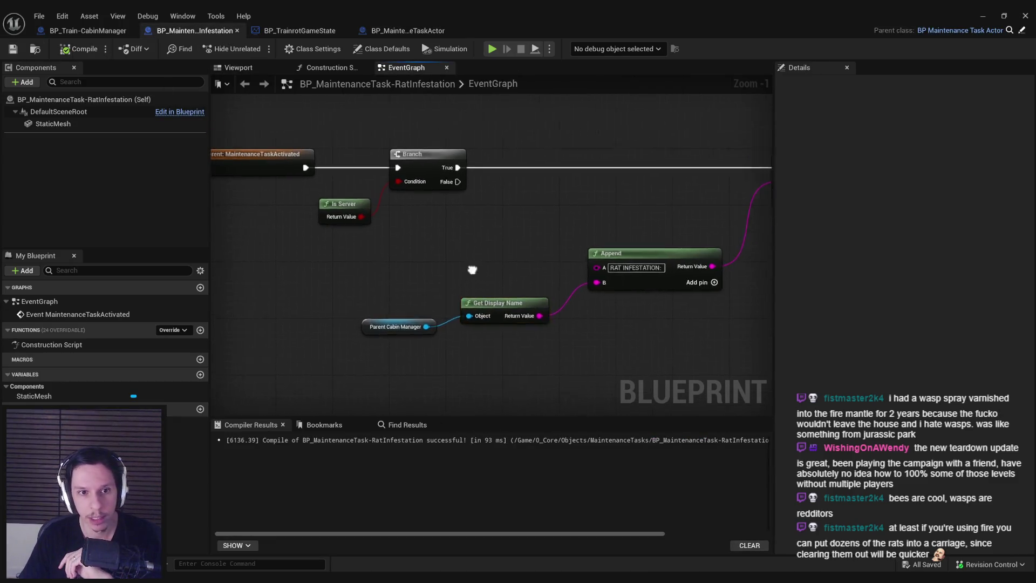
click(983, 16)
scroll(489, 208, up, 2)
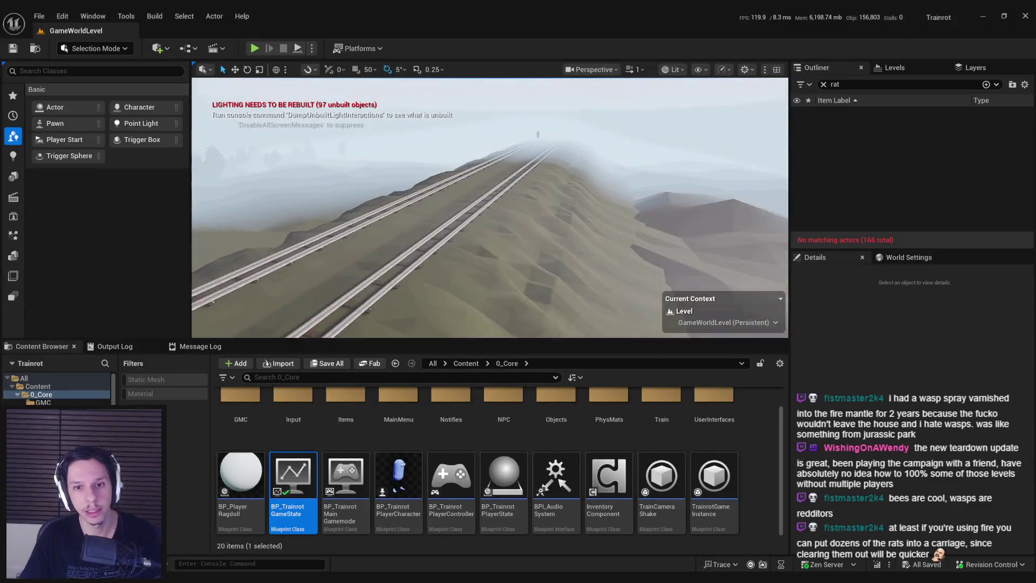
- Move the camera into the train cab, run a full-screen play-in-editor session, and open the console
key(w)
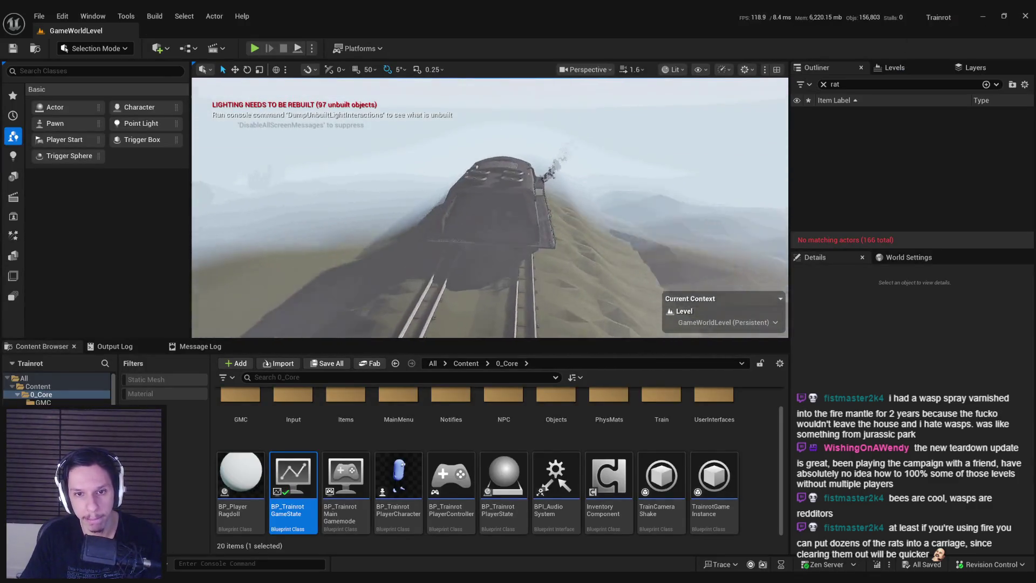
scroll(490, 208, down, 2)
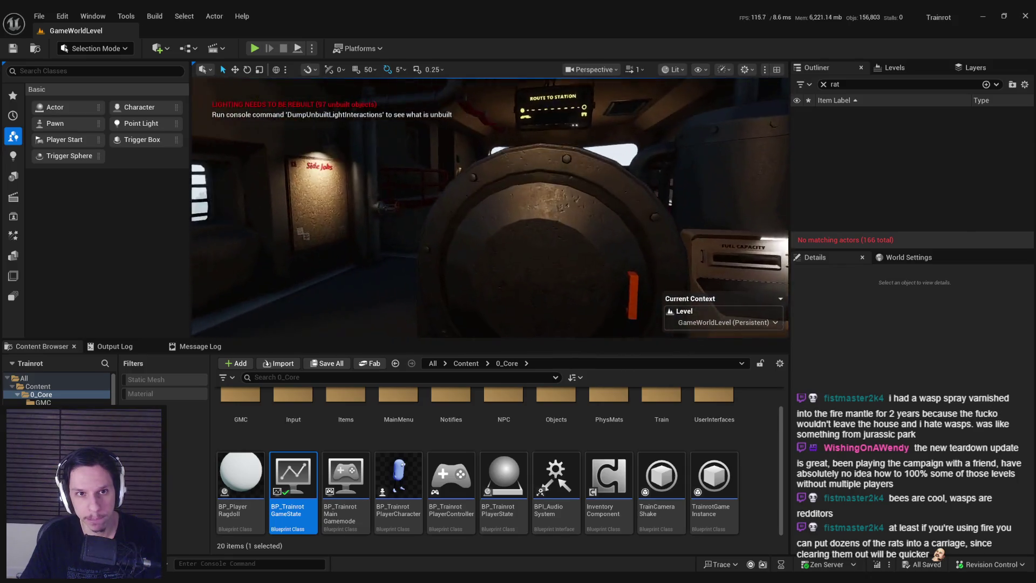
key(alt+p)
key(F11)
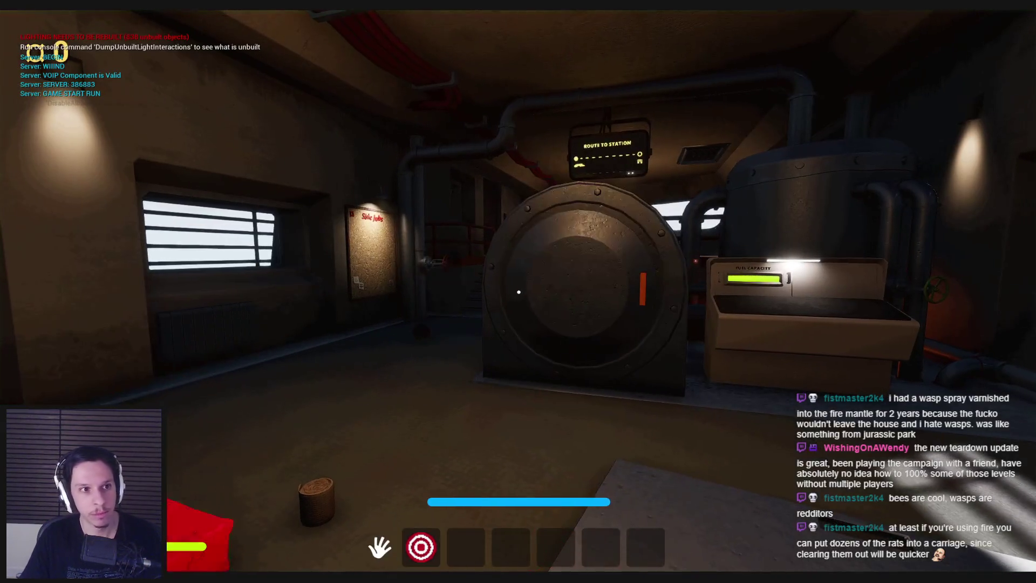
key(grave)
key(grave)
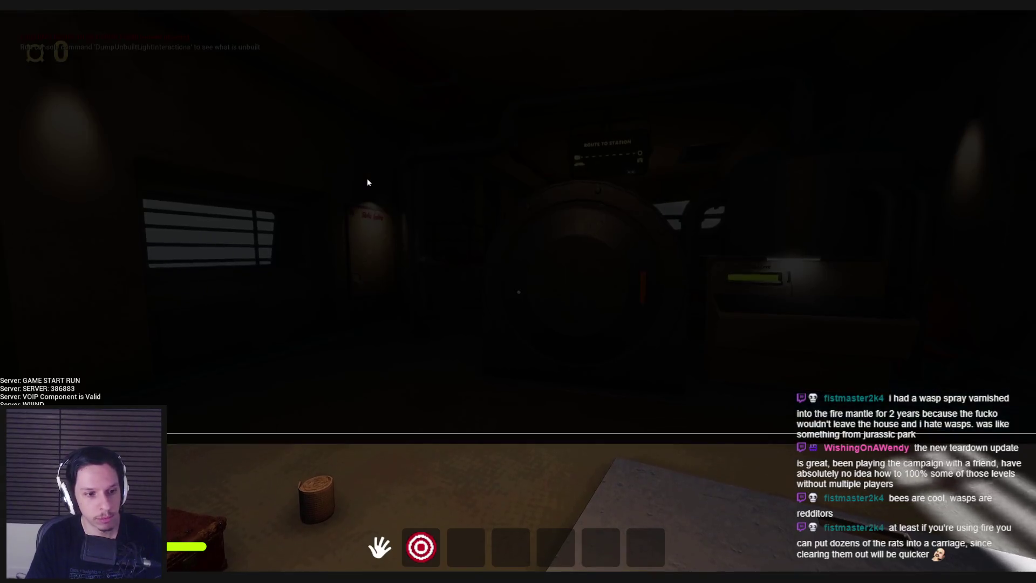
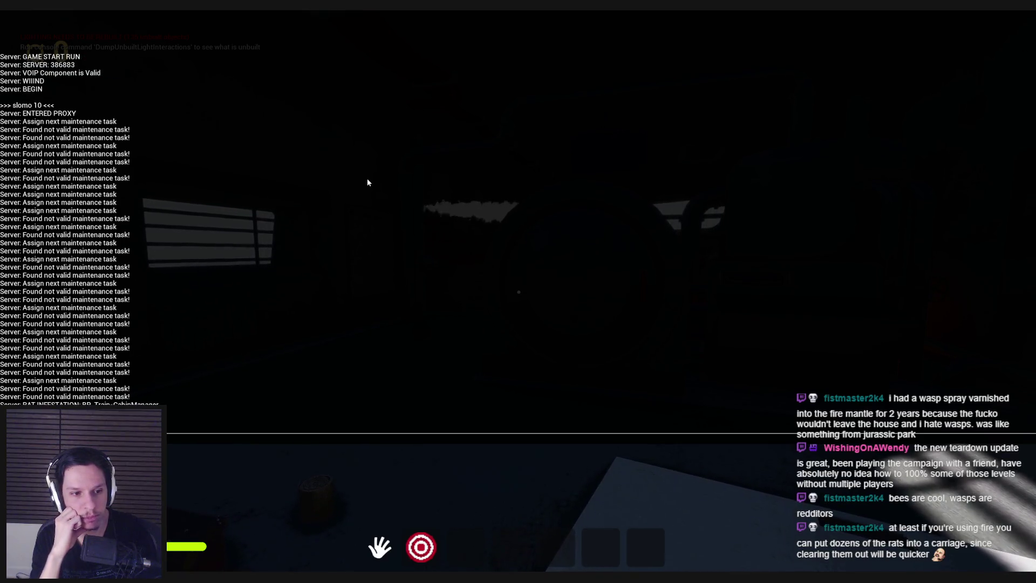
- End the play session and nudge the Parent Cabin Manager node up in the rat infestation event graph
key(Escape)
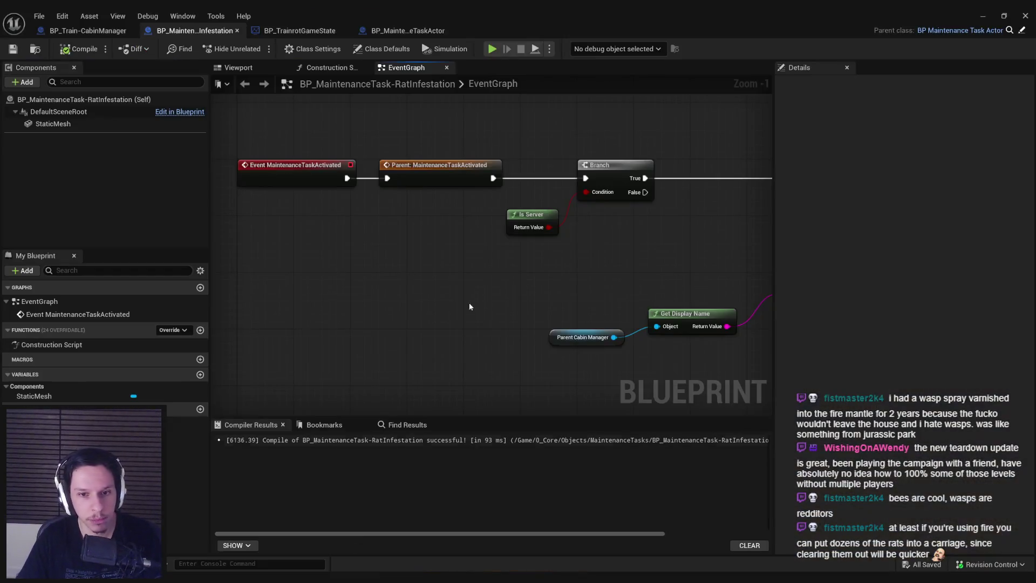
mouse_move(468, 303)
mouse_down()
mouse_move(438, 319)
mouse_move(394, 286)
mouse_move(401, 270)
mouse_move(384, 267)
mouse_up()
drag(332, 338, 332, 329)
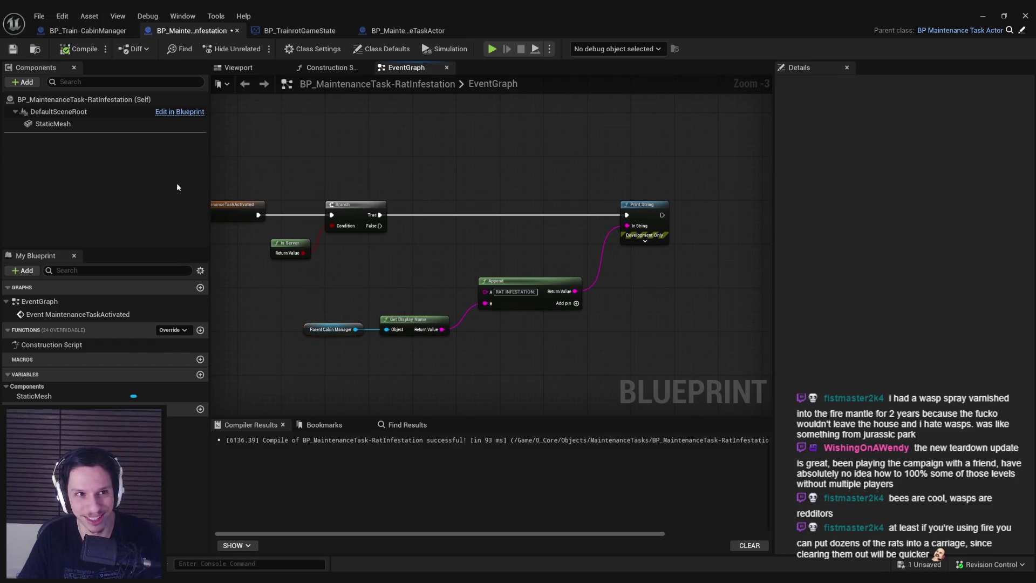
- Compile and save the rat infestation task, then review its whole event chain
click(13, 49)
drag(296, 181, 511, 232)
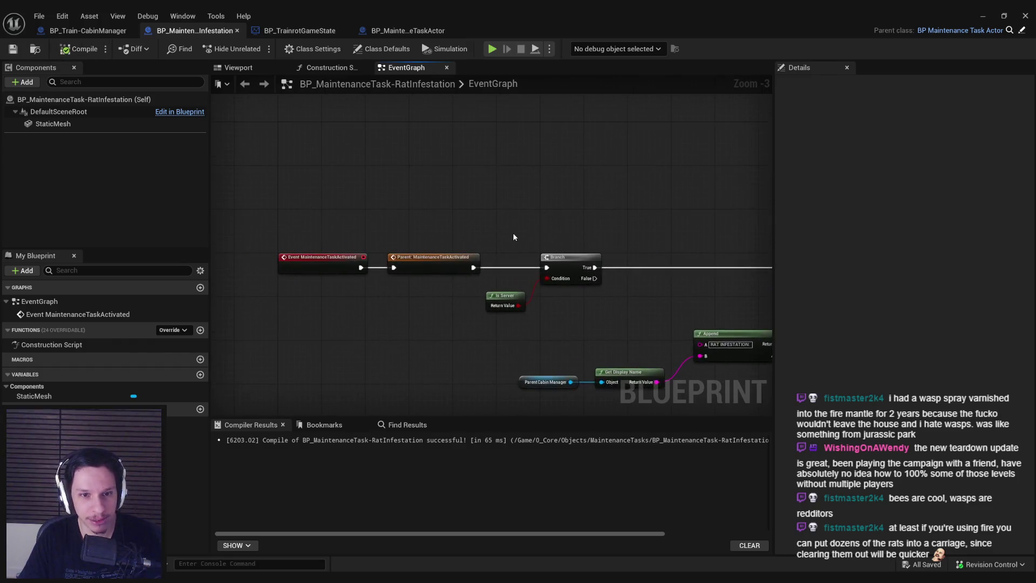
scroll(504, 242, down, 1)
drag(429, 308, 343, 279)
scroll(496, 284, up, 1)
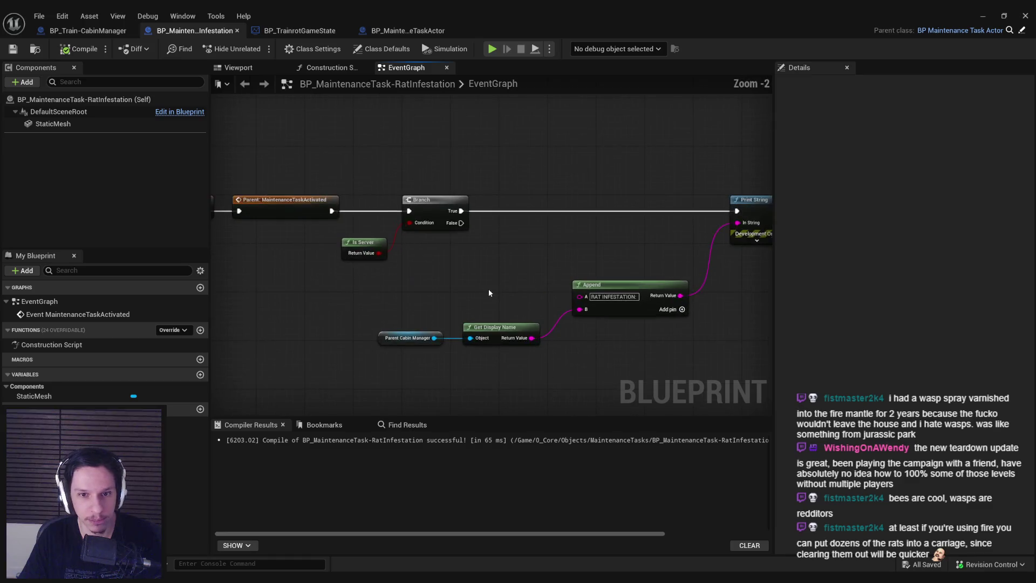
scroll(430, 338, up, 1)
- Switch to BP_TrainrotGameState's SelectRandomMaintenanceTask function graph
click(107, 31)
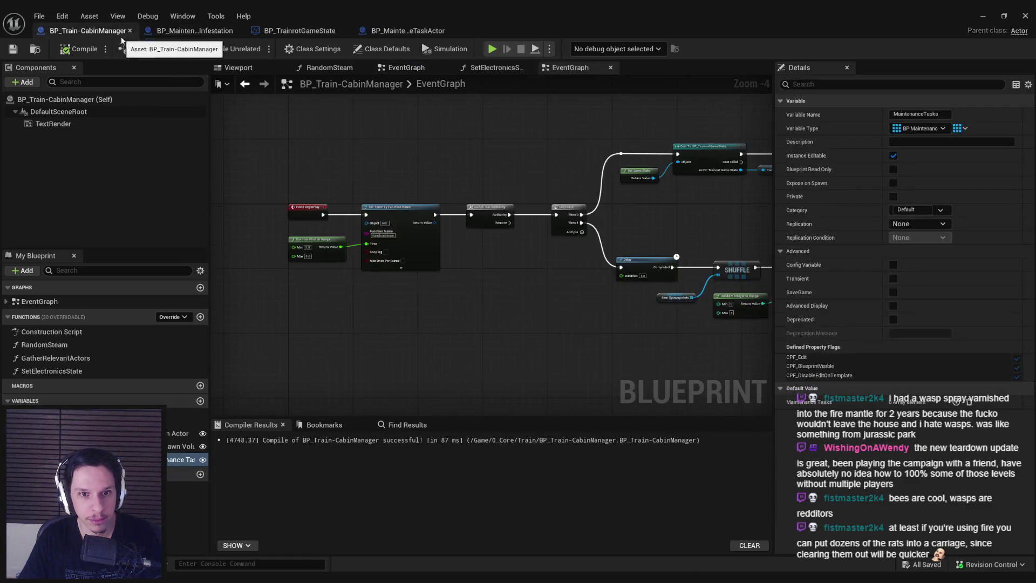
click(229, 31)
click(300, 30)
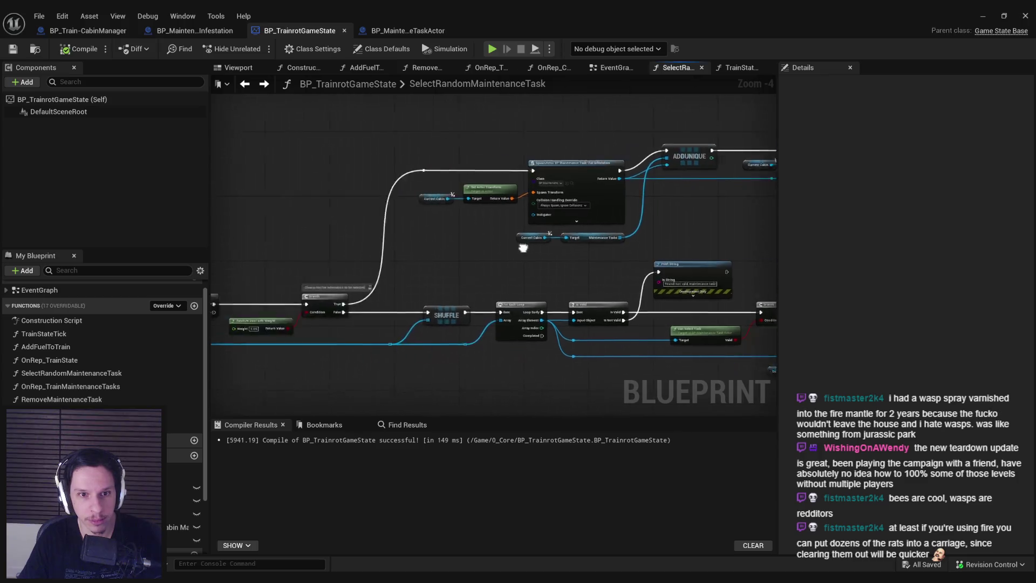
scroll(400, 312, down, 3)
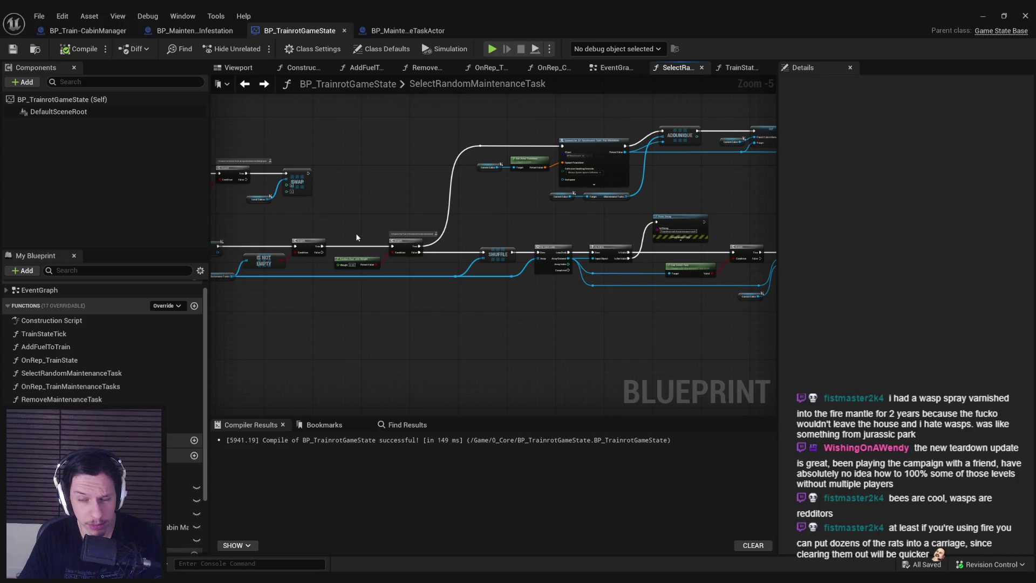
scroll(356, 237, up, 1)
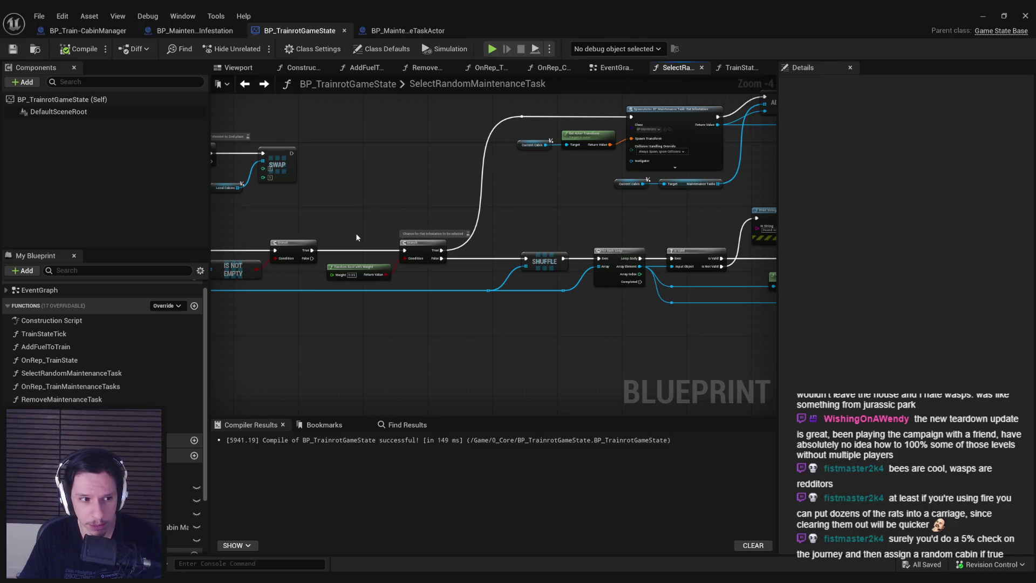
drag(356, 237, 604, 266)
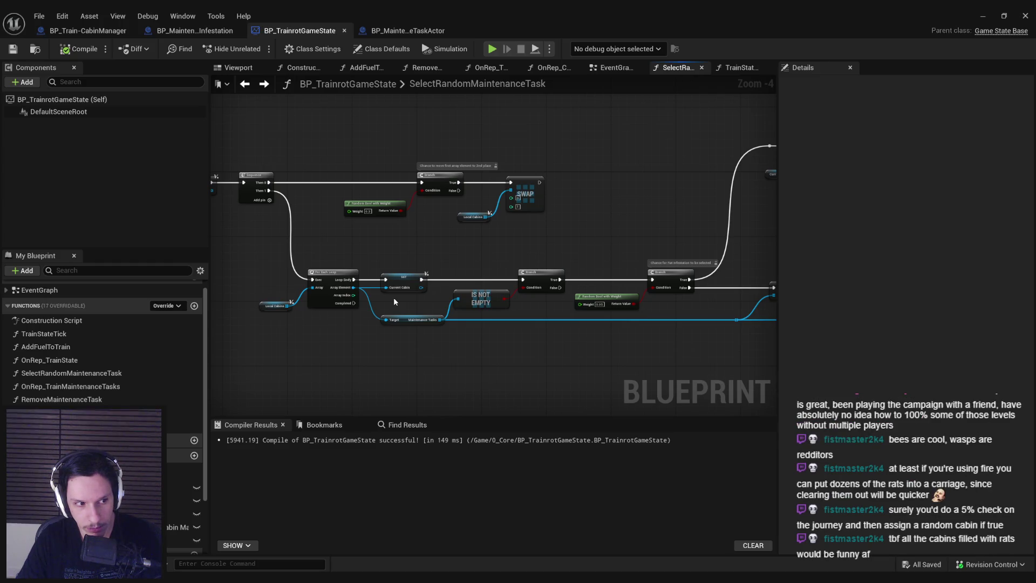
mouse_move(393, 296)
mouse_down()
mouse_move(472, 258)
mouse_move(358, 239)
mouse_move(342, 154)
mouse_move(331, 154)
mouse_move(338, 227)
mouse_up()
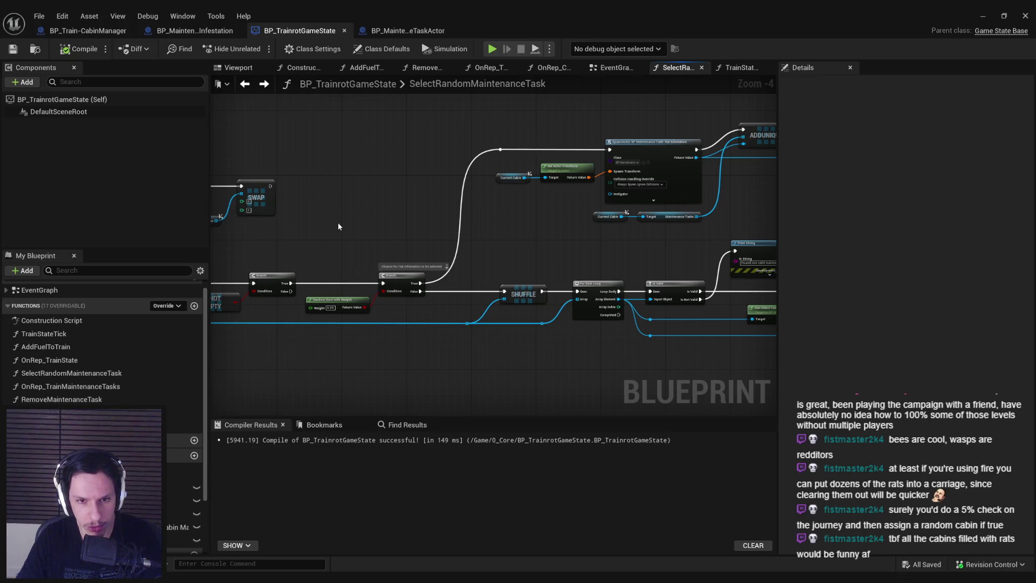
scroll(338, 222, down, 1)
mouse_move(334, 138)
mouse_down()
mouse_move(275, 147)
mouse_move(561, 324)
mouse_up()
drag(323, 302, 480, 302)
scroll(481, 302, up, 2)
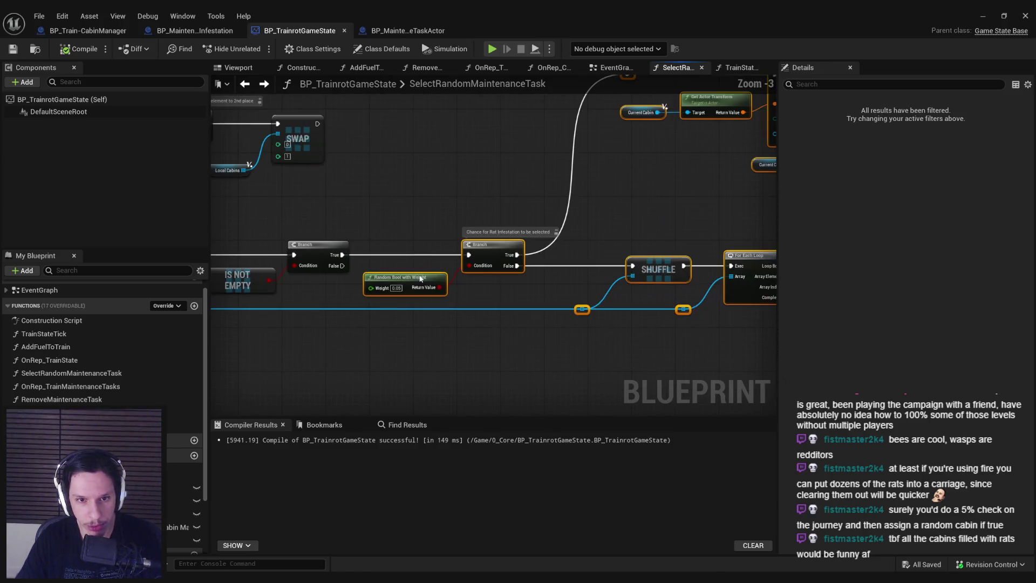
- Shift the selected nodes right, review the loop, branches and SHUFFLE node, then add a new function
mouse_move(378, 278)
mouse_down()
mouse_move(480, 278)
mouse_move(386, 278)
mouse_up()
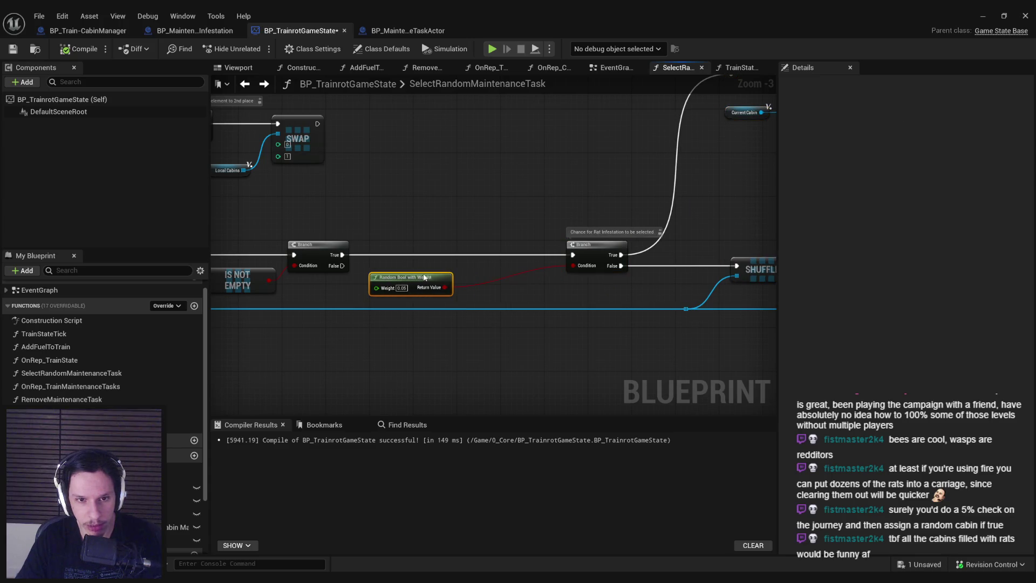
scroll(496, 204, down, 1)
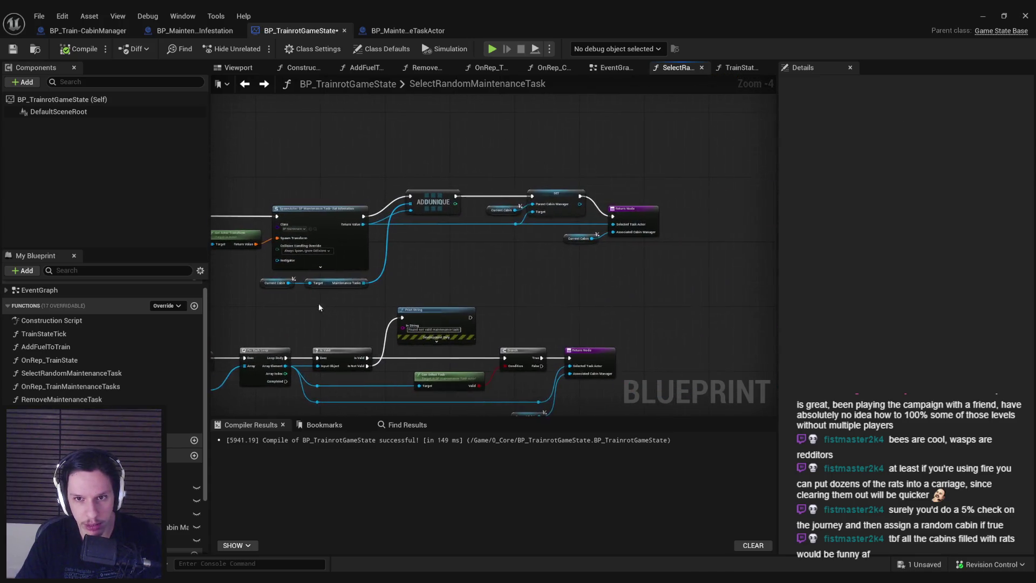
scroll(559, 253, up, 1)
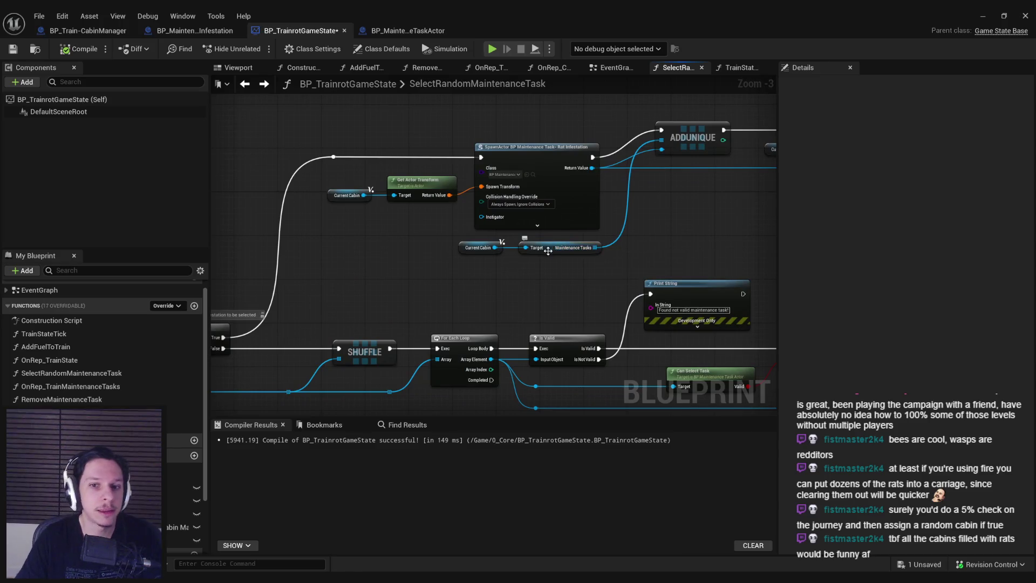
scroll(504, 250, down, 1)
mouse_move(572, 236)
mouse_down()
mouse_move(442, 240)
mouse_move(423, 272)
mouse_up()
scroll(423, 271, up, 1)
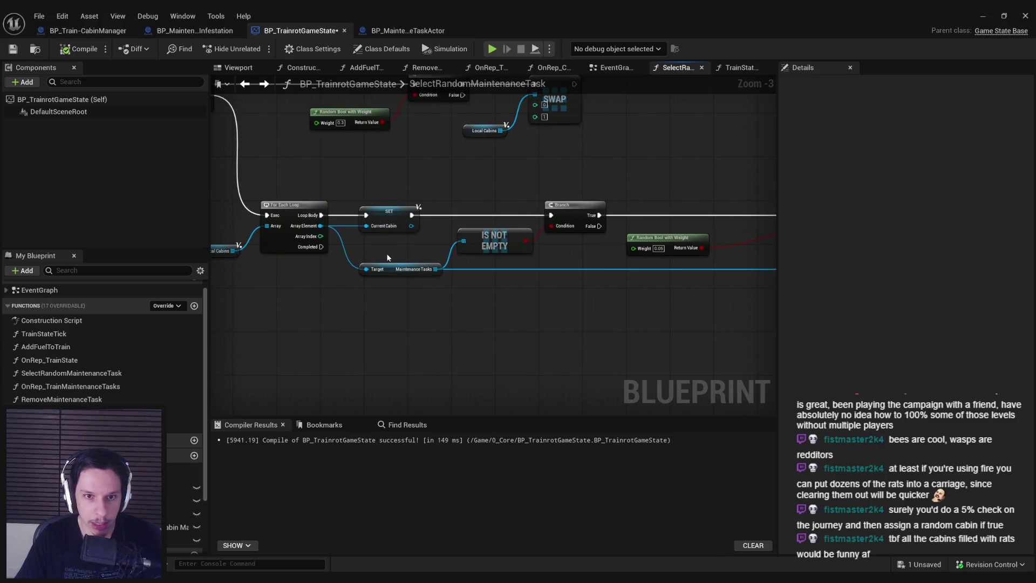
drag(595, 326, 374, 342)
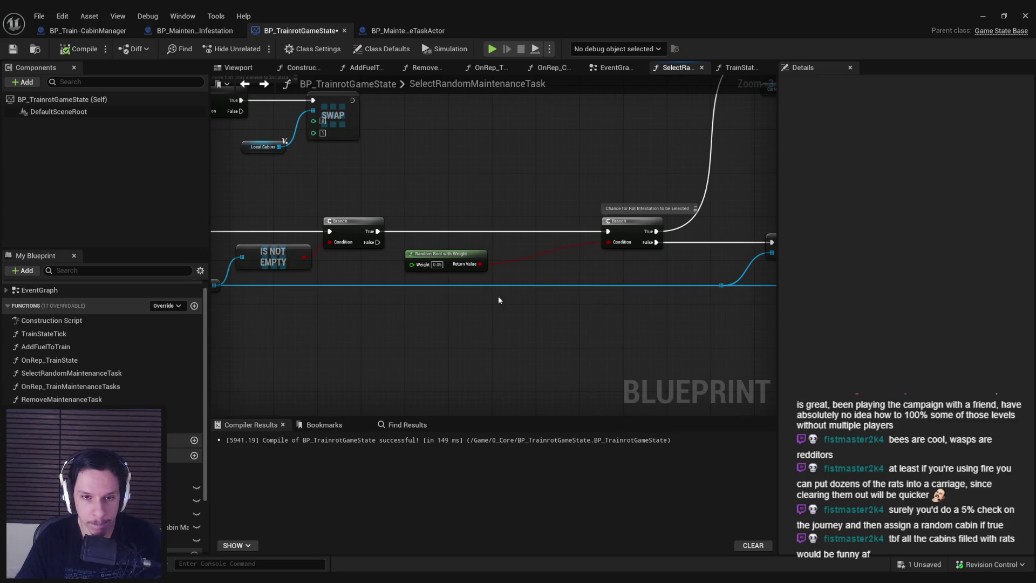
drag(497, 295, 412, 263)
drag(420, 324, 650, 312)
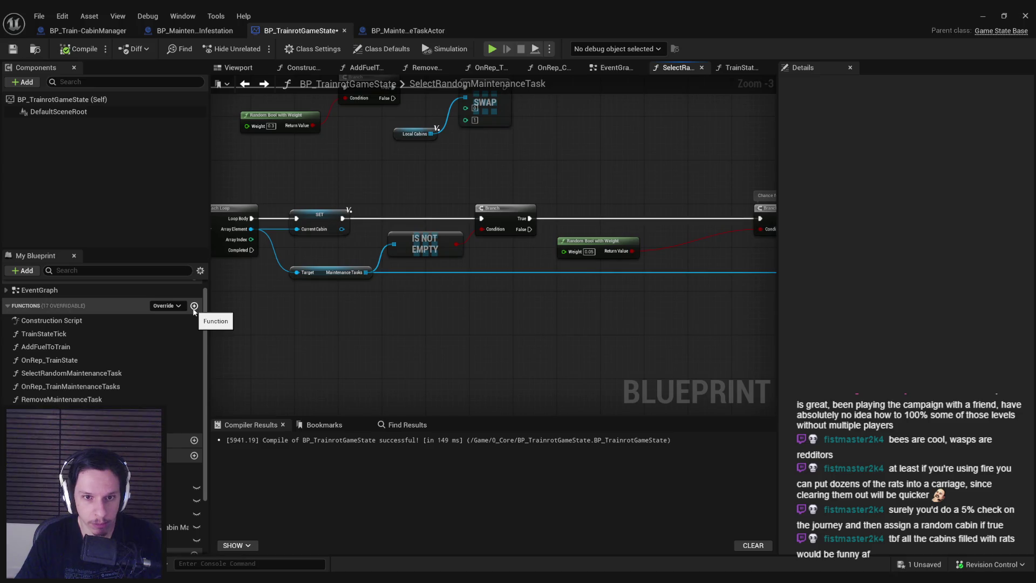
click(193, 306)
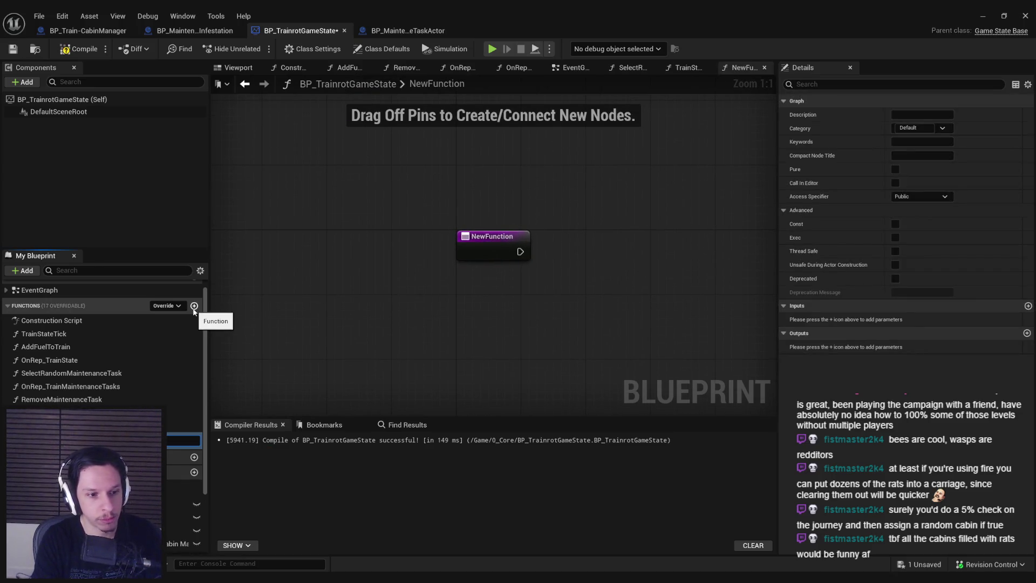
- Name the new game state function DoesCabinHaveActiveTask and compile the blueprint
key(BackSpace)
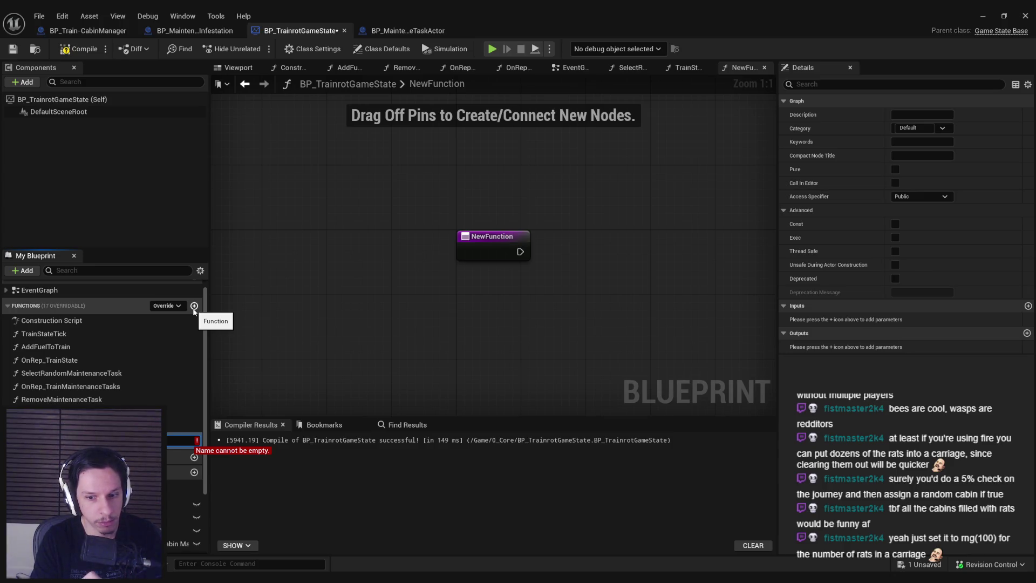
text(S)
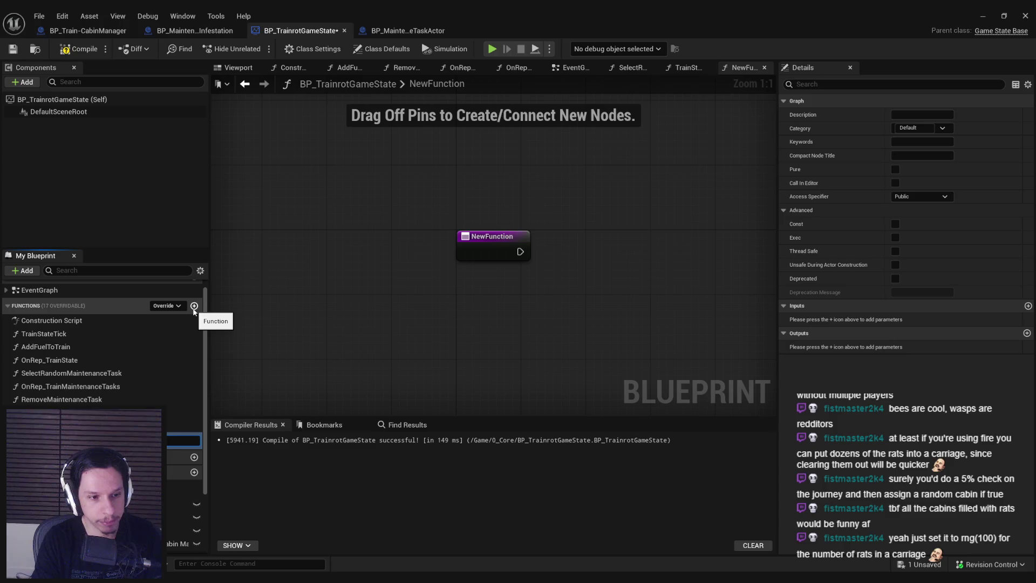
key(Return)
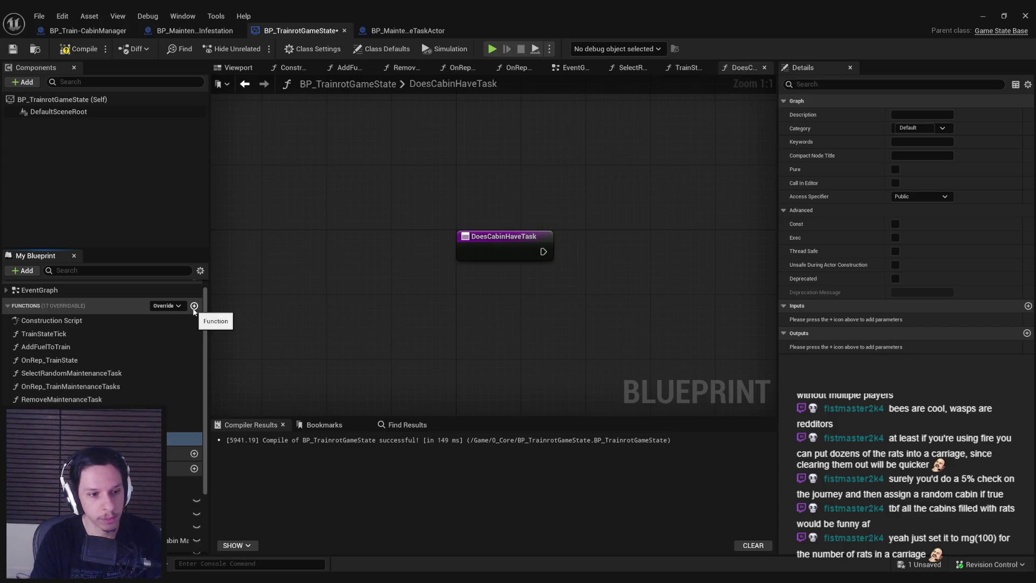
scroll(286, 305, down, 2)
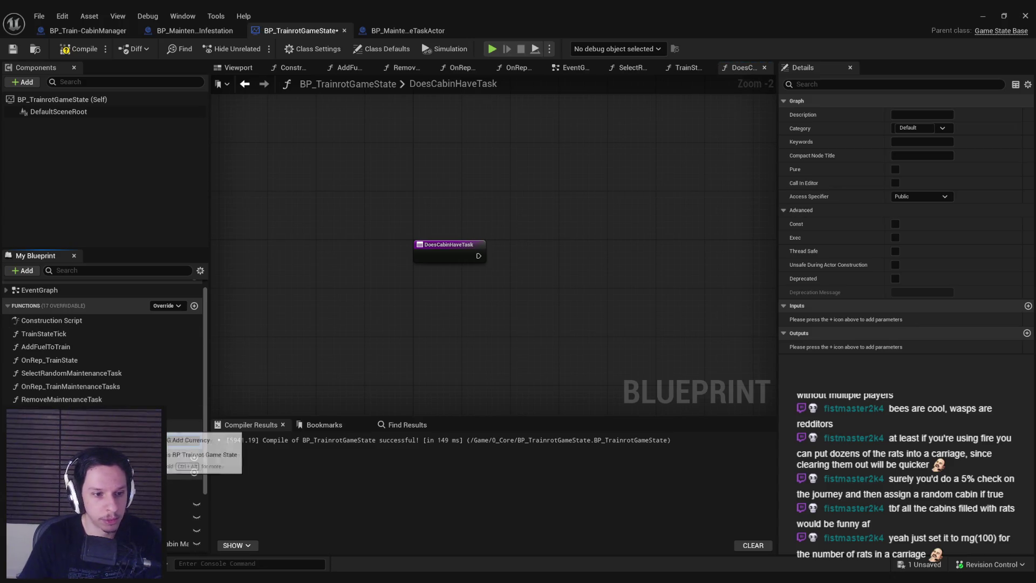
key(Return)
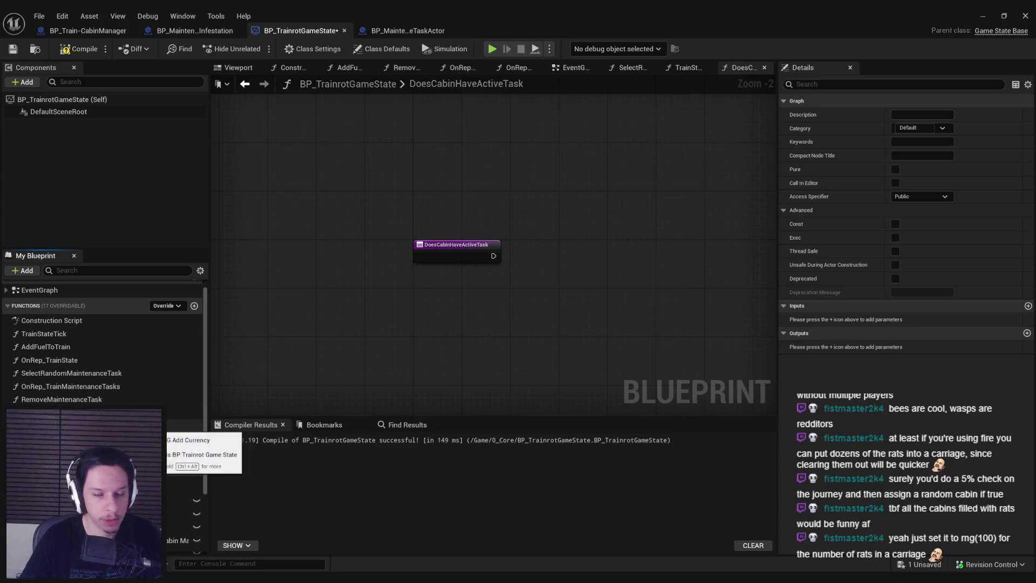
click(79, 49)
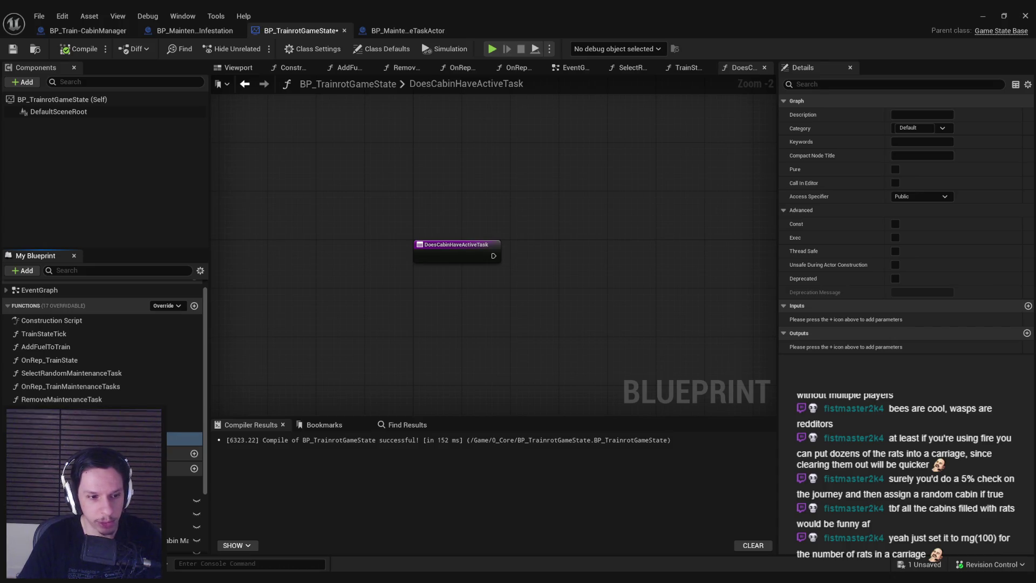
- Make DoesCabinHaveActiveTask a pure function, then compile and save
click(896, 169)
click(81, 48)
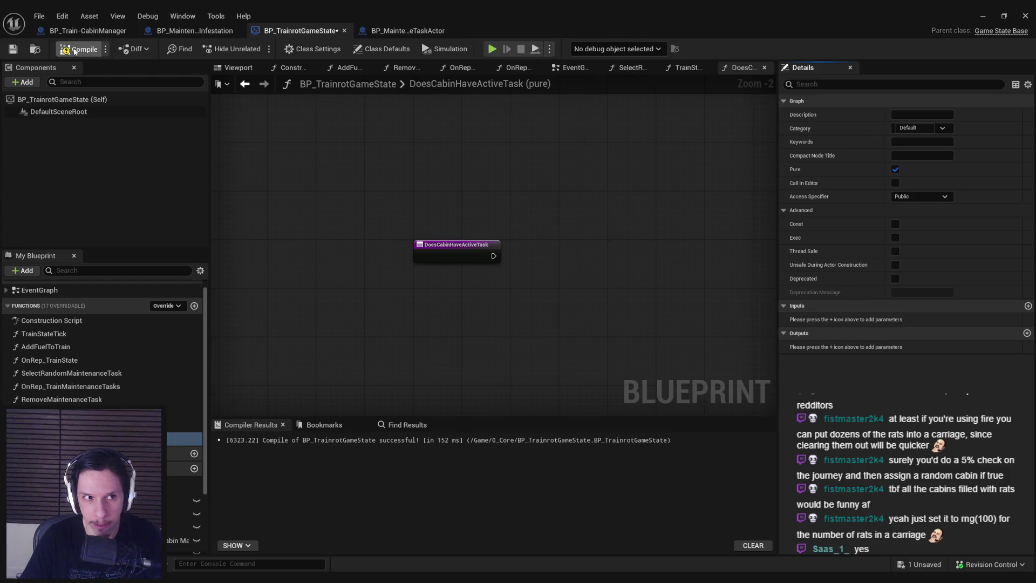
click(19, 48)
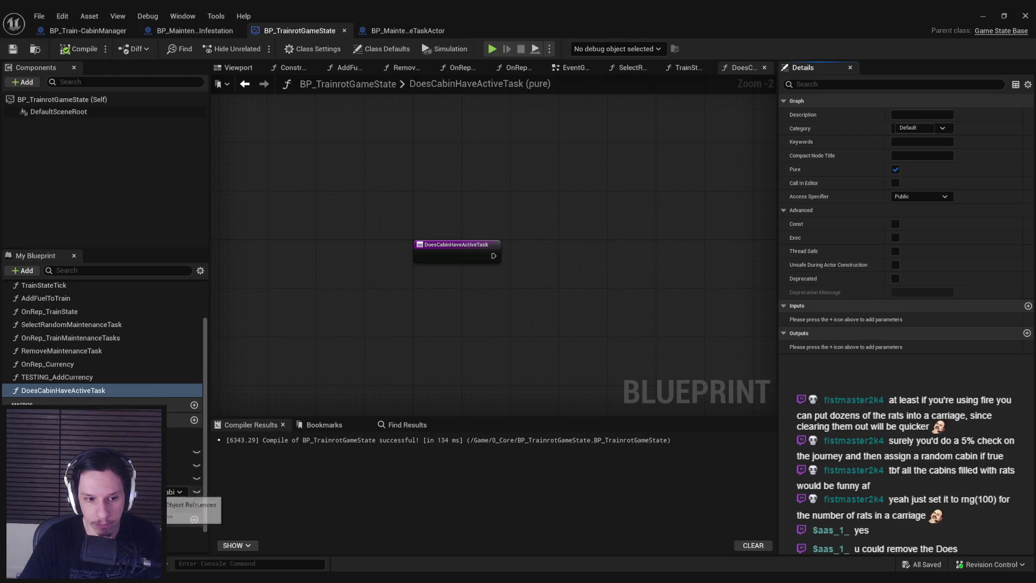
- Rename the function to CabinHasActiveTask
click(38, 392)
drag(42, 391, 12, 396)
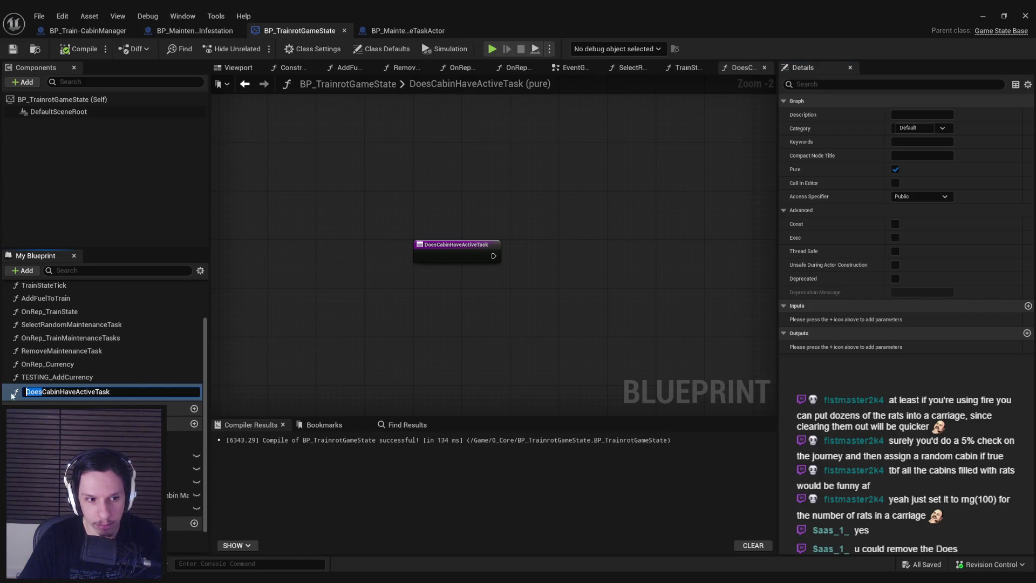
key(BackSpace)
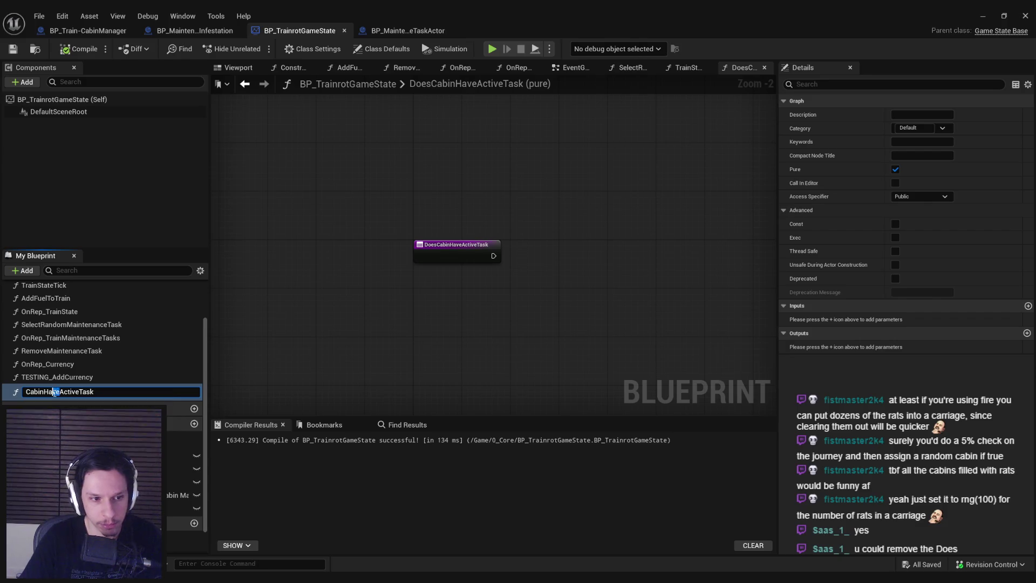
key(Delete)
key(Delete)
text(s)
key(Return)
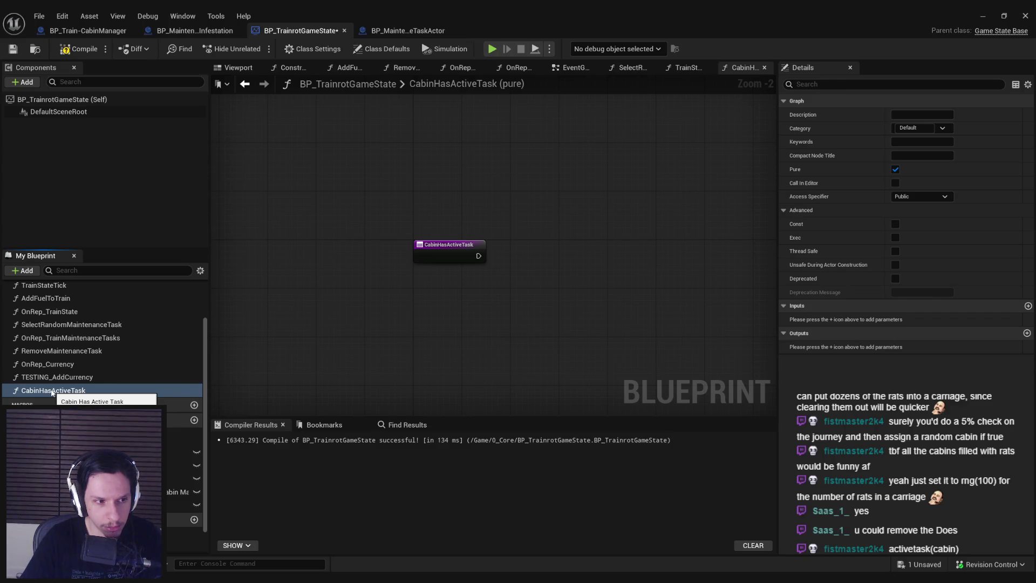
- Try the name CheckCabinHasActiveTask, revert to CabinHasActiveTask, then compile and save
key(F2)
key(Home)
text(Check)
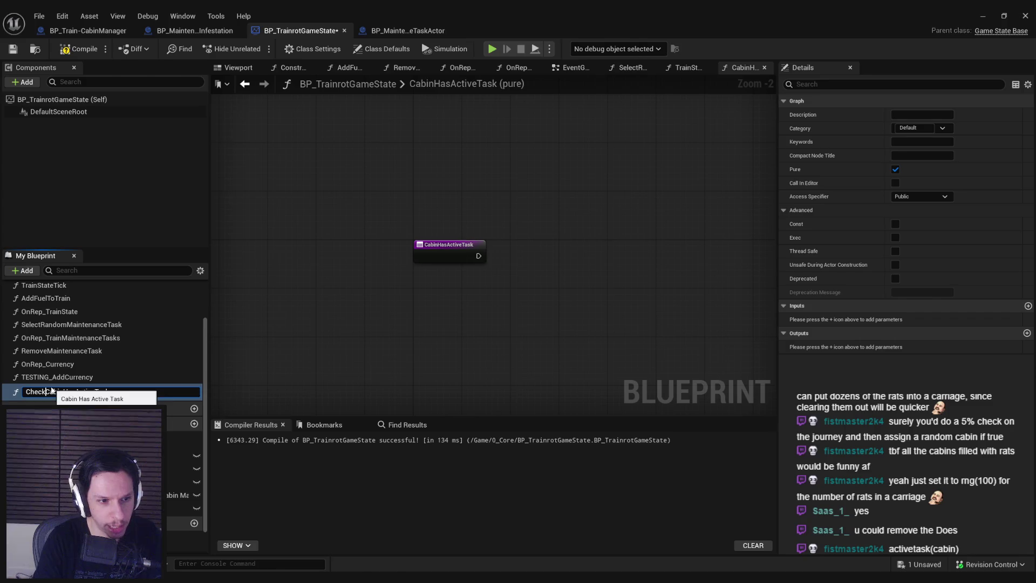
key(Return)
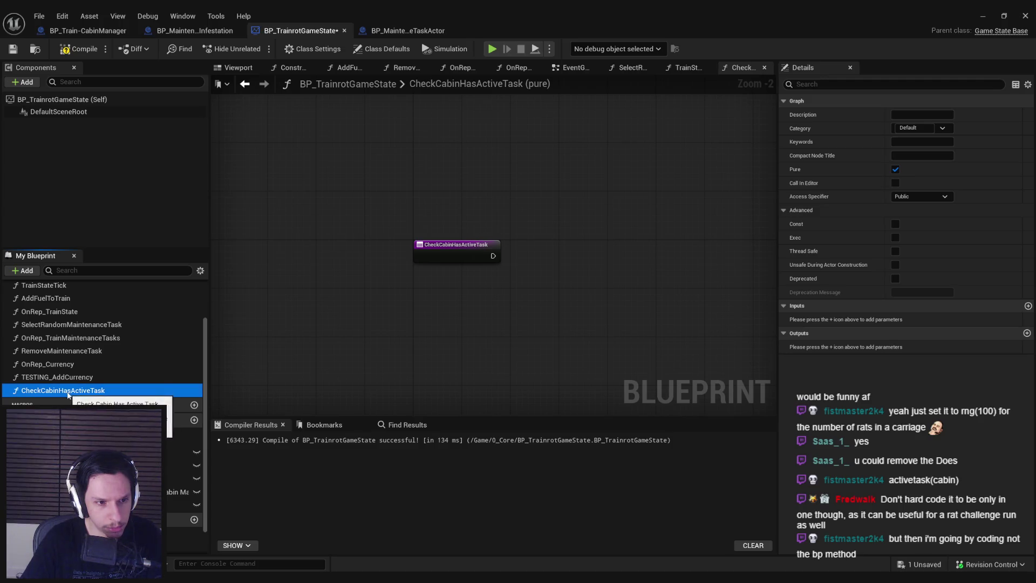
click(65, 391)
double_click(64, 392)
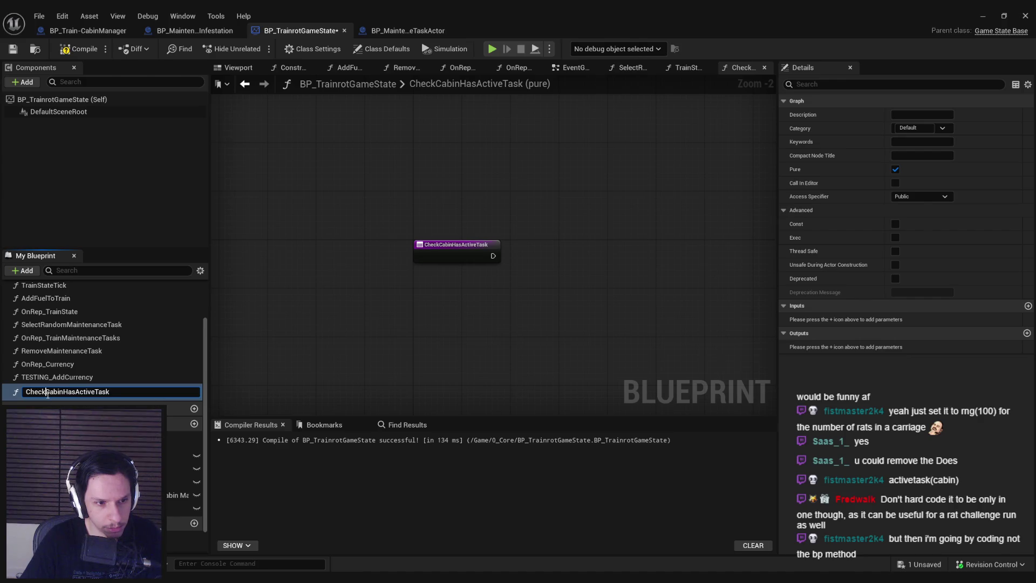
double_click(28, 392)
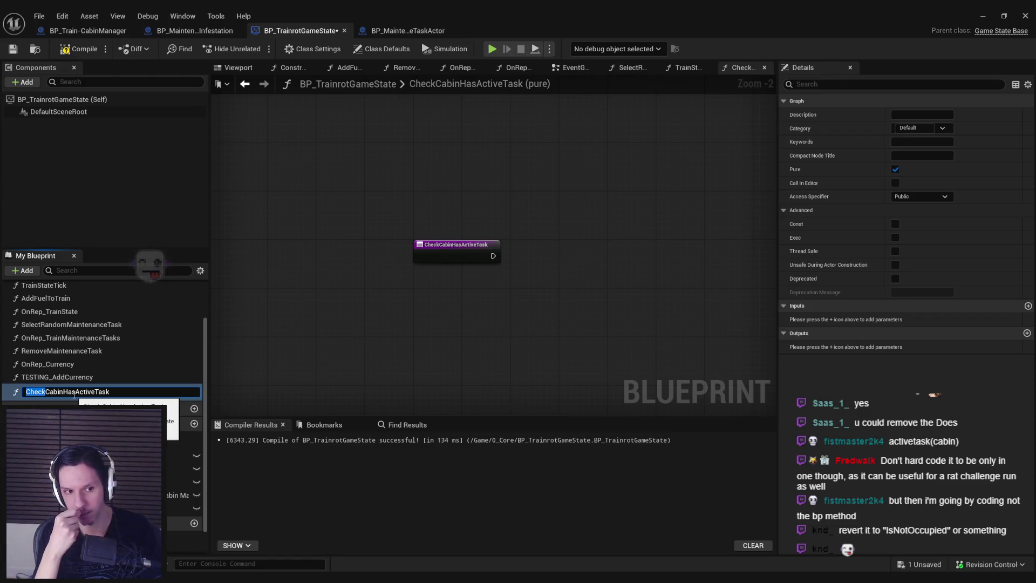
key(BackSpace)
key(Return)
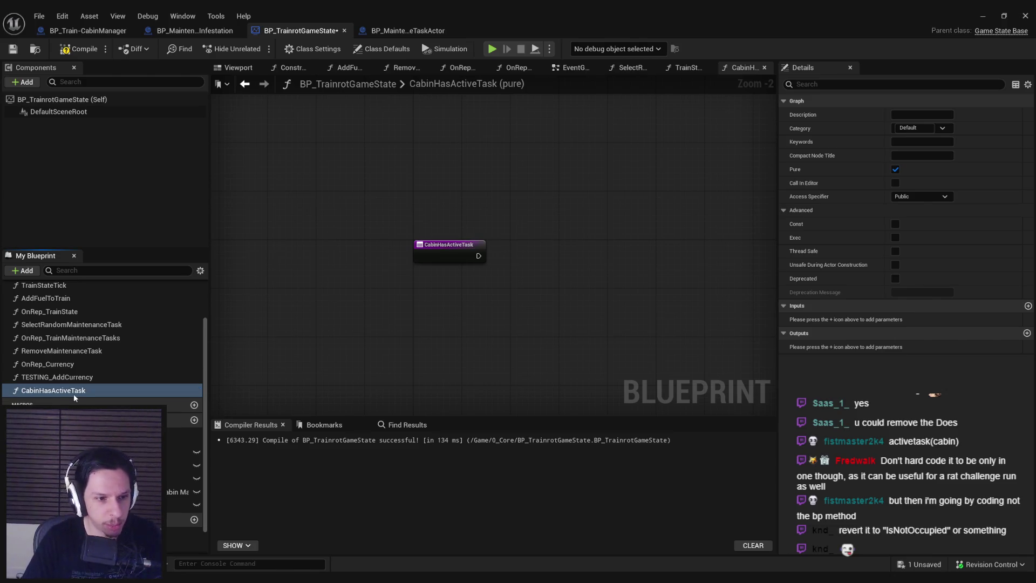
click(79, 49)
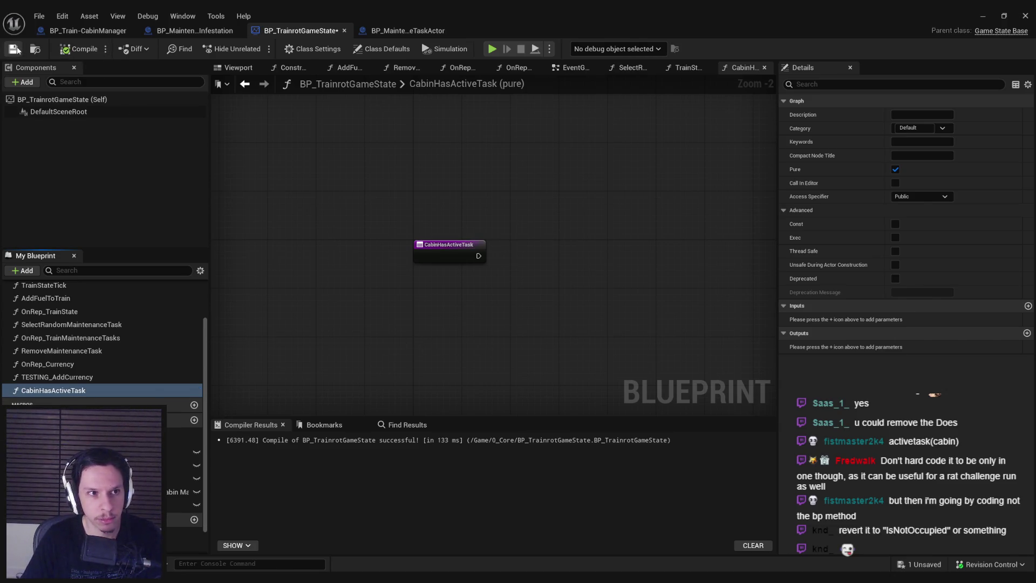
click(13, 49)
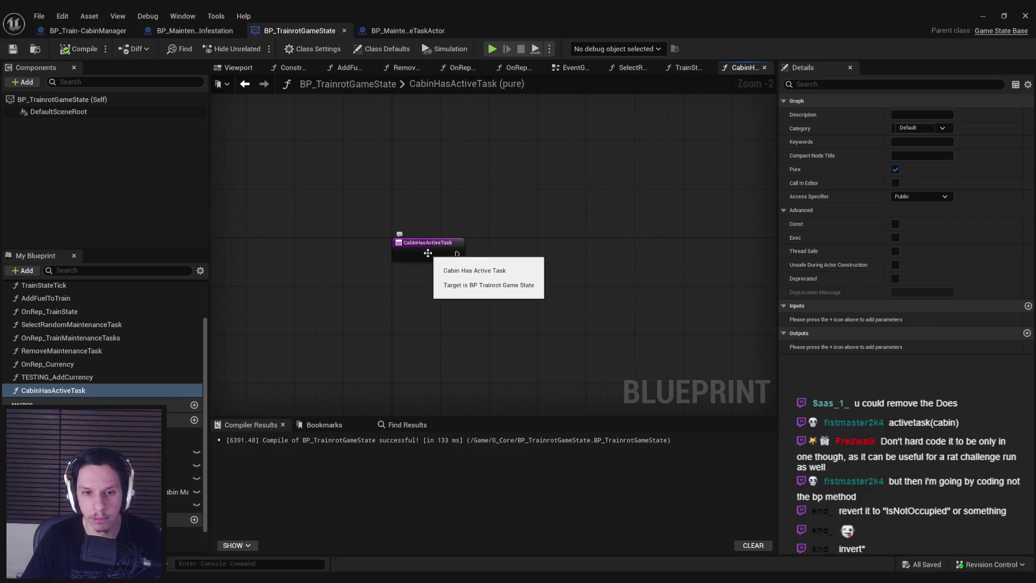
- Rename the function to CabinContainsActiveTask
click(56, 392)
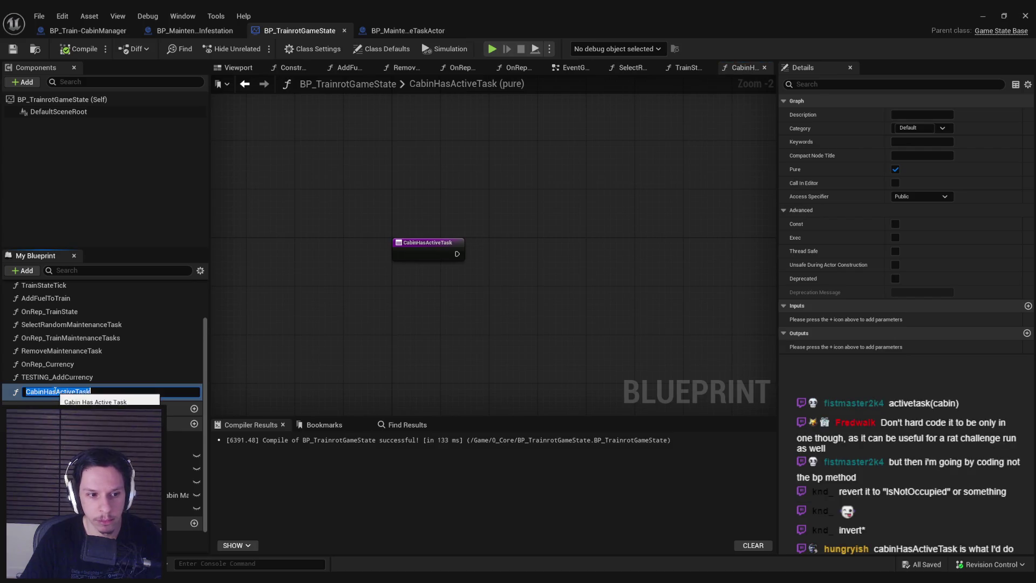
key(BackSpace)
key(BackSpace)
key(BackSpace)
text(Contain)
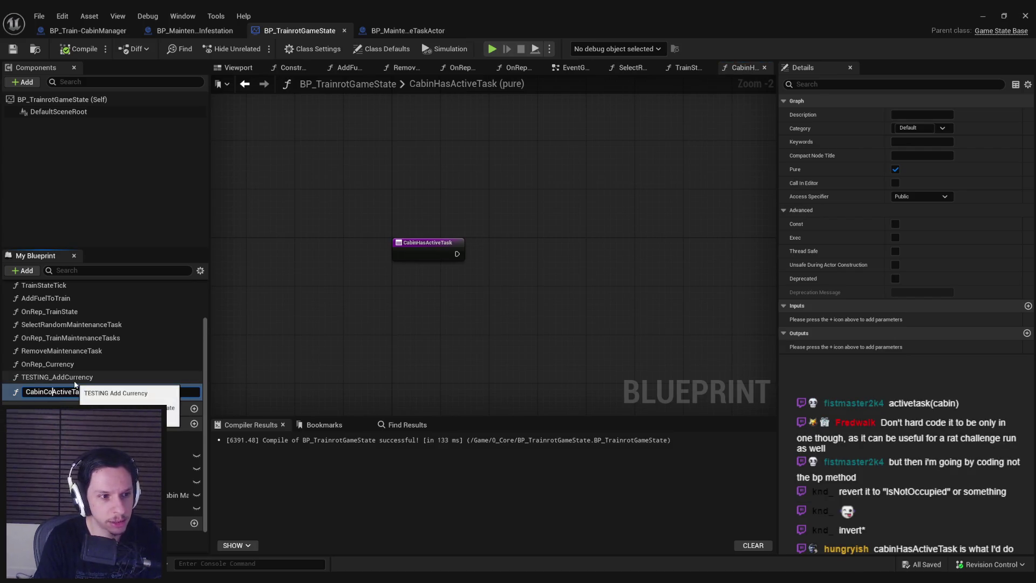
text(s)
key(Return)
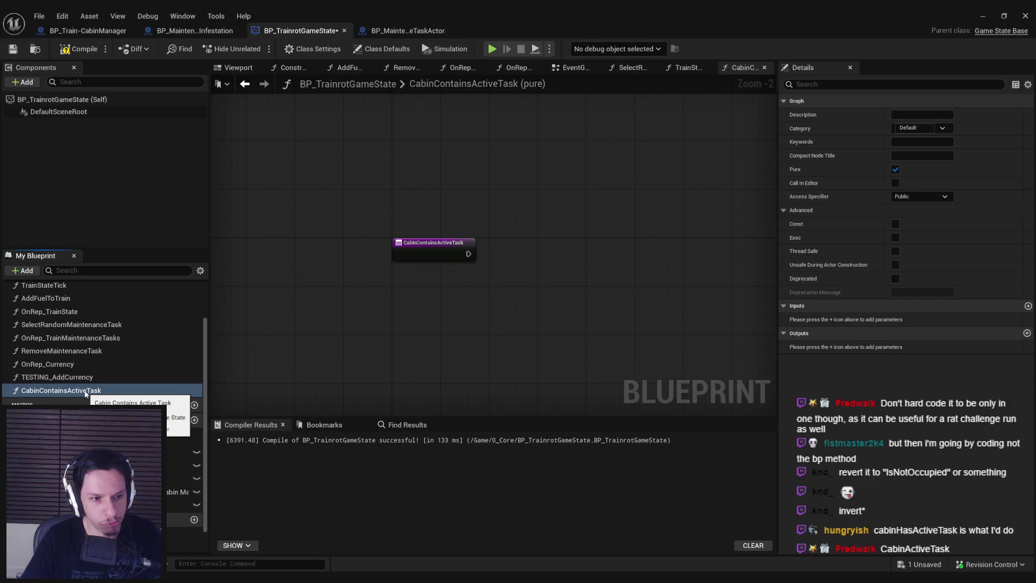
- Add a Boolean output named TaskActive, move the return node right, and compile
click(1027, 332)
click(842, 346)
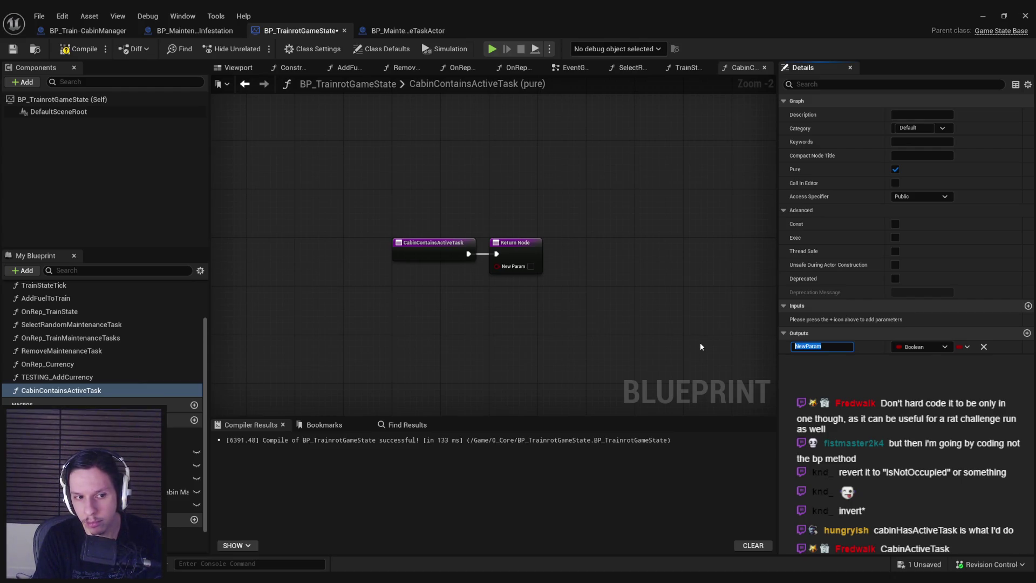
text(TaskActive)
key(Return)
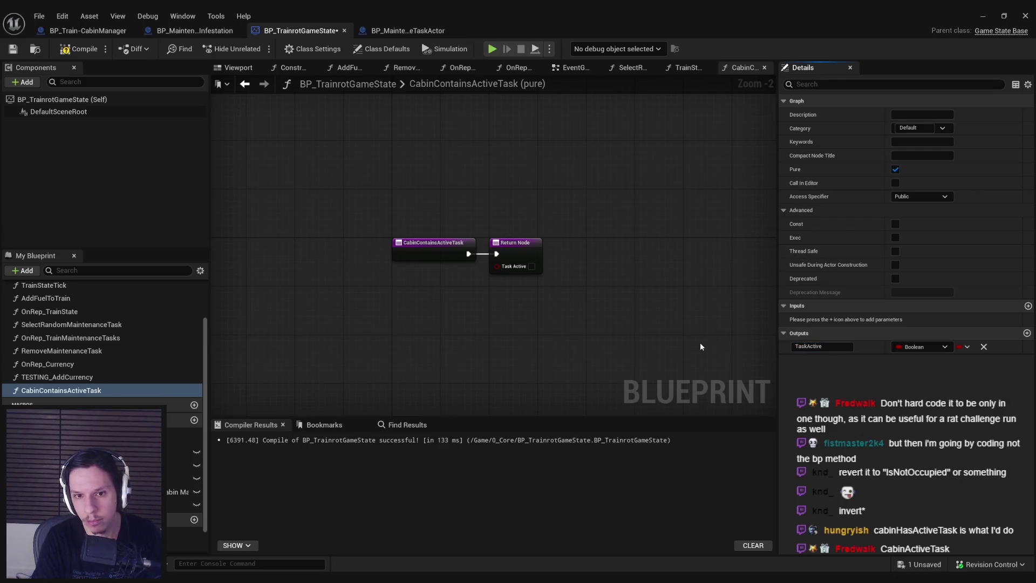
drag(438, 244, 728, 244)
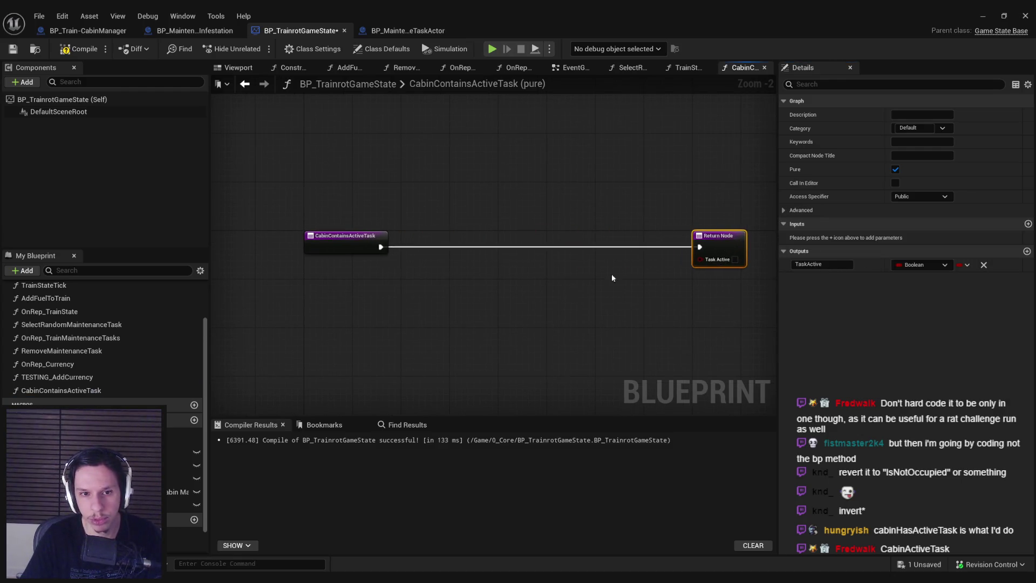
click(65, 50)
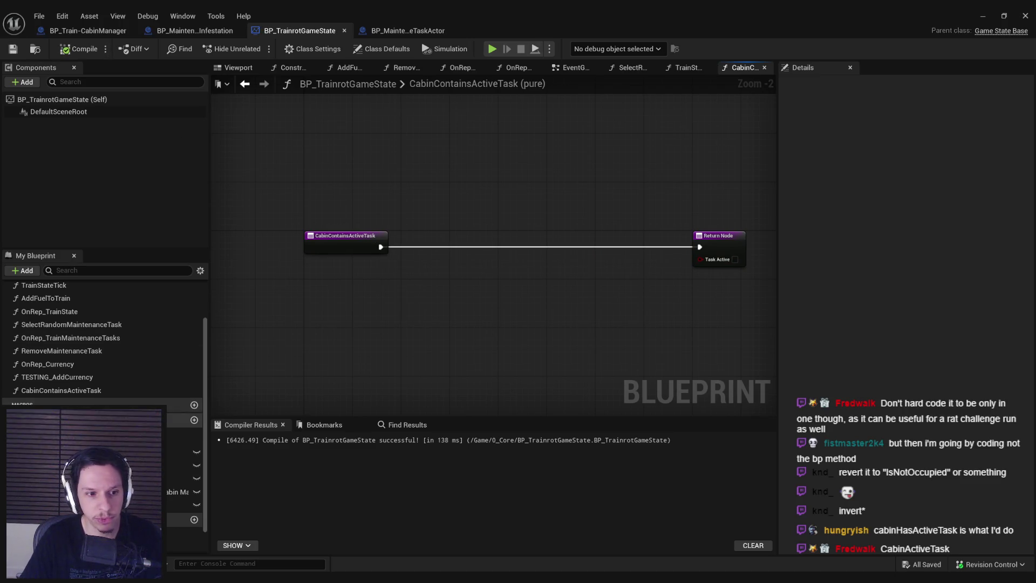
click(121, 390)
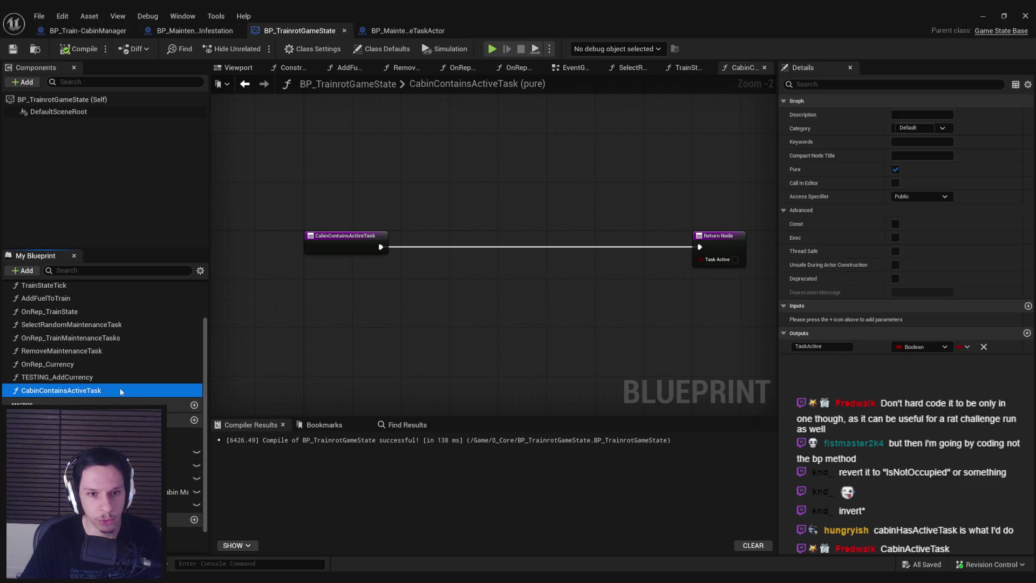
- Add an input named CabinManager typed as a Cabin Manager object reference
click(1028, 306)
text(Cabin)
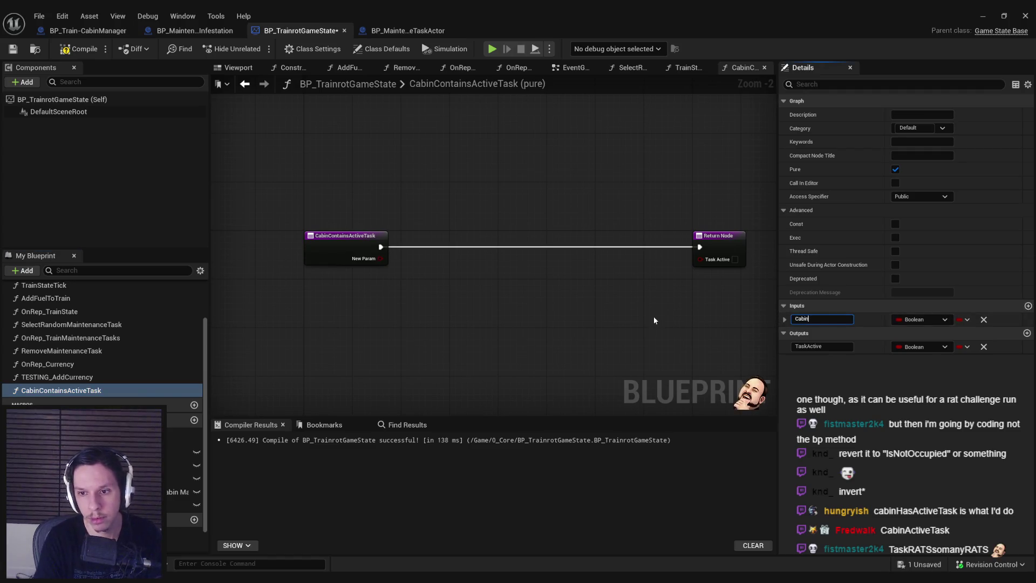
key(Return)
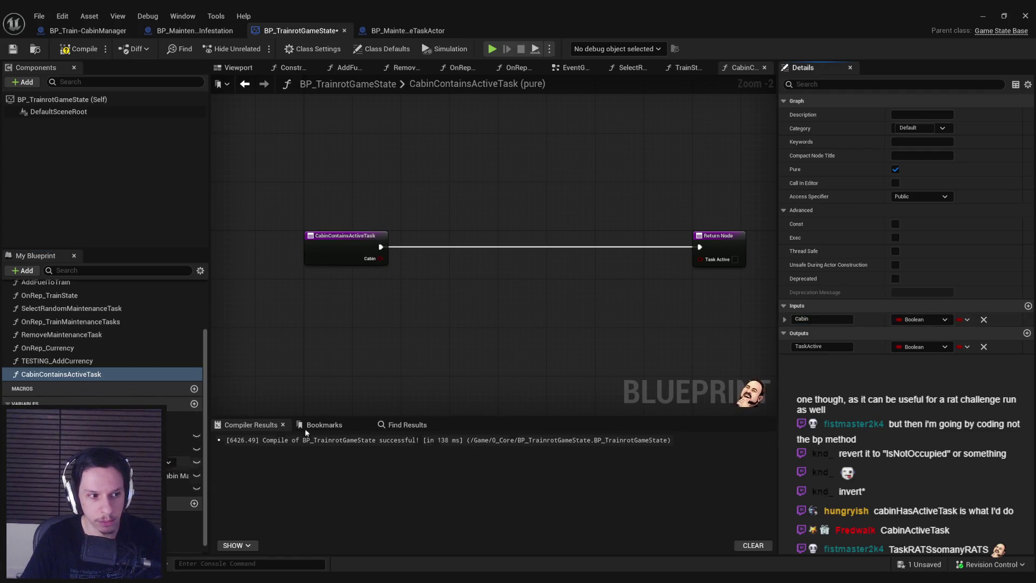
click(837, 319)
text(Manager)
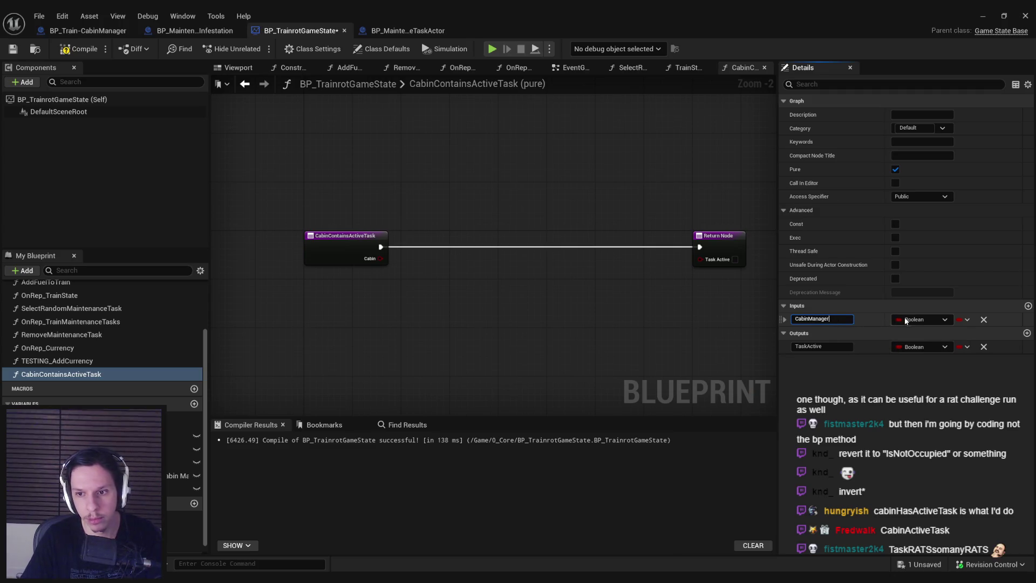
click(911, 318)
text(cabin manag)
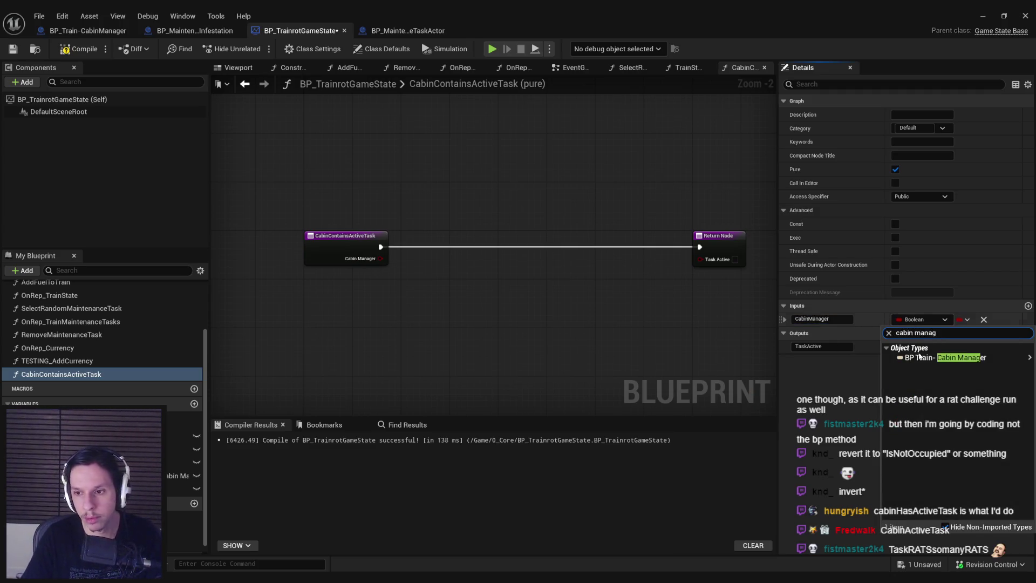
mouse_move(924, 354)
click(855, 354)
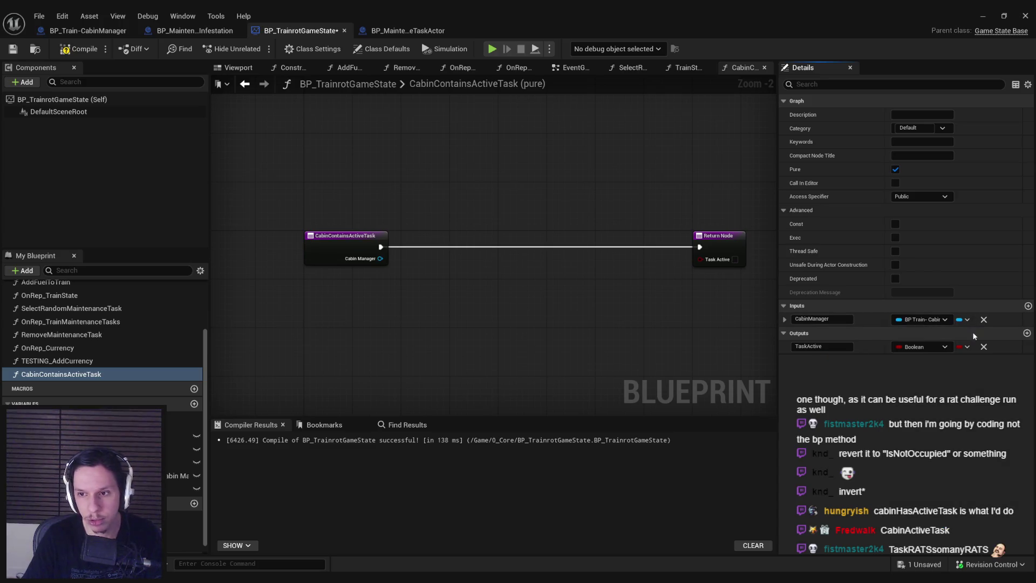
- Add a second input named Task of the maintenance enum type and compile
click(1028, 306)
text(Ta)
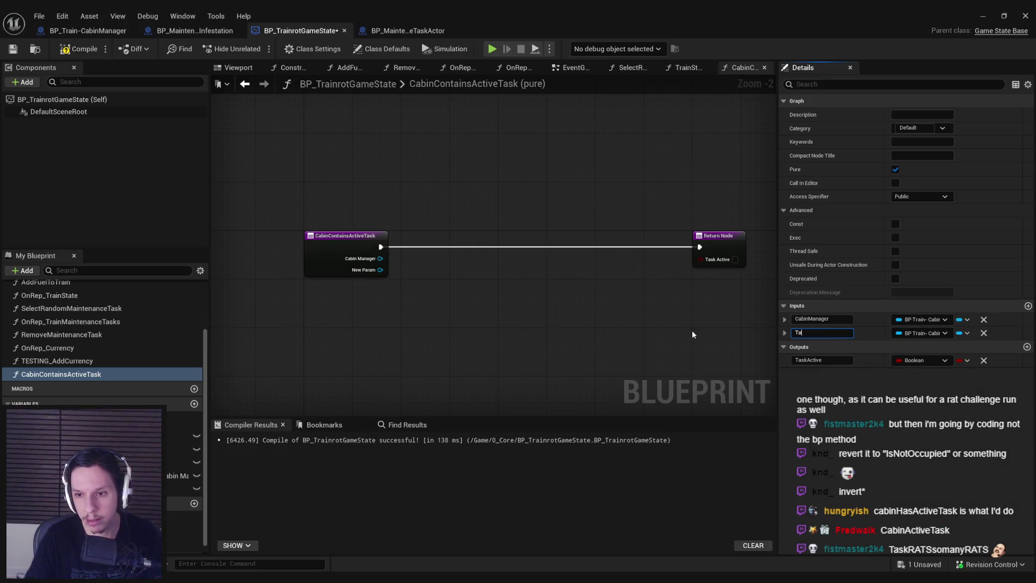
text(skI)
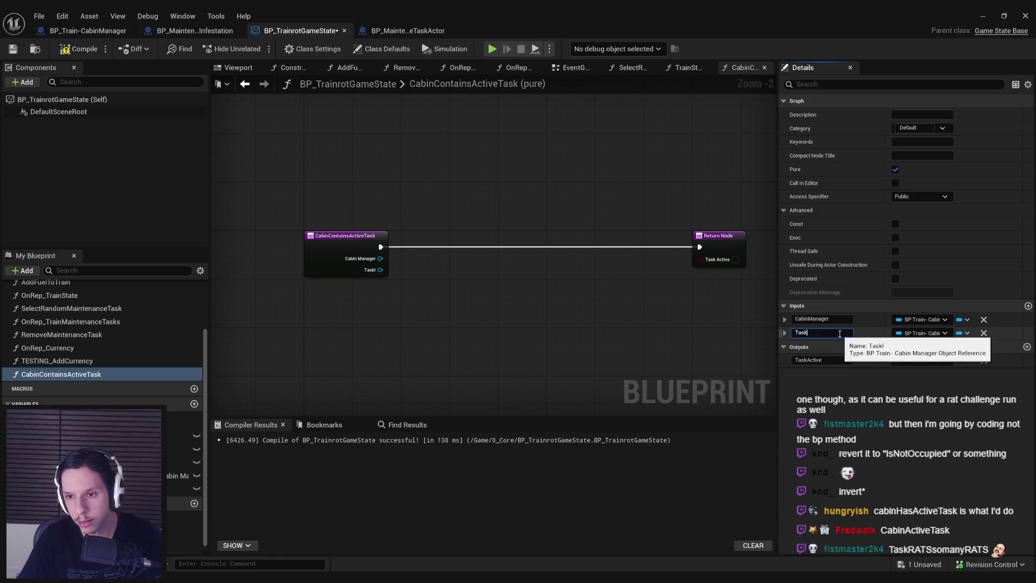
key(Return)
click(923, 333)
text(task)
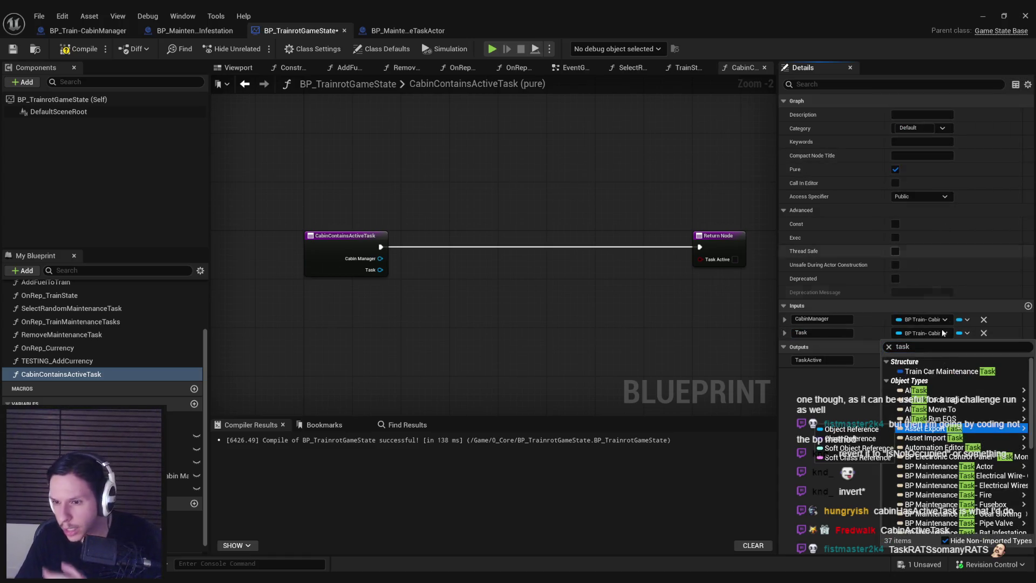
drag(1032, 409, 1034, 493)
scroll(953, 486, down, 3)
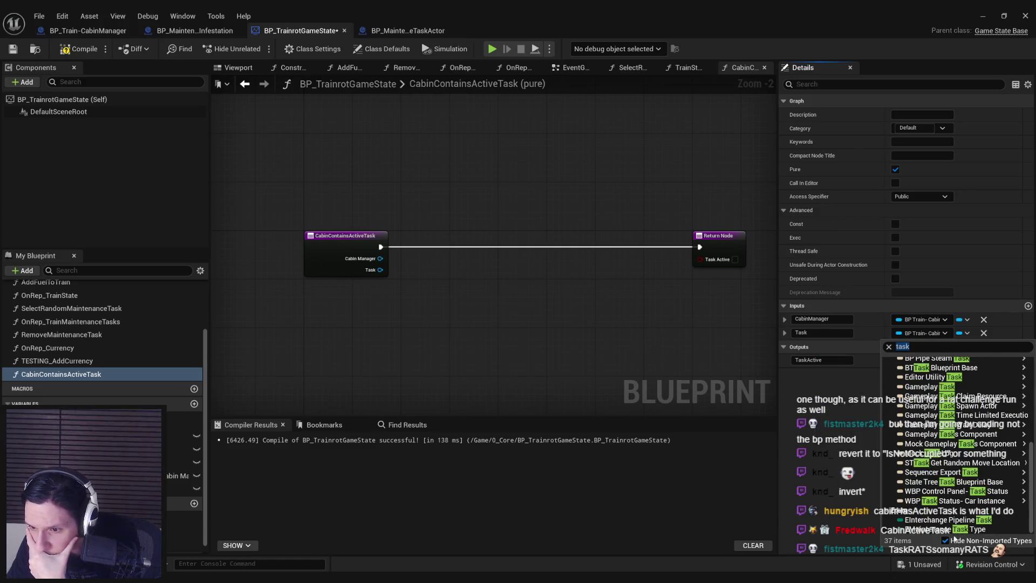
click(952, 527)
click(78, 49)
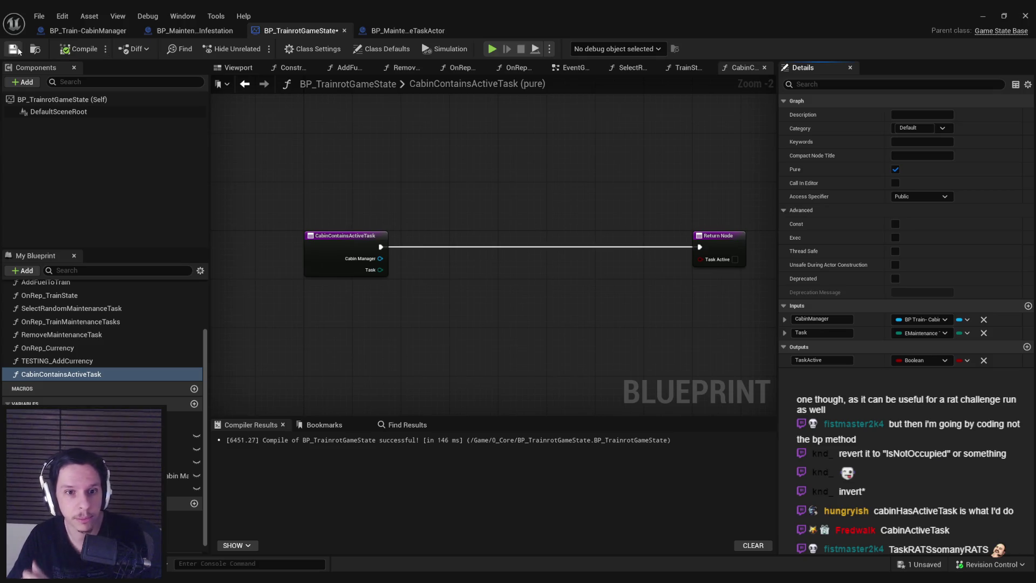
scroll(409, 258, down, 1)
scroll(393, 293, up, 1)
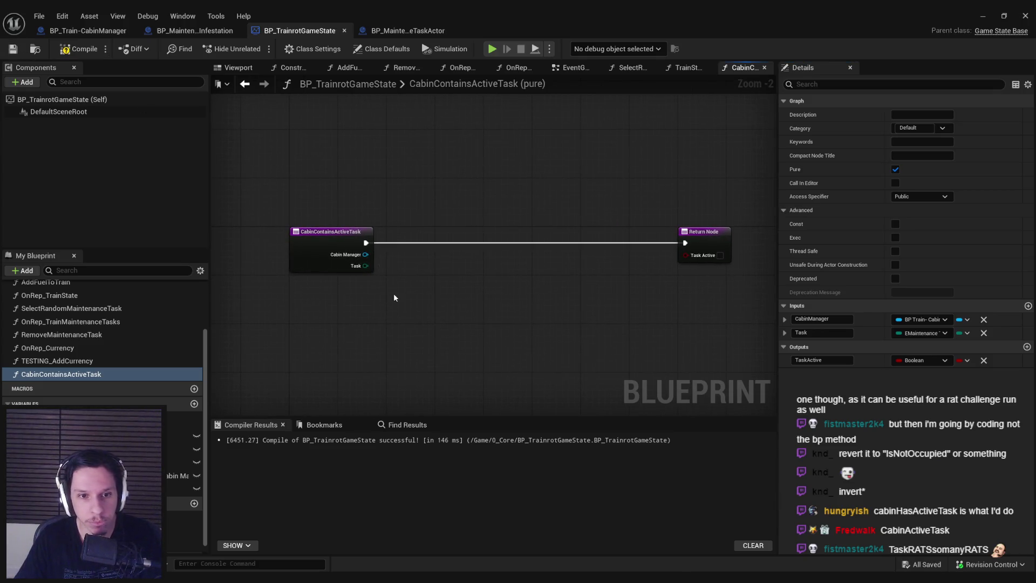
drag(365, 254, 425, 280)
- Get the cabin manager's Maintenance Tasks and loop over them with a For Each Loop wired from the entry
text(tasks)
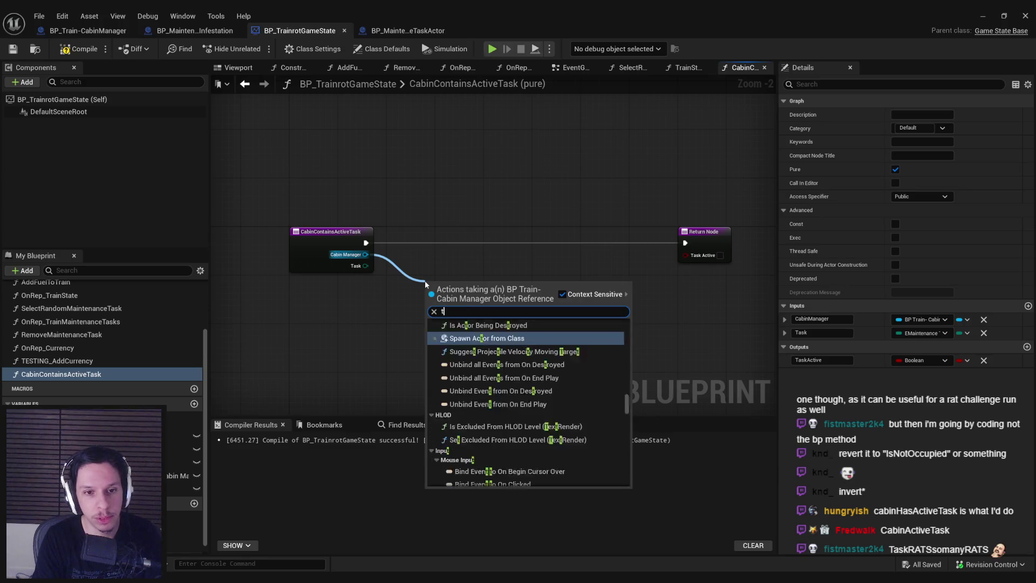
click(486, 398)
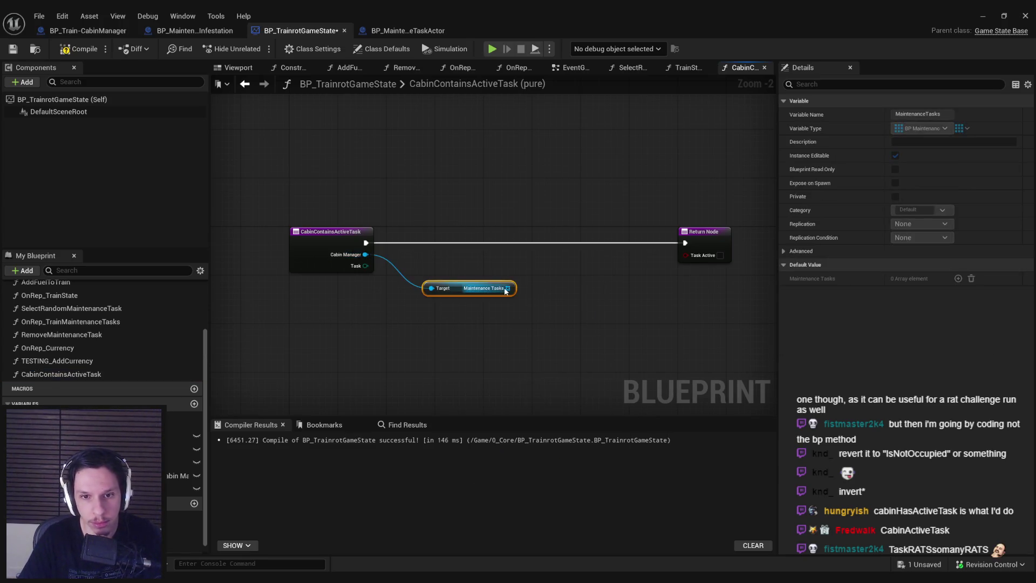
mouse_move(513, 287)
mouse_down()
mouse_move(540, 291)
mouse_move(539, 244)
mouse_move(367, 242)
mouse_up()
text(for)
key(Return)
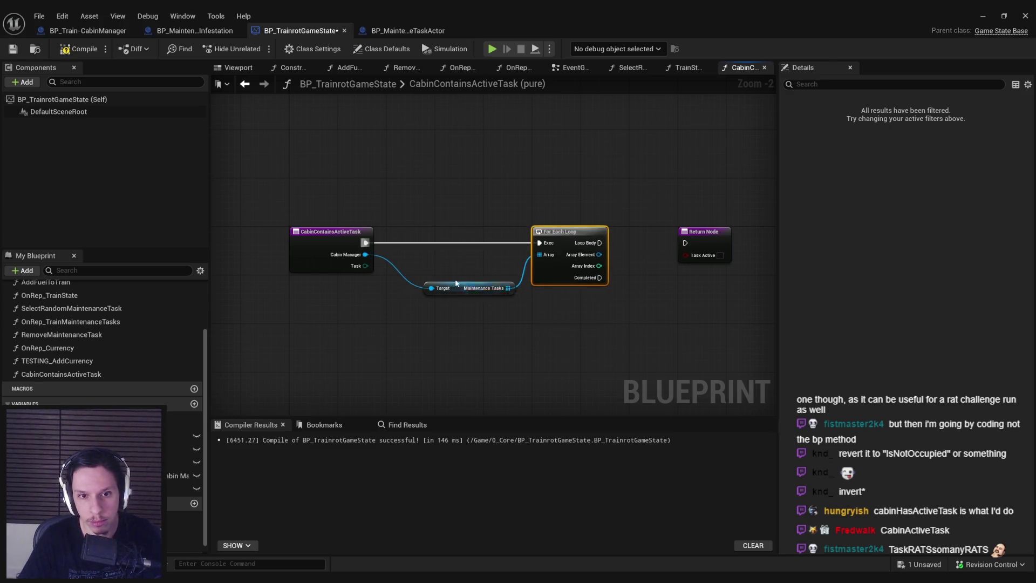
click(470, 288)
mouse_move(719, 243)
mouse_down()
mouse_move(455, 245)
mouse_move(627, 247)
mouse_move(731, 364)
mouse_up()
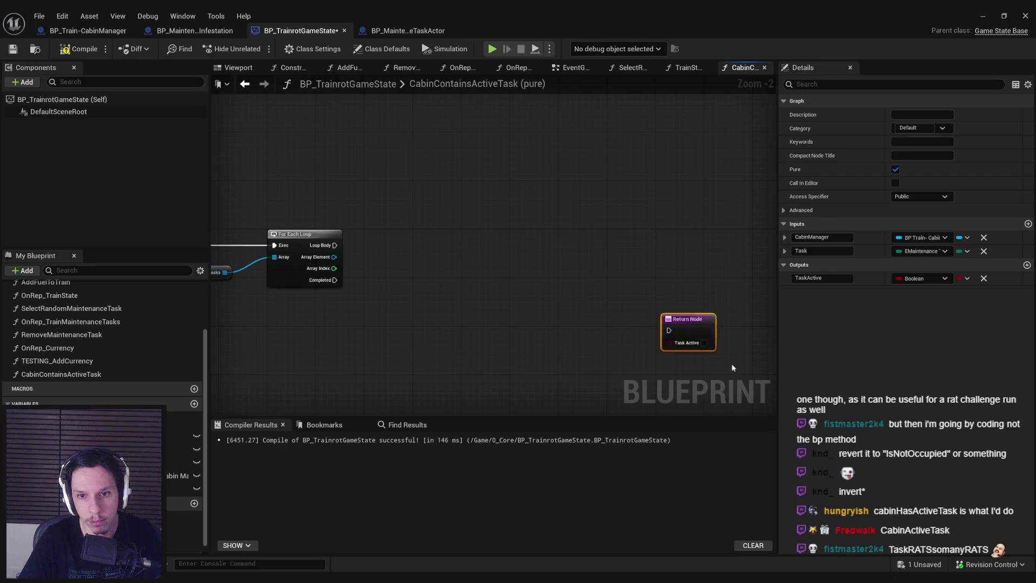
- Make room right of the loop and search 'task' actions from the Array Element pin
click(426, 275)
click(409, 315)
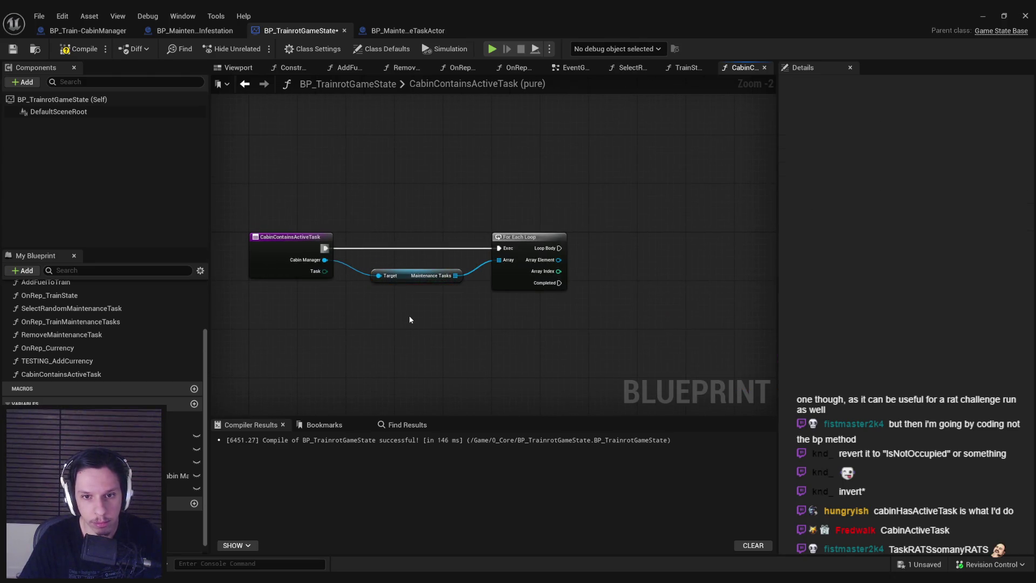
drag(404, 315, 301, 312)
drag(456, 259, 501, 268)
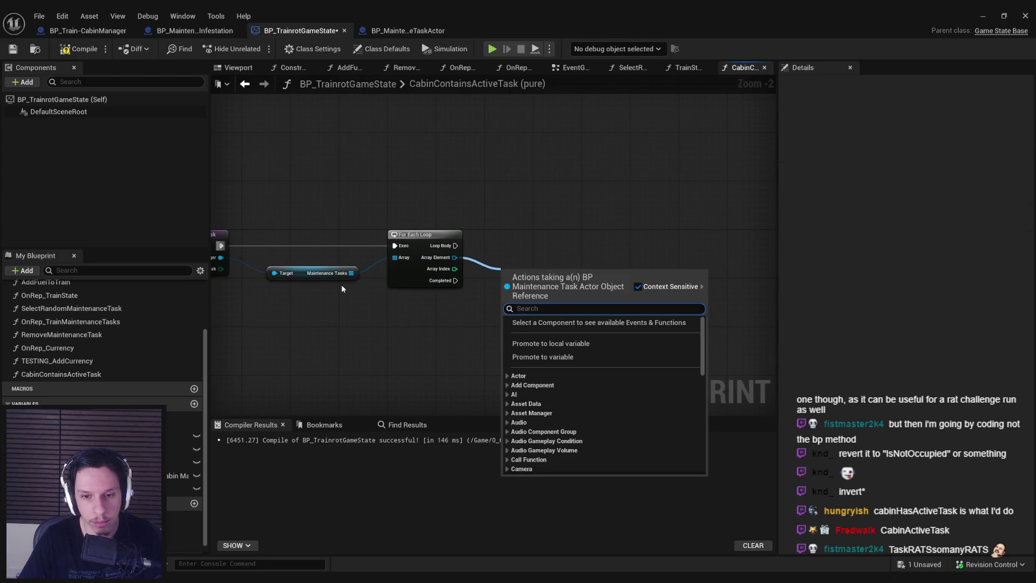
text(task)
scroll(570, 366, down, 1)
scroll(569, 367, down, 10)
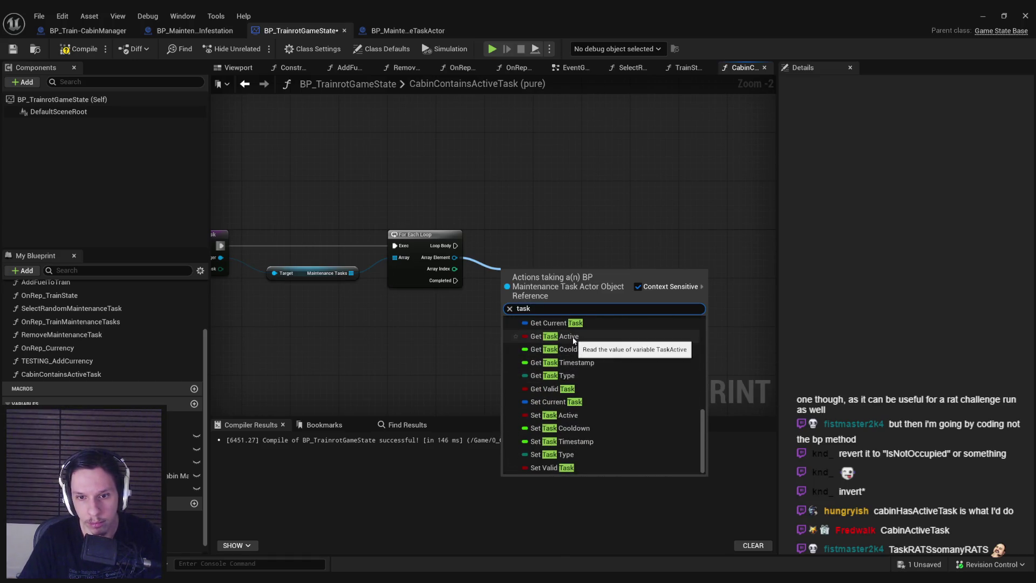
- Read each task's Task Active value and feed it into an AND node
click(569, 336)
drag(567, 273, 599, 275)
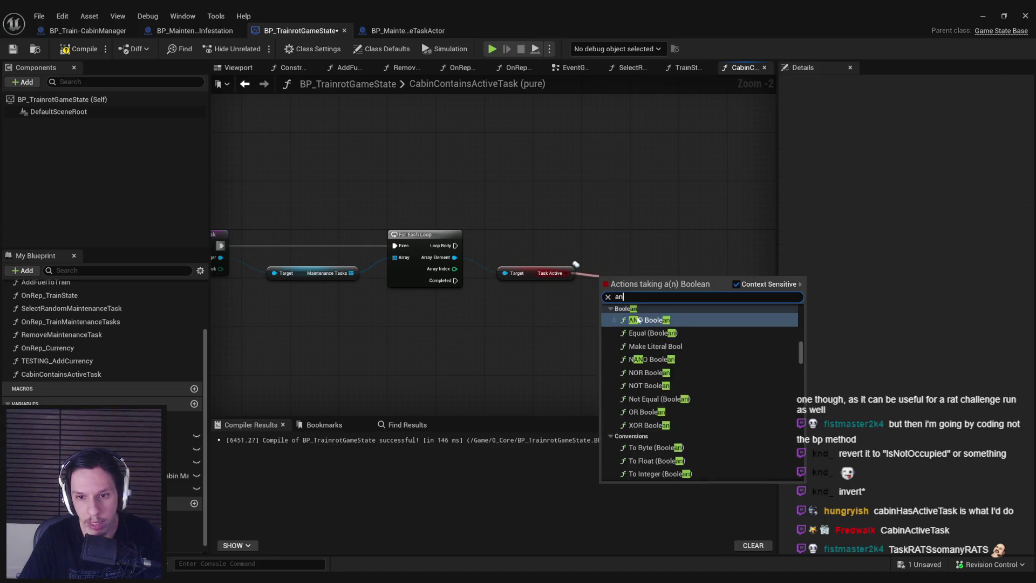
click(618, 315)
- Add a Task Type getter for each array element, undoing a wrongly added node
drag(451, 259, 511, 315)
text(task)
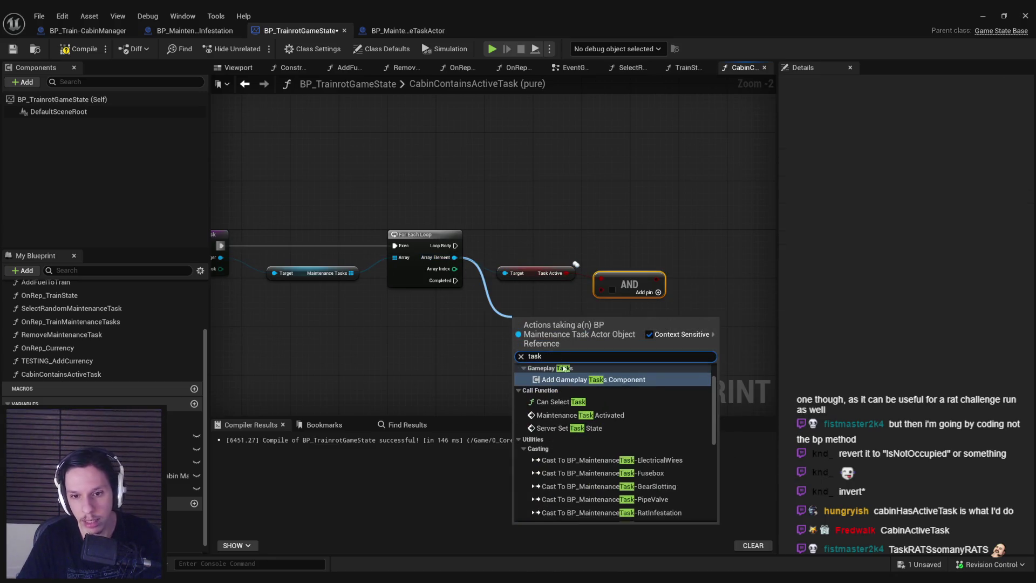
scroll(577, 419, down, 5)
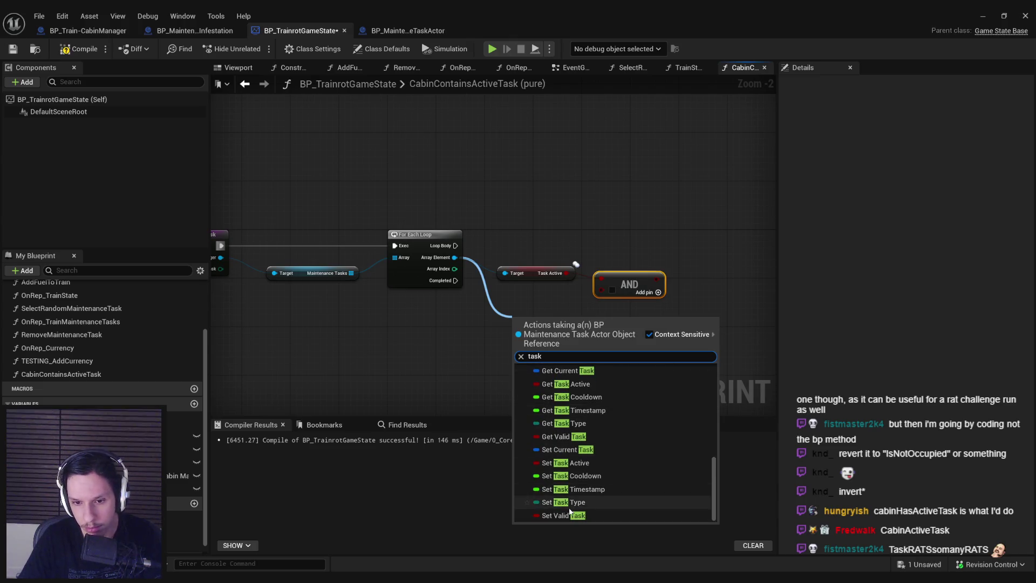
click(572, 501)
key(ctrl+z)
mouse_move(461, 260)
mouse_down()
mouse_move(500, 297)
mouse_move(537, 308)
mouse_up()
text(task type)
click(557, 364)
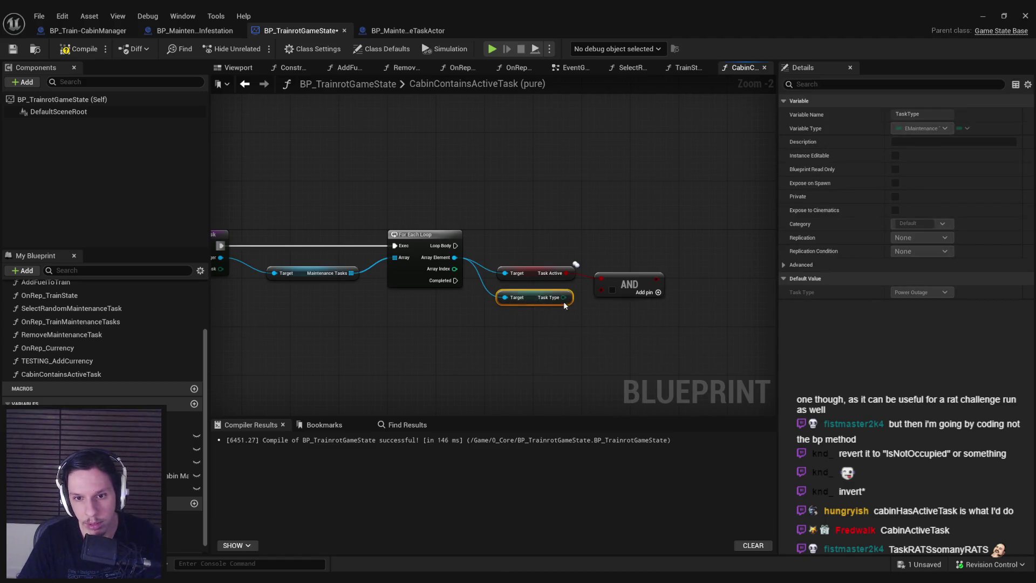
- Compare Task Type with the Task input using Equal and feed the result into AND
drag(631, 281, 686, 276)
drag(563, 298, 596, 313)
text(==)
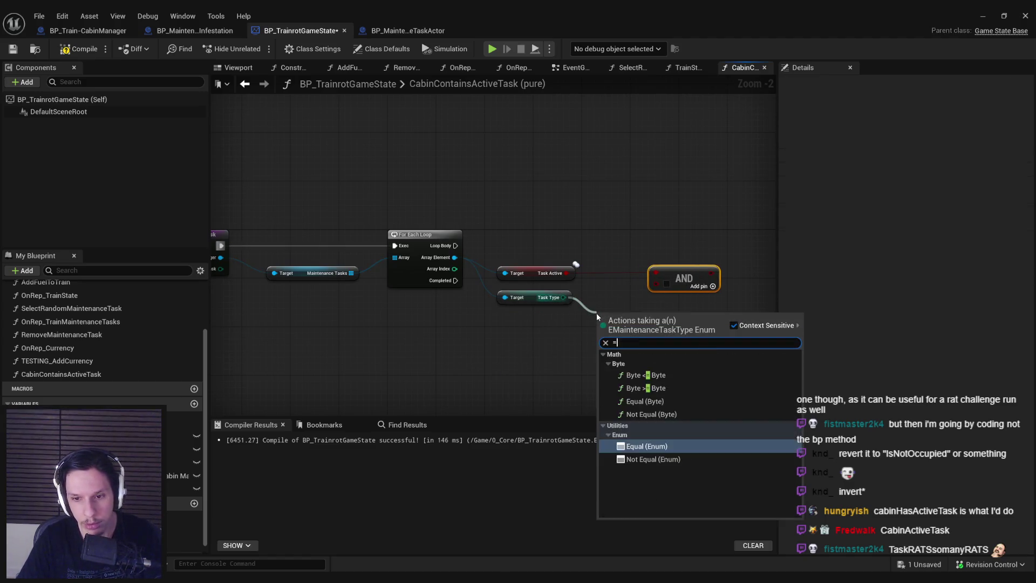
key(Return)
mouse_move(376, 397)
mouse_down()
mouse_move(582, 381)
mouse_move(307, 364)
mouse_up()
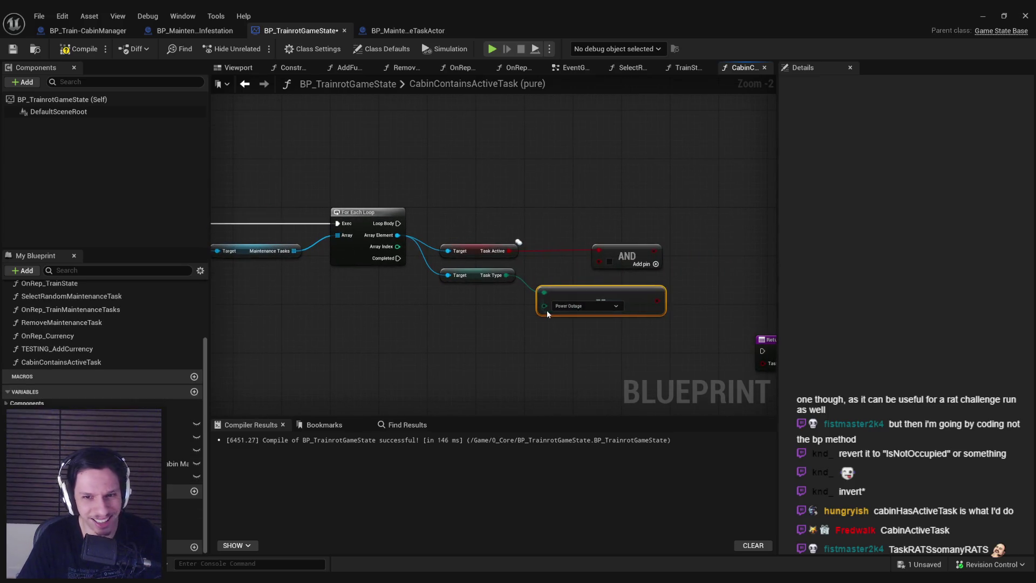
mouse_move(543, 306)
mouse_down()
mouse_move(513, 318)
mouse_move(452, 304)
mouse_move(476, 305)
mouse_up()
click(594, 408)
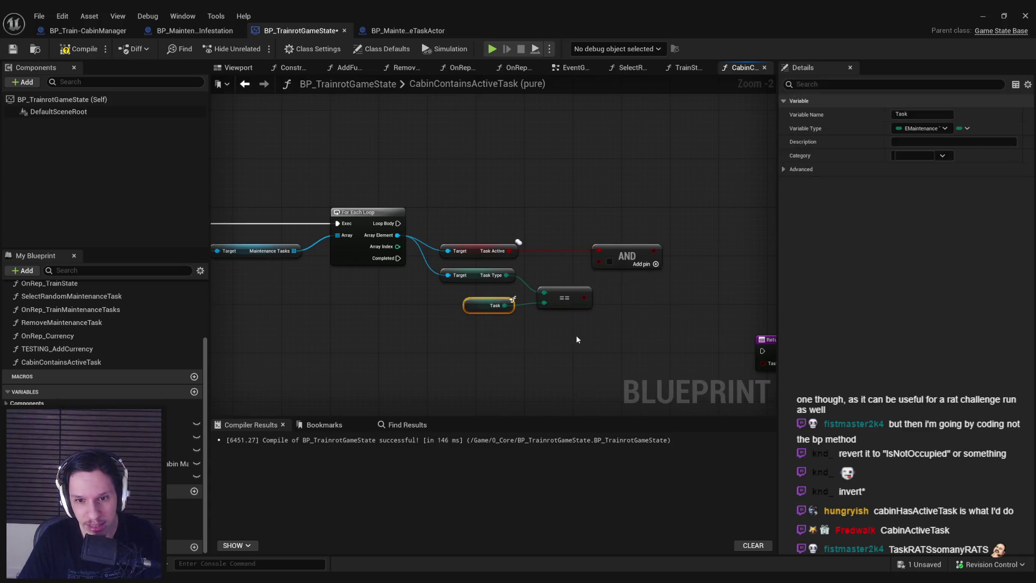
drag(576, 339, 486, 282)
mouse_move(567, 302)
mouse_down()
mouse_move(593, 269)
mouse_move(639, 252)
mouse_up()
click(630, 301)
- Add a Branch driven by the AND result
drag(608, 320, 444, 330)
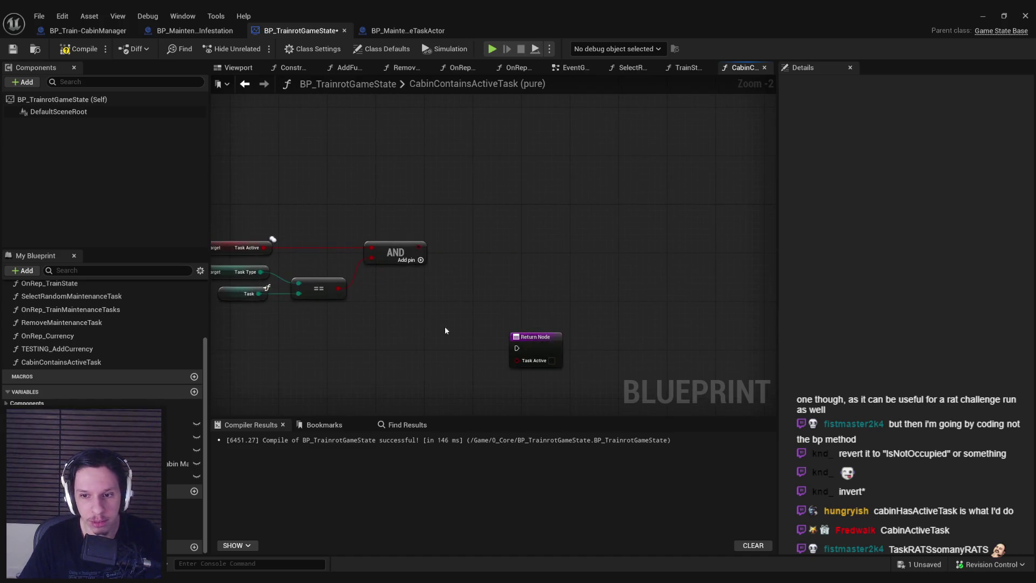
mouse_move(431, 235)
mouse_down()
mouse_move(635, 229)
mouse_move(645, 215)
mouse_move(357, 215)
mouse_up()
text(bran)
key(Return)
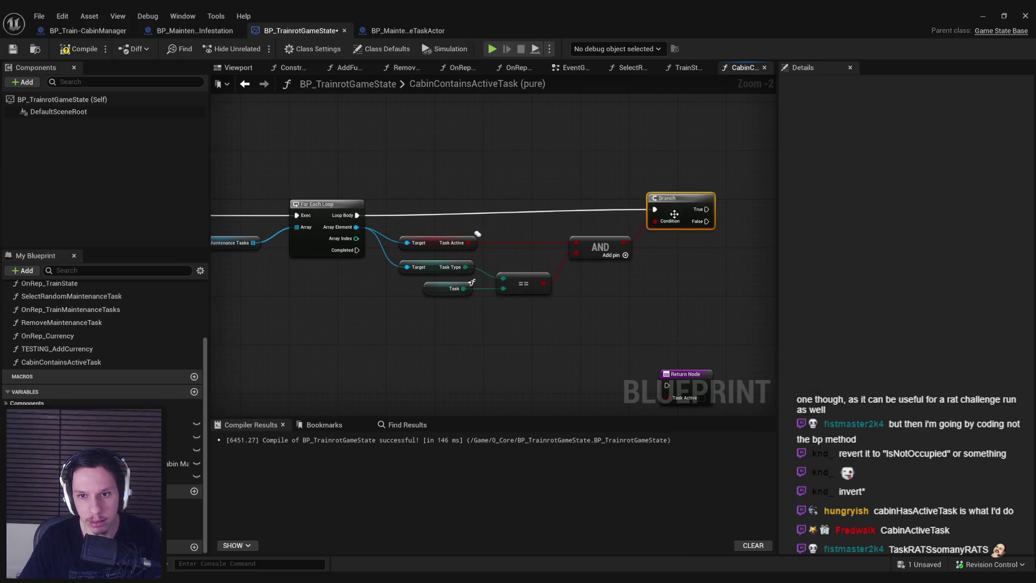
- Place a return node returning TaskActive true on the Branch's True path
drag(674, 214, 668, 221)
mouse_move(645, 326)
mouse_down()
mouse_move(570, 269)
mouse_move(706, 157)
mouse_move(625, 159)
mouse_up()
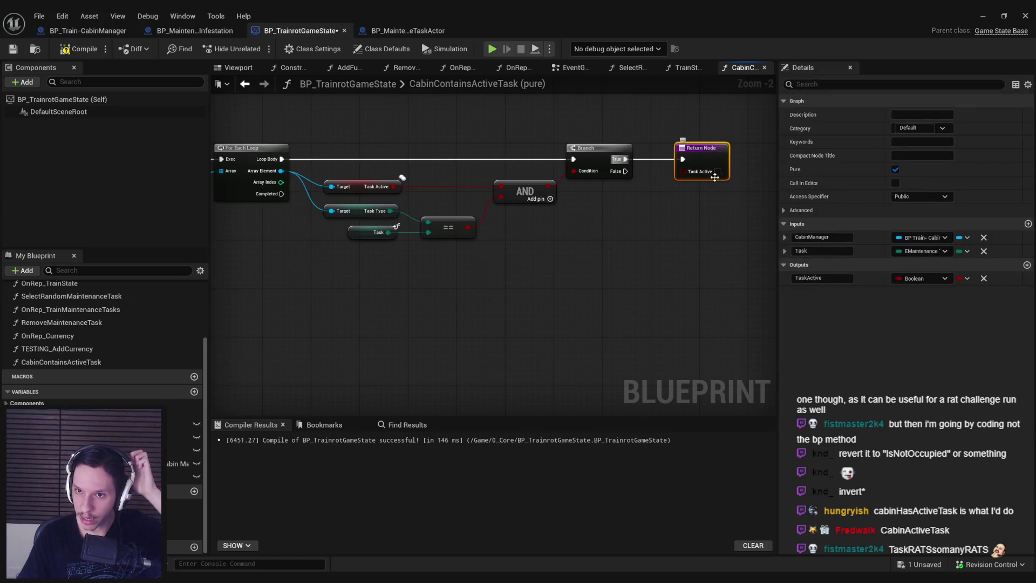
drag(286, 172, 572, 225)
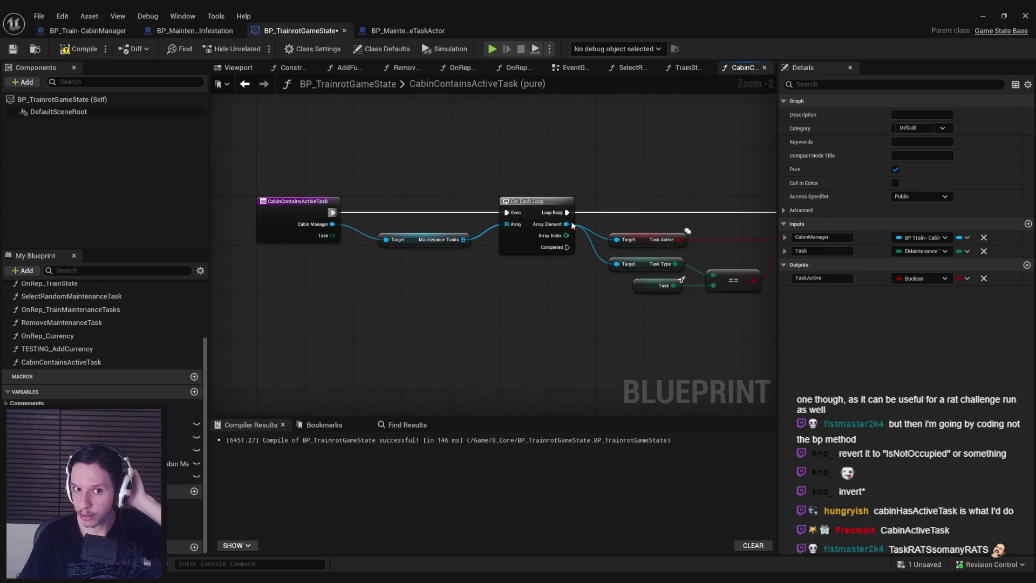
drag(629, 303, 484, 315)
drag(757, 243, 610, 250)
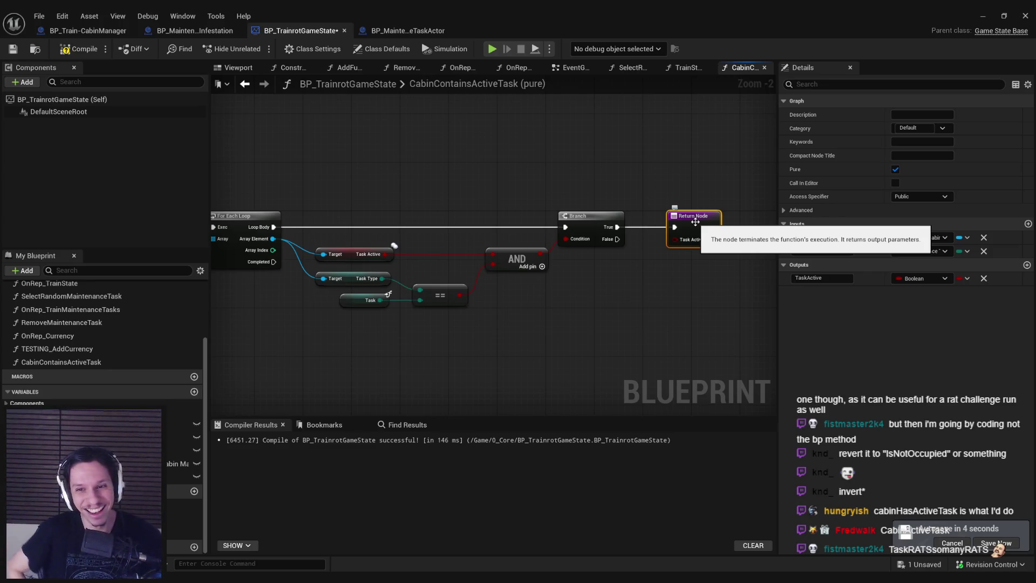
- Paste a second return node on the loop's Completed pin returning false, and compile
key(ctrl+v)
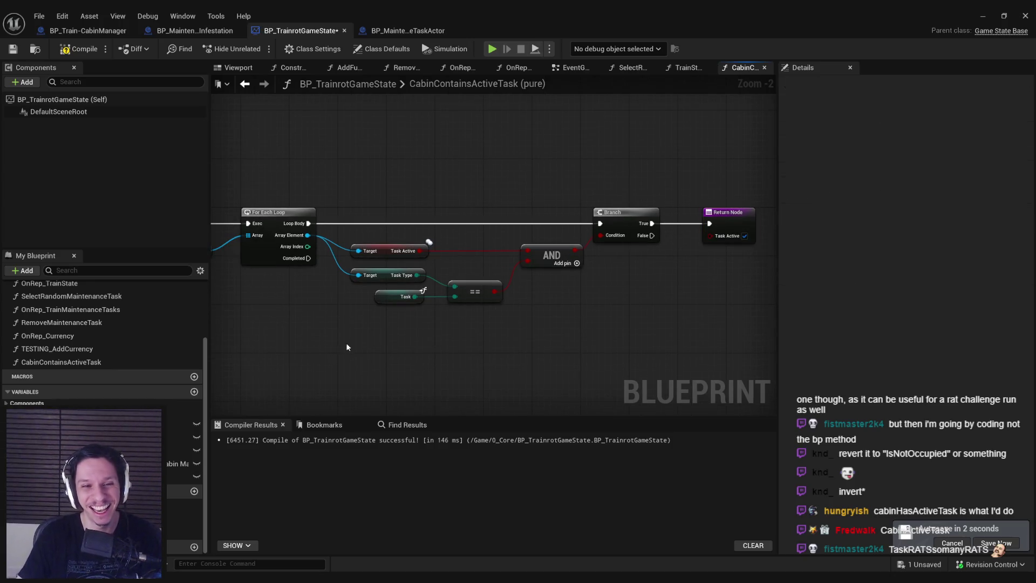
drag(357, 357, 308, 258)
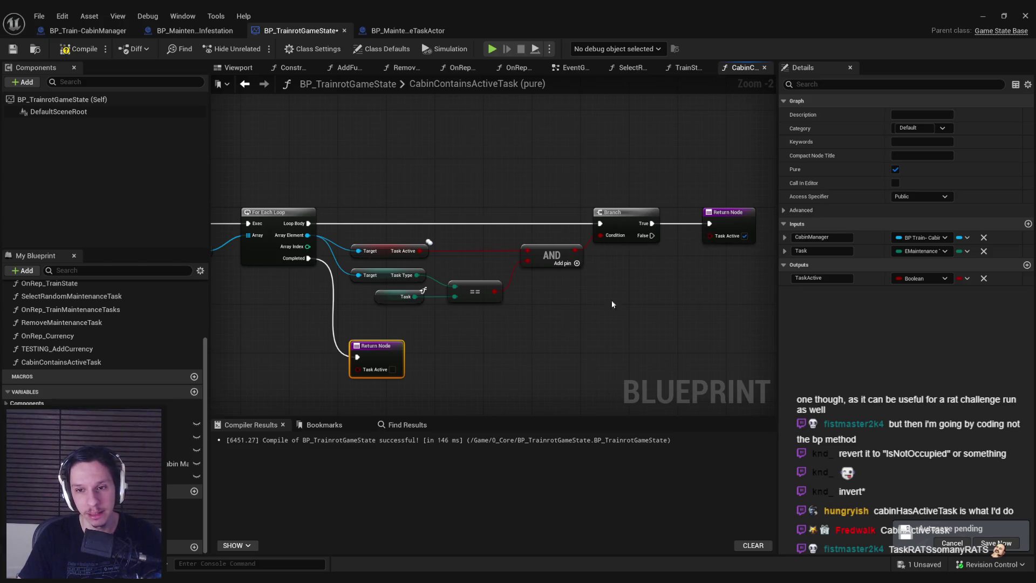
click(73, 54)
- Tidy the return and comparison nodes, recompile, and go back to SelectRandomMaintenanceTask
drag(376, 350, 375, 330)
click(579, 350)
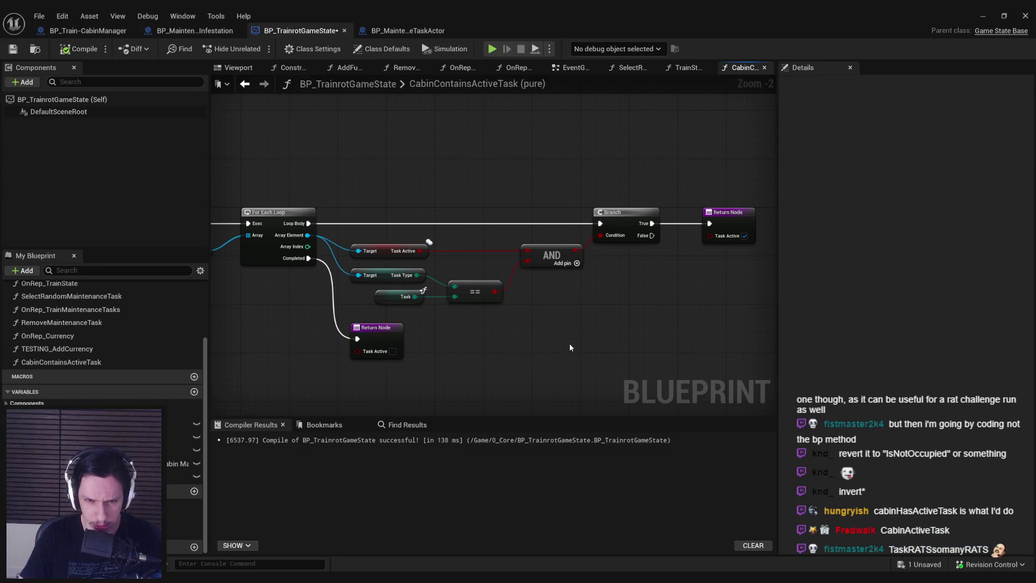
drag(467, 294, 468, 283)
click(448, 324)
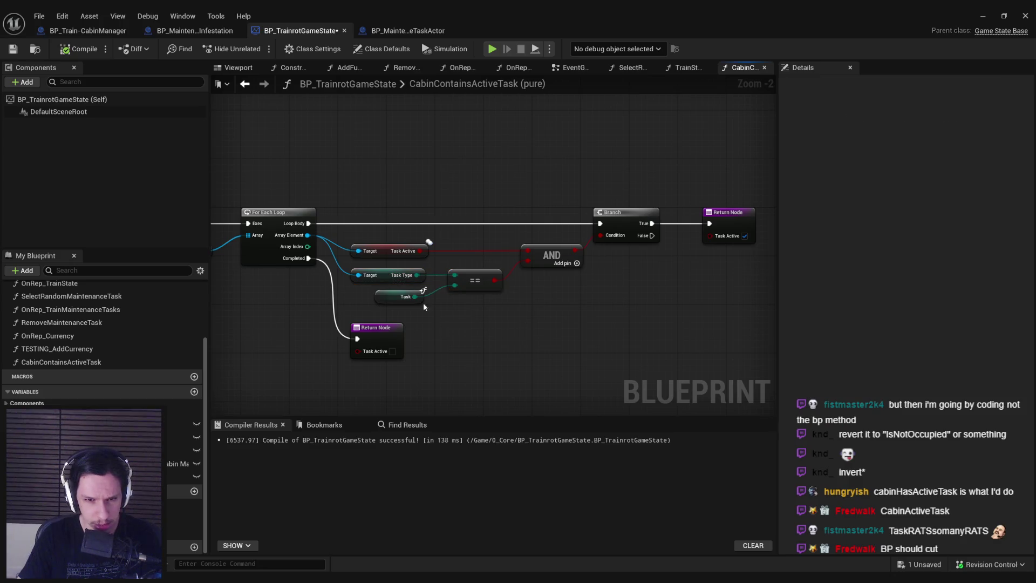
click(77, 51)
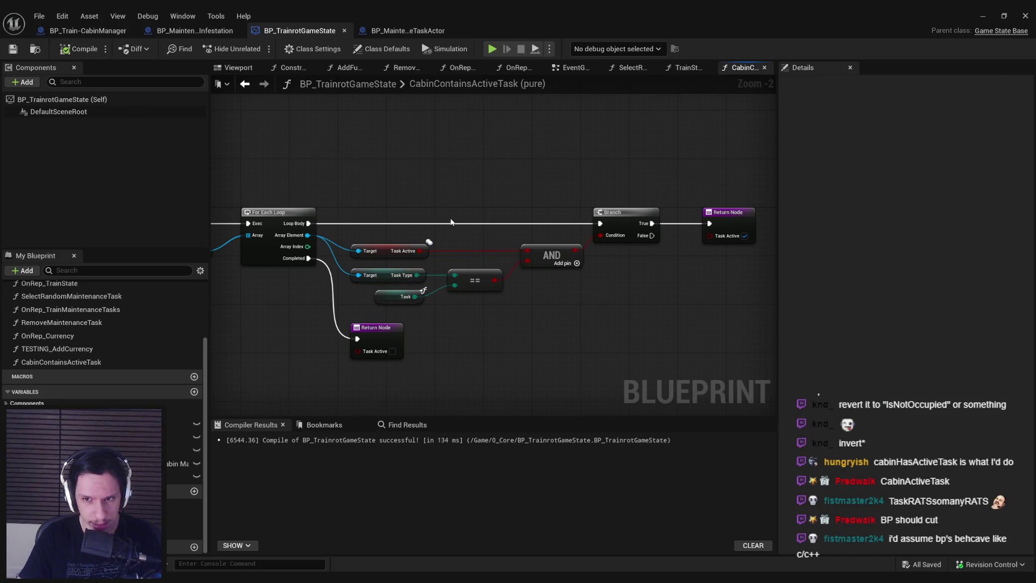
mouse_move(361, 269)
mouse_down()
mouse_move(544, 313)
mouse_move(363, 307)
mouse_up()
drag(562, 331, 469, 324)
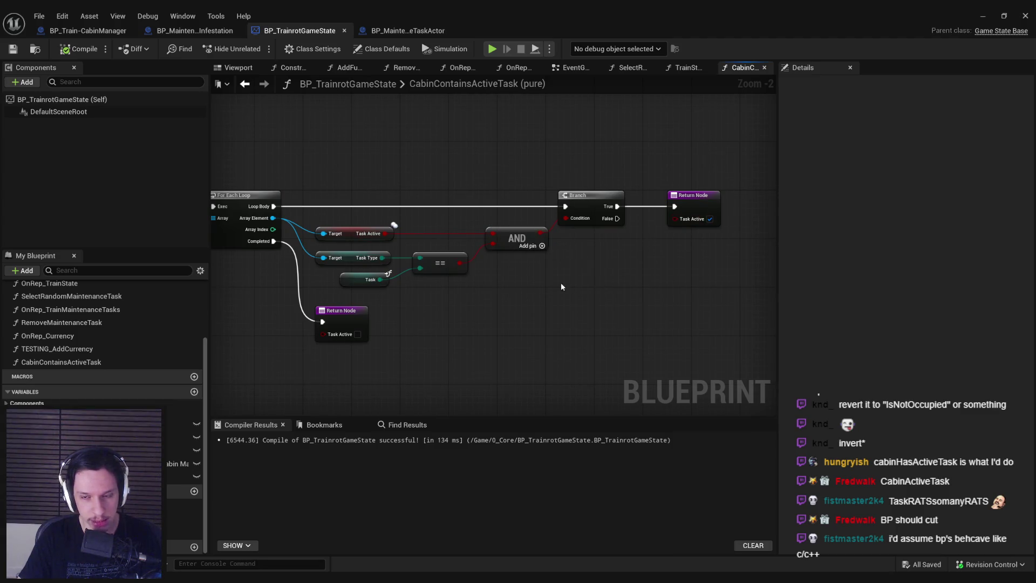
key(alt+Left)
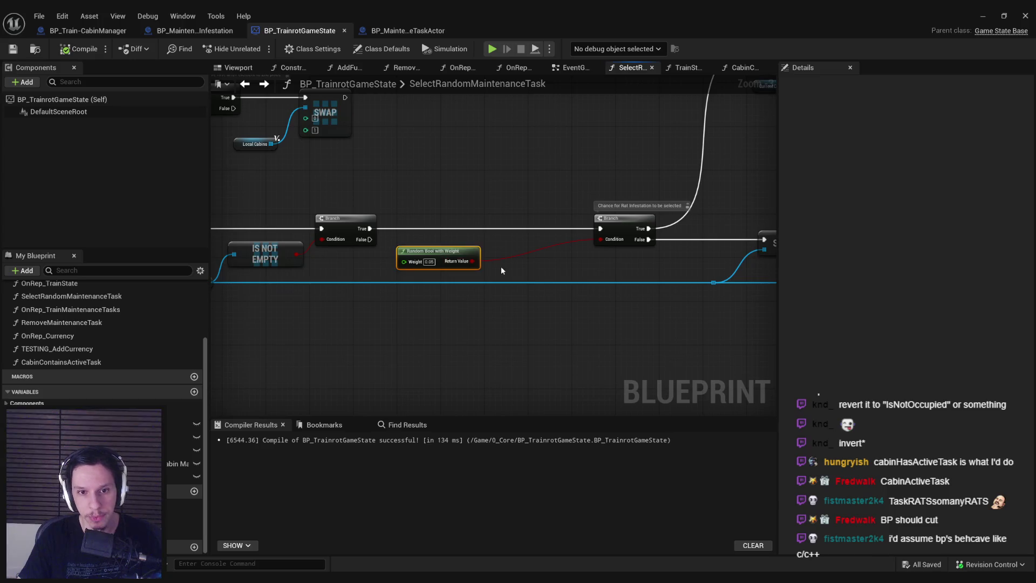
- Add an AND node after the weighted random bool result
scroll(500, 270, up, 1)
drag(470, 260, 573, 266)
text(and)
key(Return)
click(597, 312)
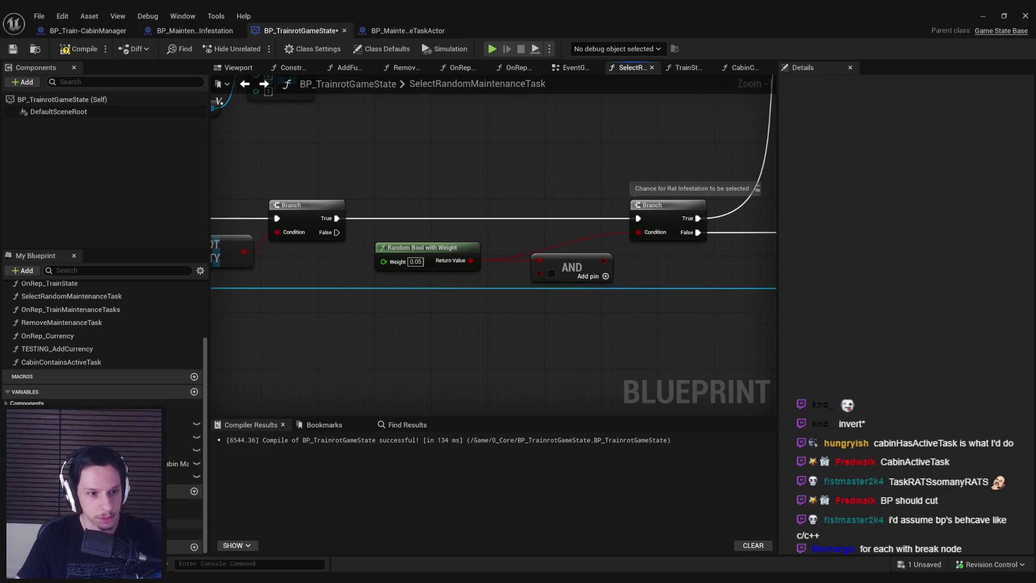
- Place a CabinContainsActiveTask call and invert its Task Active output with a NOT
drag(61, 362, 348, 338)
drag(486, 352, 516, 351)
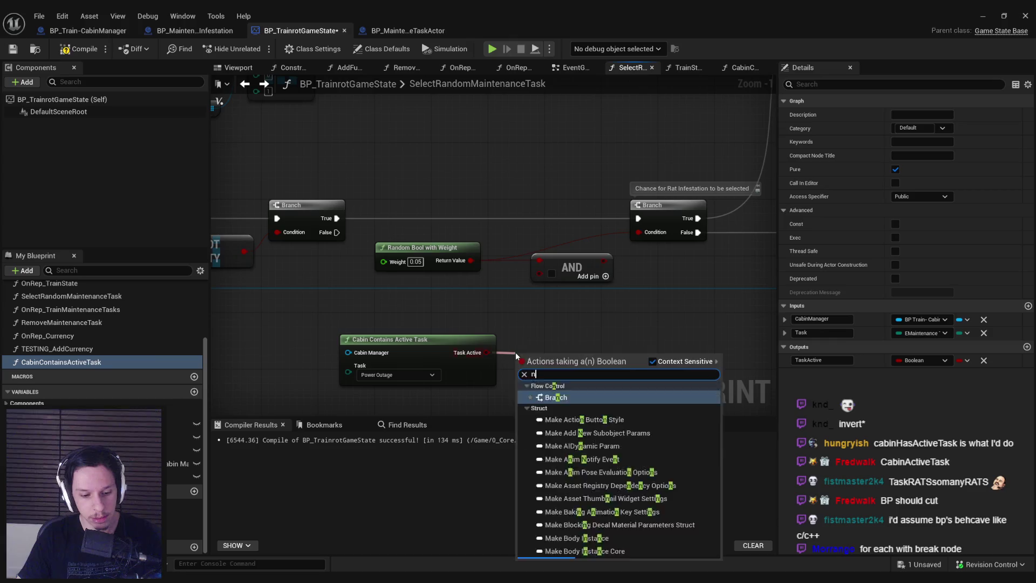
text(not)
click(568, 391)
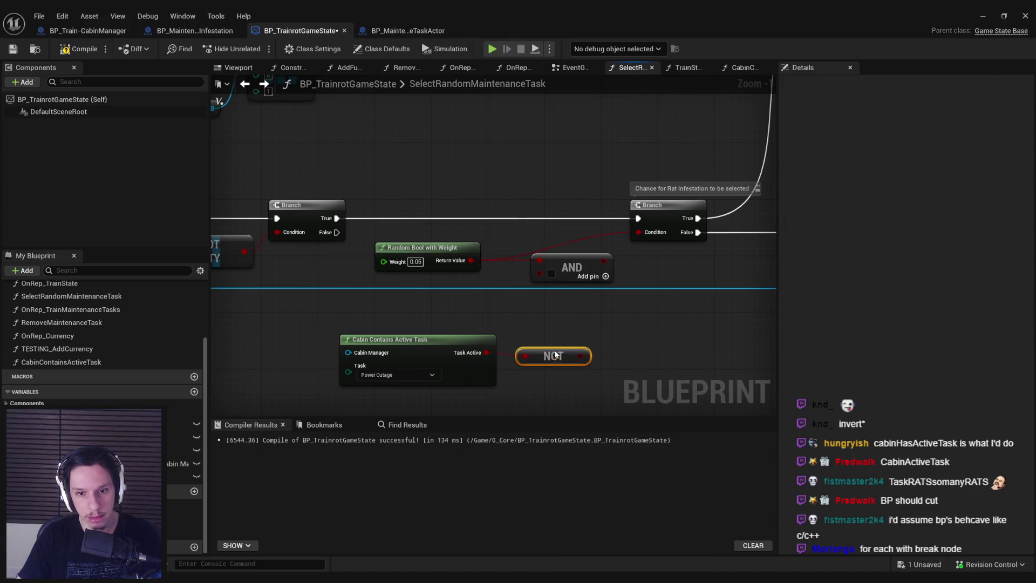
click(583, 354)
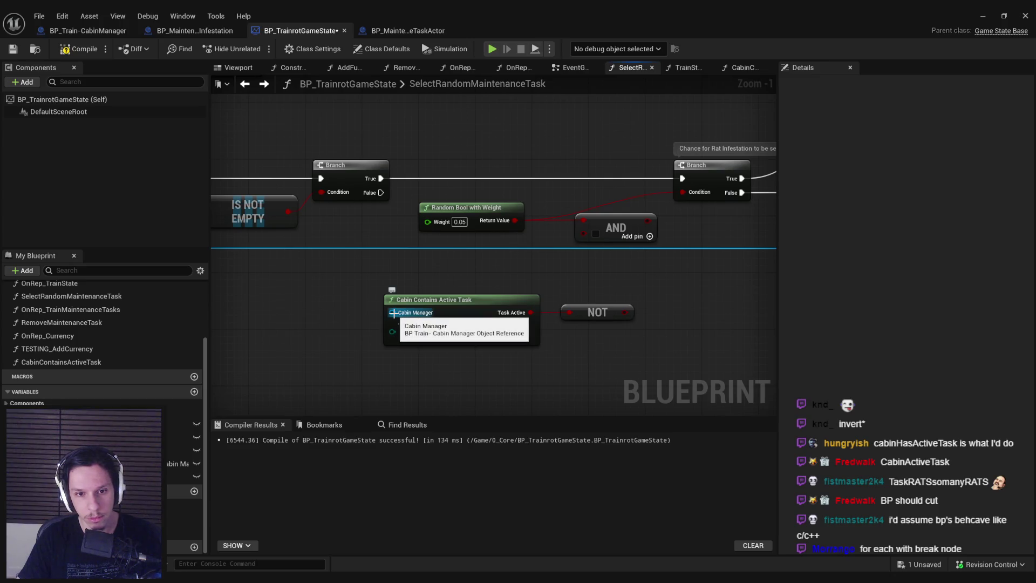
- Feed Current Cabin and Rat Infestation into the check, wiring NOT into AND and AND into the Branch
drag(394, 312, 590, 322)
scroll(590, 322, down, 1)
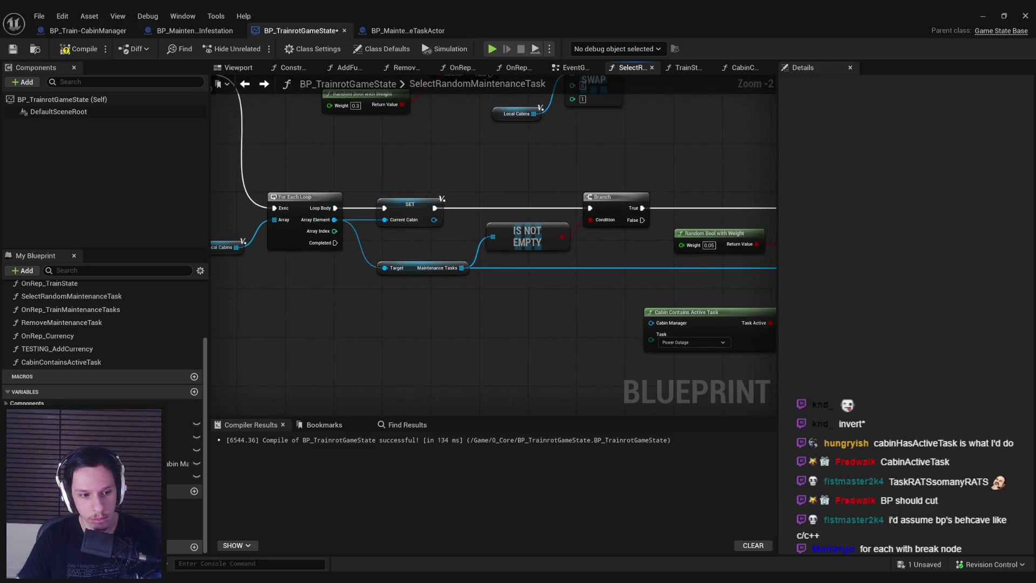
scroll(183, 545, down, 1)
drag(183, 547, 651, 324)
scroll(611, 329, up, 2)
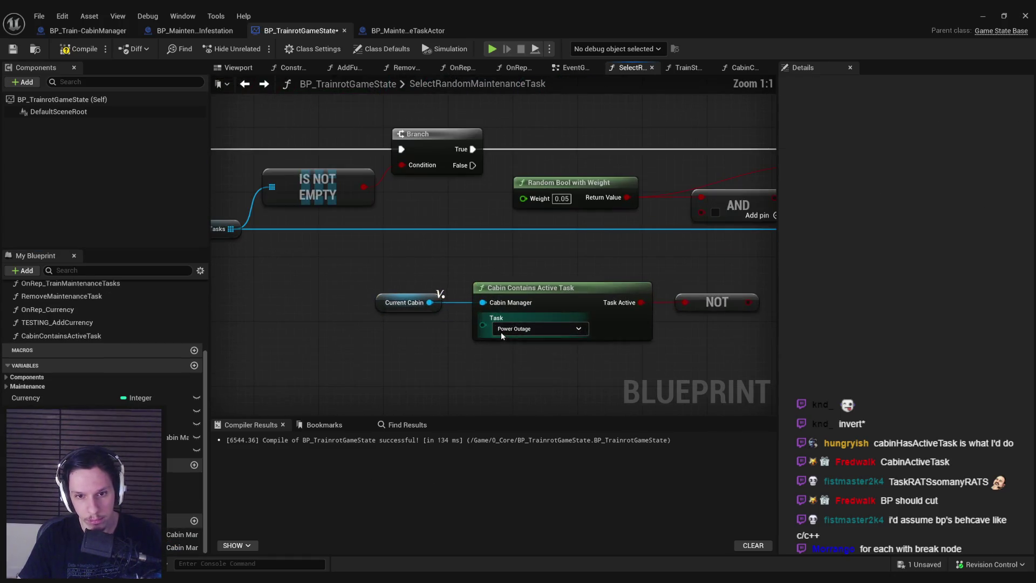
click(501, 332)
click(539, 416)
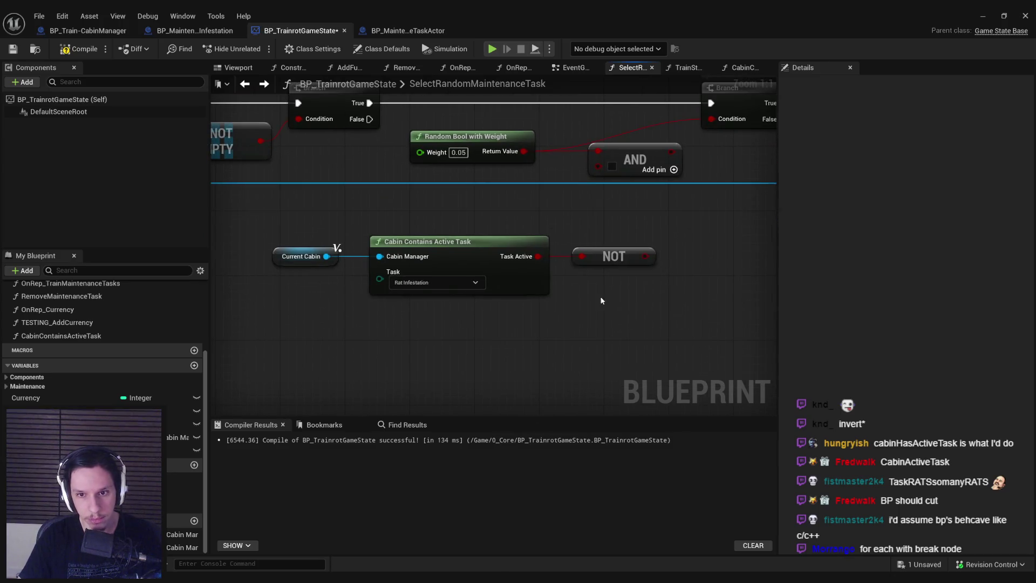
mouse_move(645, 256)
mouse_down()
mouse_move(611, 166)
mouse_move(718, 121)
mouse_up()
drag(673, 307, 286, 269)
drag(546, 318, 449, 284)
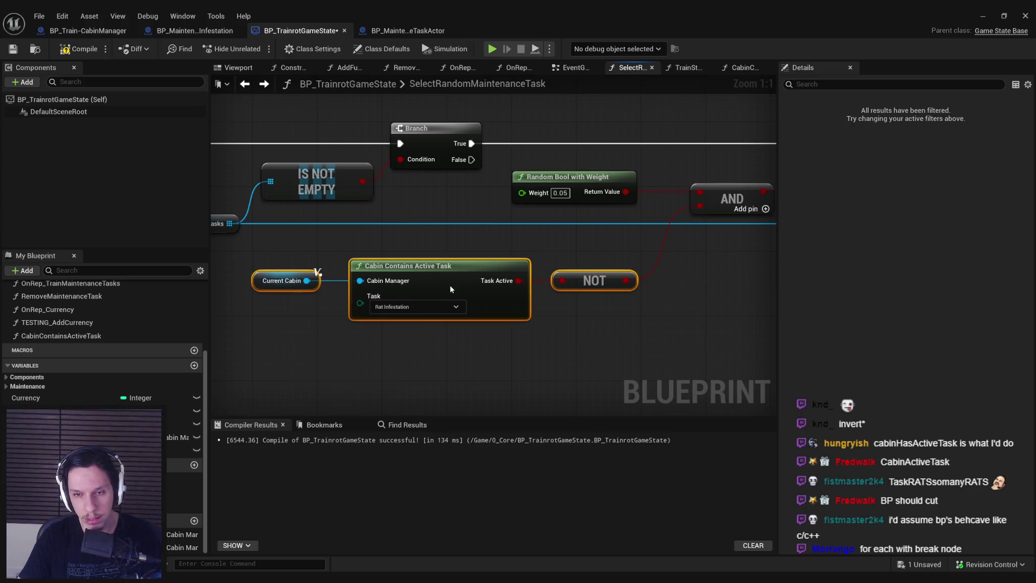
click(570, 327)
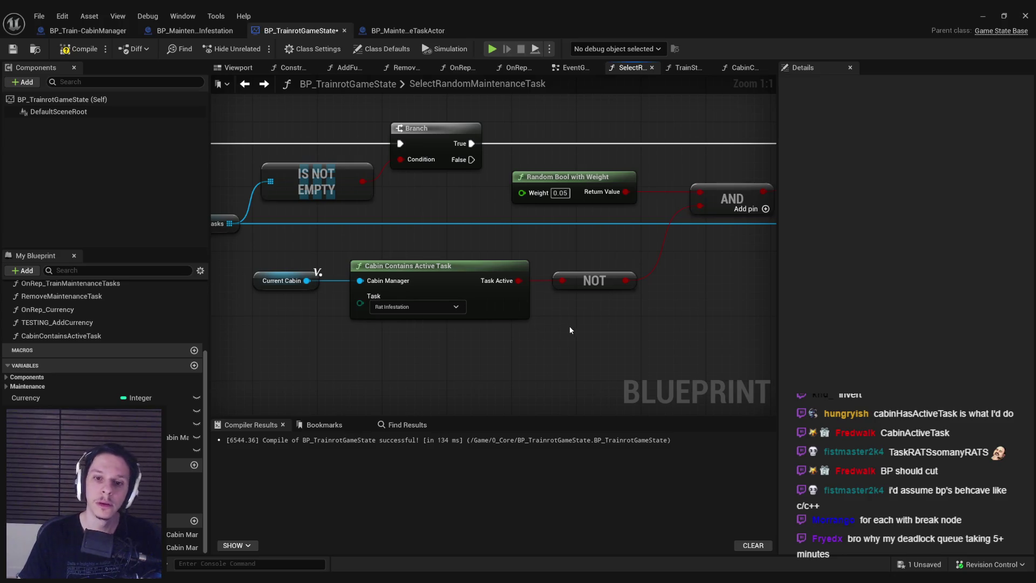
- Inspect the CabinContainsActiveTask function graph, come back, and compile
double_click(498, 309)
key(alt+Left)
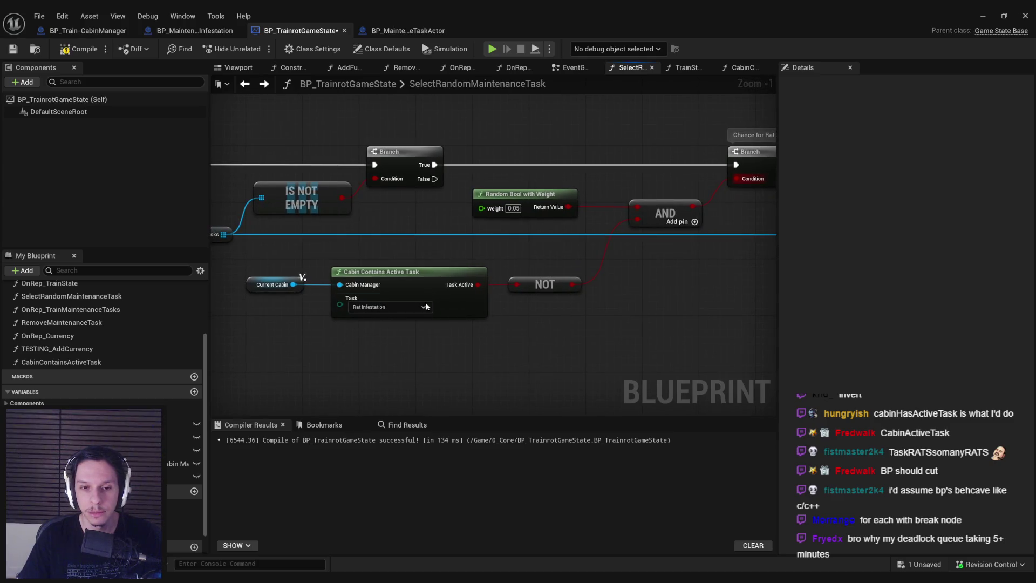
scroll(642, 319, down, 2)
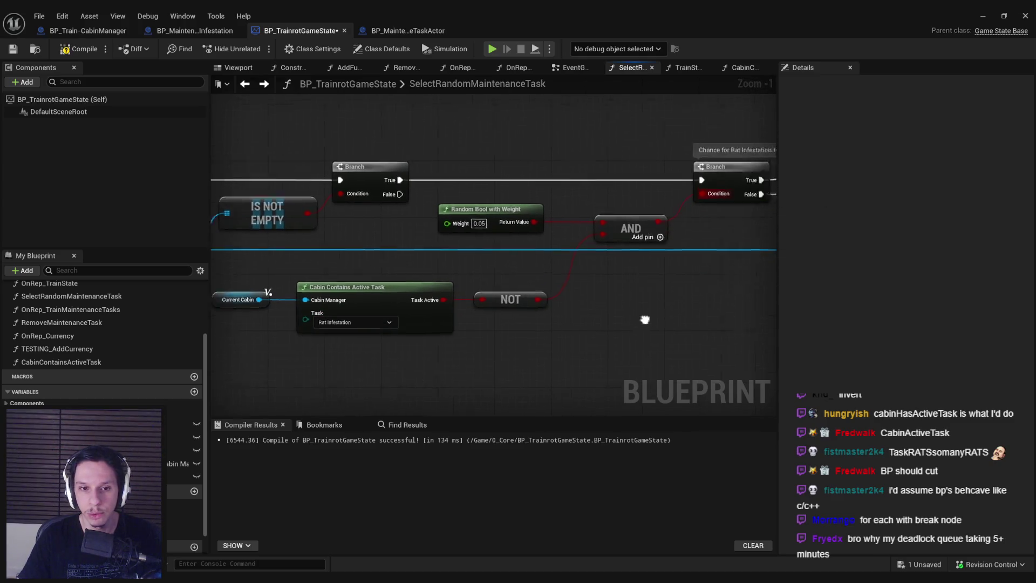
click(64, 53)
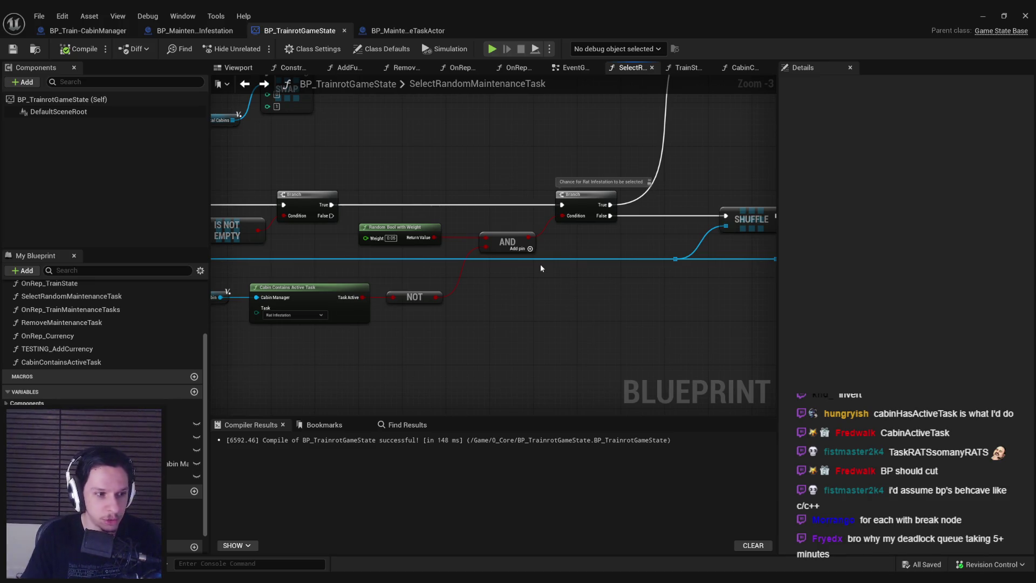
- Recompile and save BP_TrainrotGameState
drag(430, 274, 626, 274)
scroll(430, 273, up, 1)
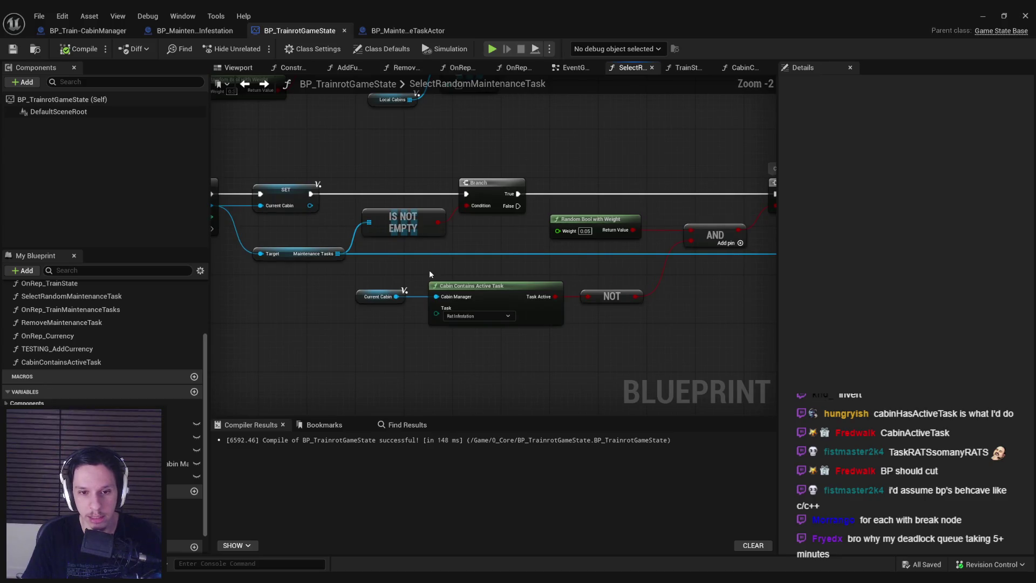
click(380, 297)
click(394, 337)
click(79, 48)
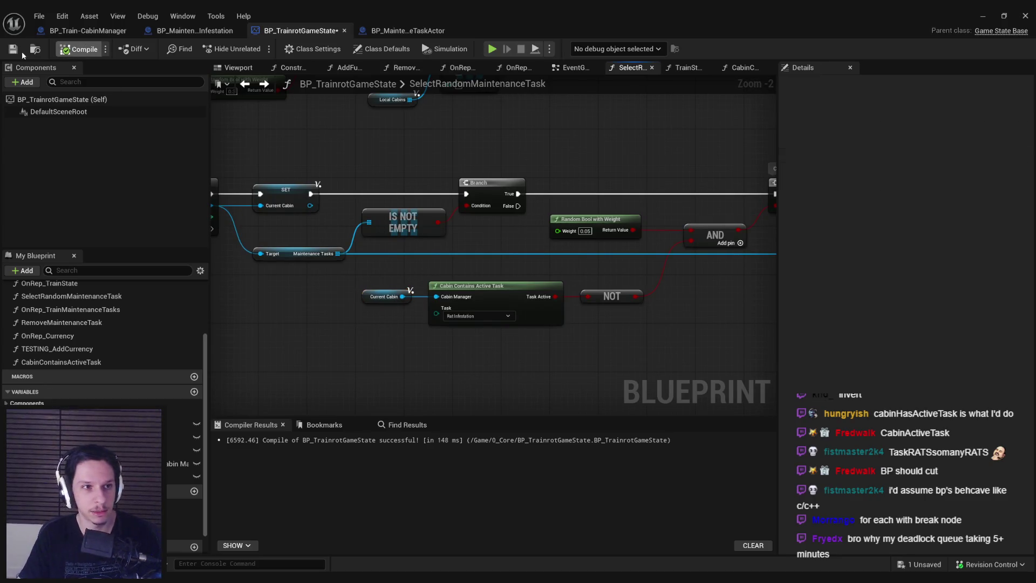
click(13, 48)
drag(446, 252, 412, 278)
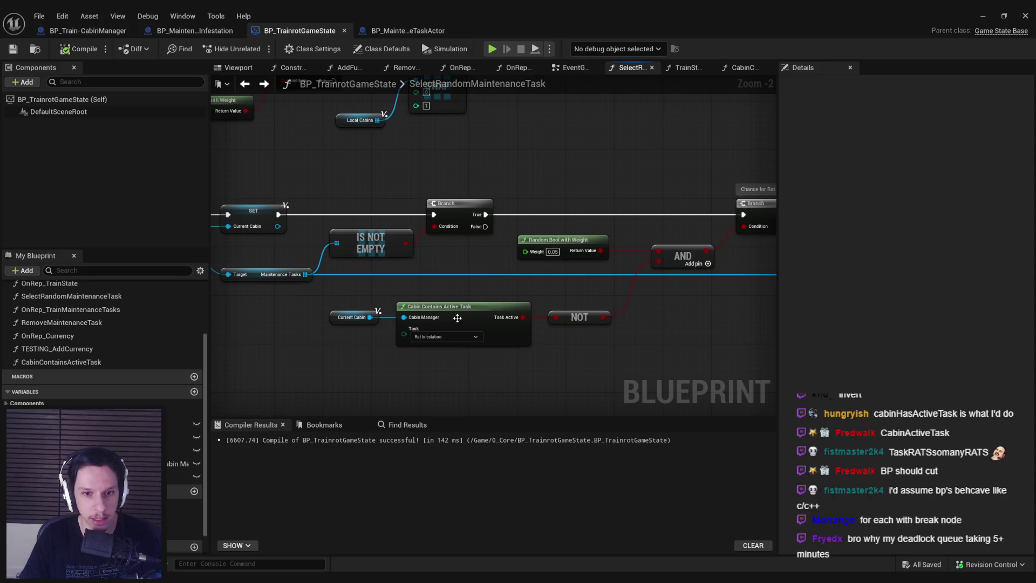
scroll(466, 305, up, 2)
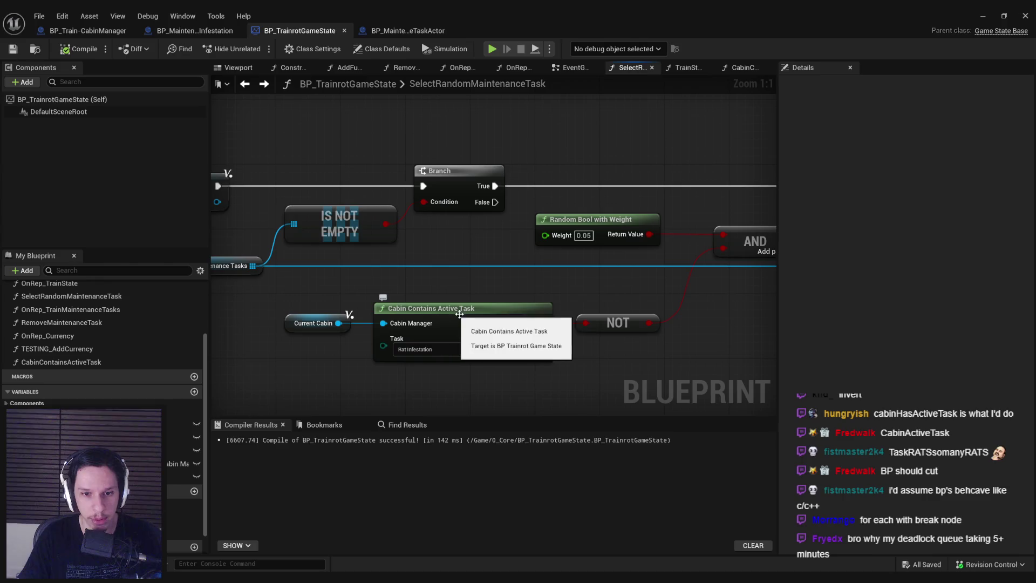
- In My Blueprint, rename CabinContainsActiveTask to IsTaskActiveInCabin with F2, then save
click(46, 362)
key(F2)
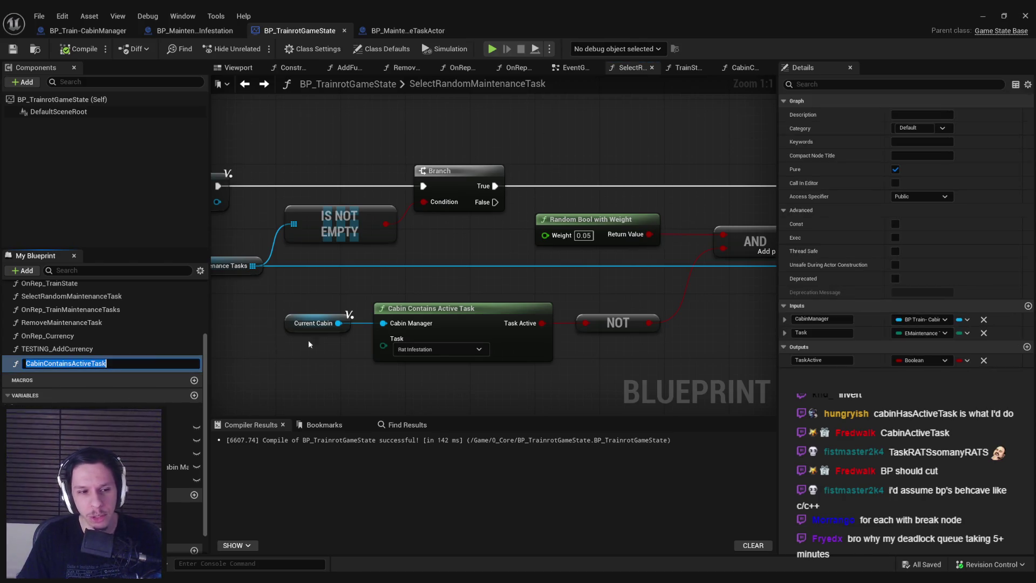
text(IsTaskActiveInCabin)
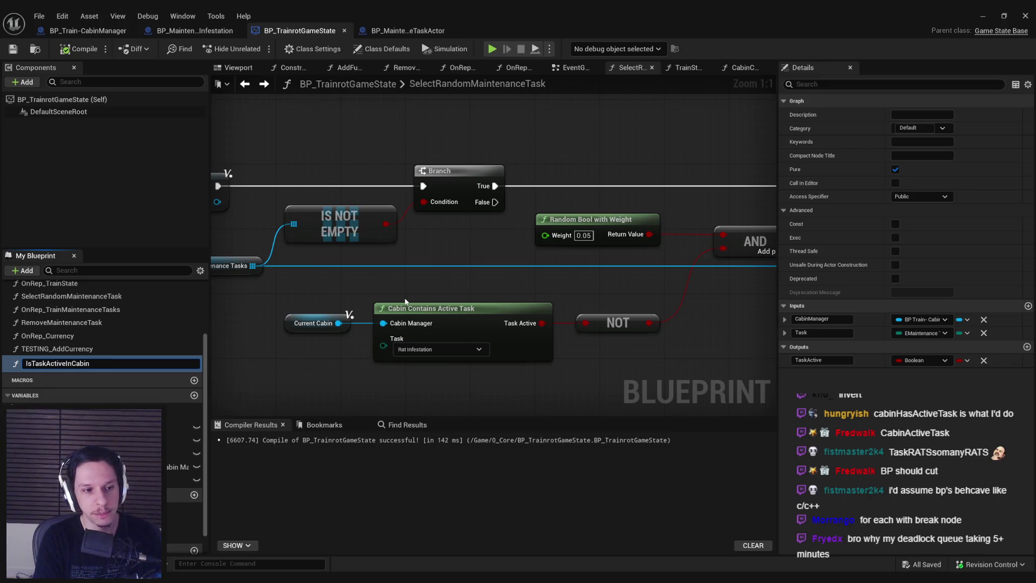
key(Return)
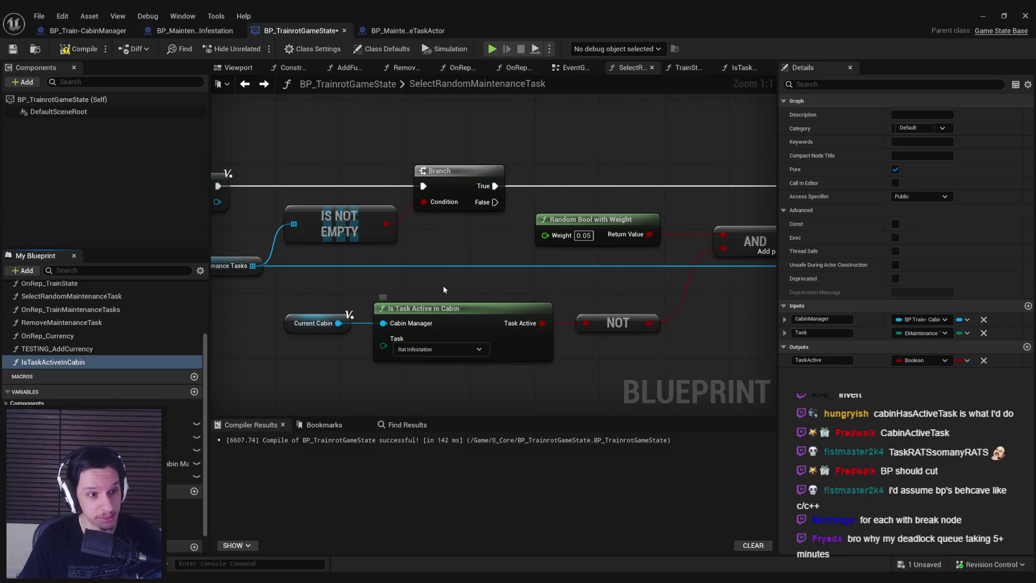
click(13, 48)
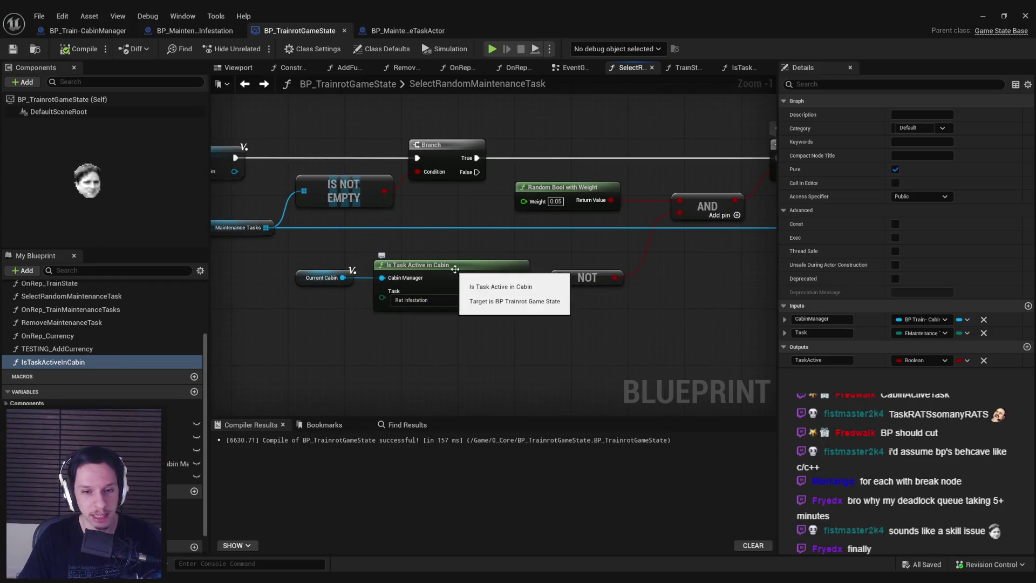
- Duplicate the Maintenance Tasks getter and give the copy a Current Cabin getter as Target
mouse_move(383, 267)
mouse_down()
mouse_move(485, 320)
mouse_move(444, 259)
mouse_move(347, 248)
mouse_up()
scroll(361, 246, down, 1)
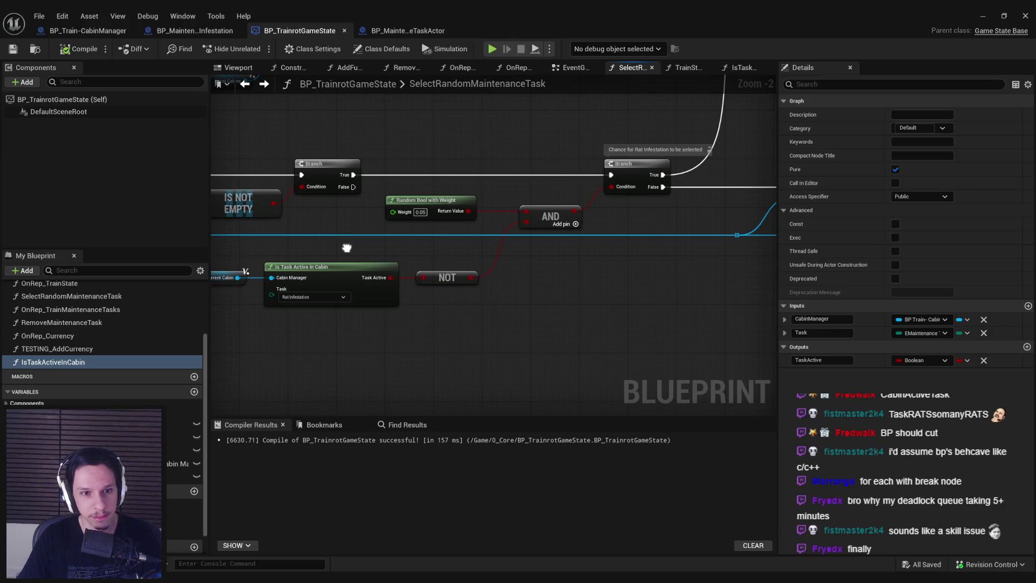
scroll(347, 248, down, 1)
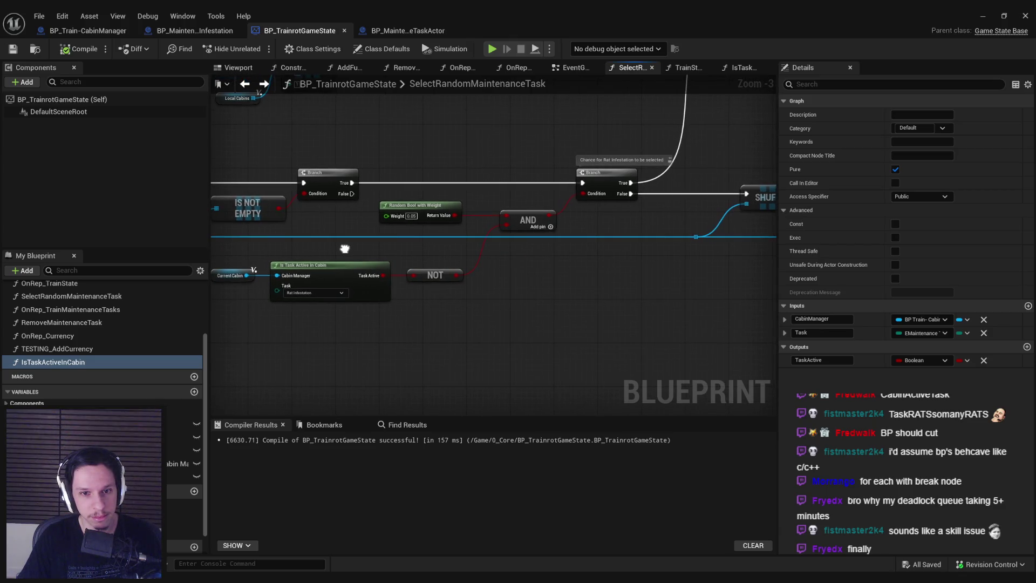
scroll(340, 247, up, 1)
mouse_move(340, 247)
mouse_down()
mouse_move(530, 247)
mouse_move(491, 264)
mouse_move(538, 264)
mouse_up()
scroll(491, 264, down, 1)
scroll(538, 264, down, 3)
scroll(580, 262, up, 5)
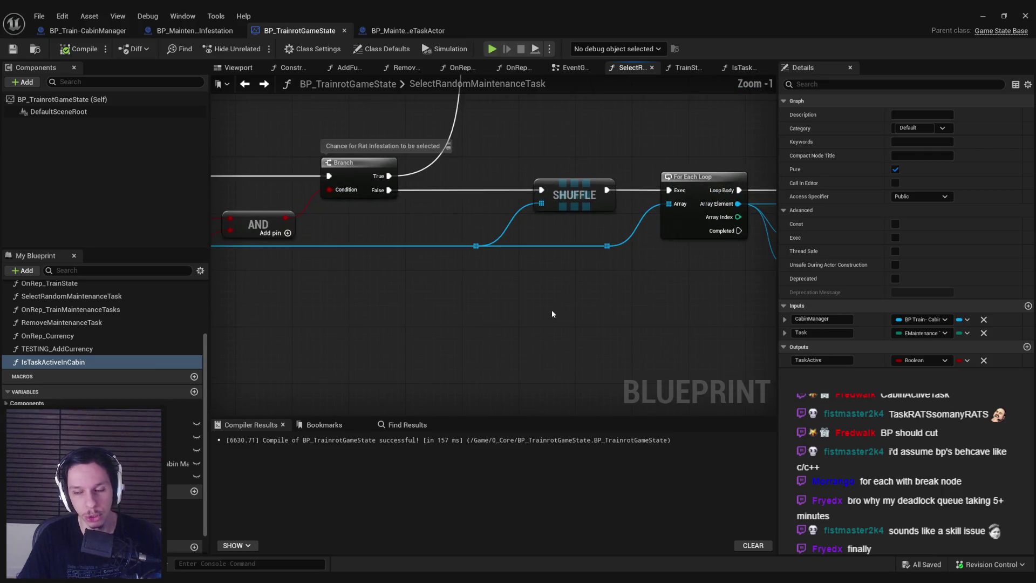
scroll(333, 295, down, 1)
scroll(281, 264, down, 2)
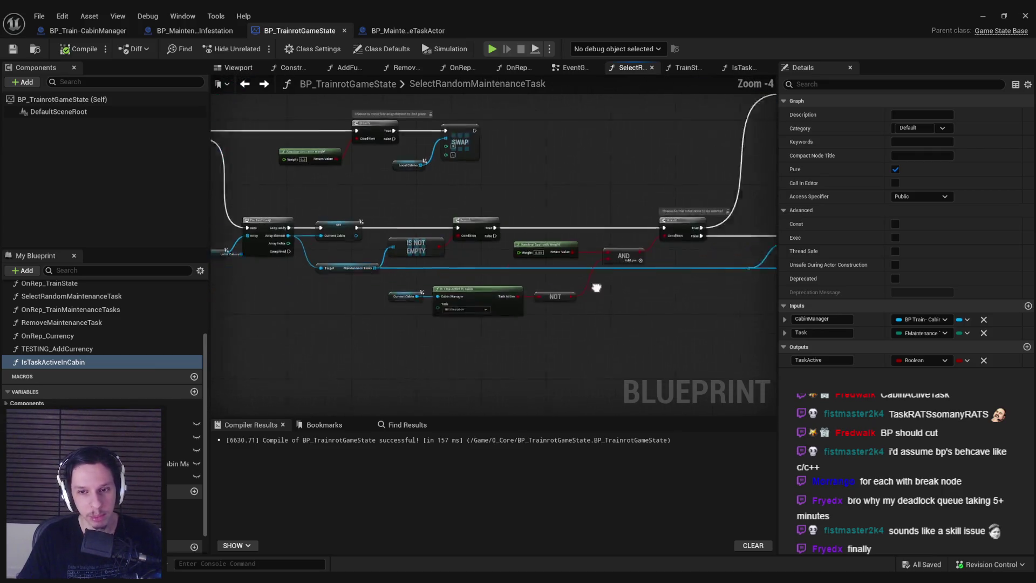
click(291, 275)
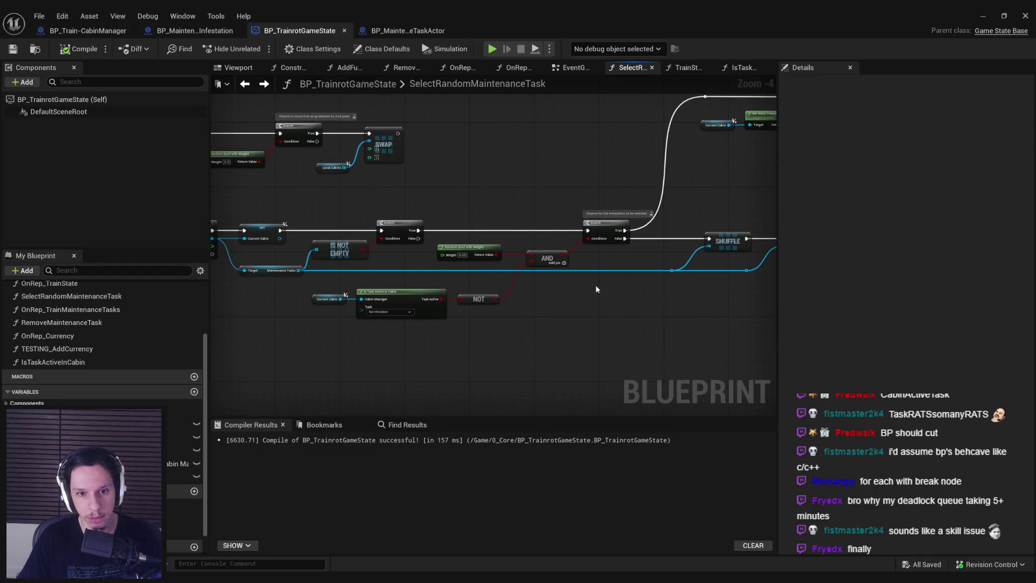
key(ctrl+v)
scroll(102, 350, down, 2)
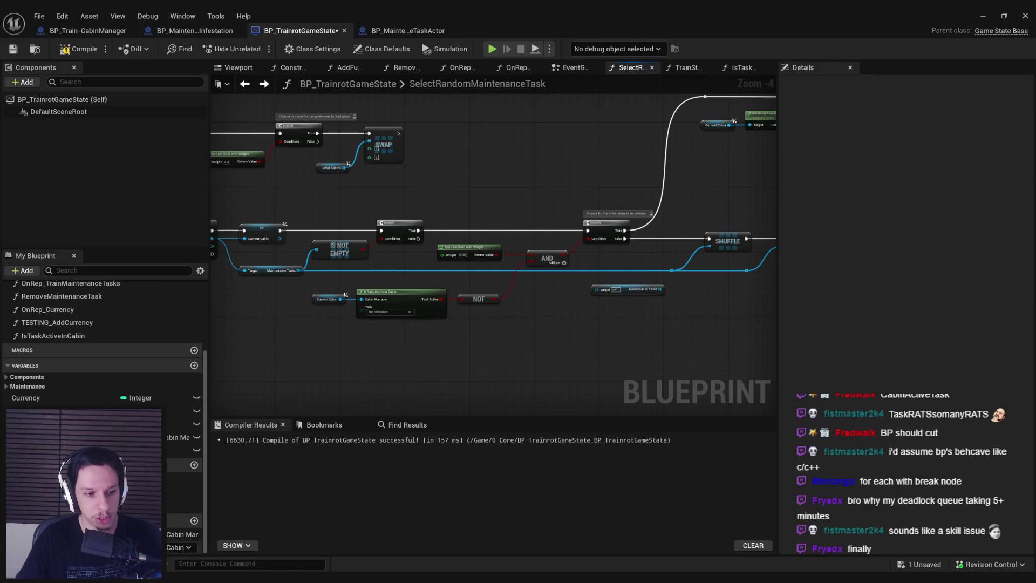
mouse_move(182, 547)
mouse_down()
mouse_move(603, 287)
mouse_move(555, 291)
mouse_up()
drag(653, 293, 673, 270)
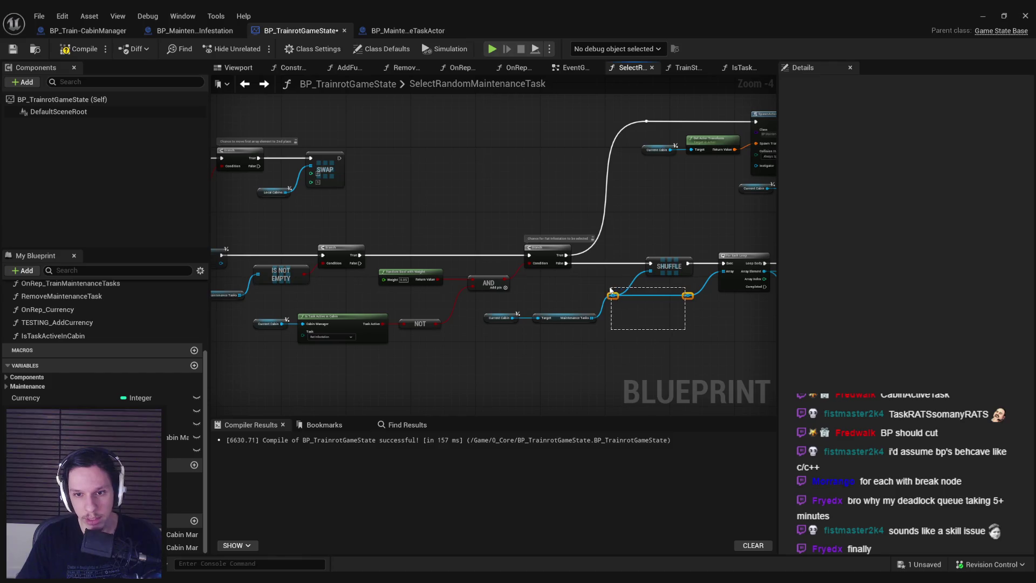
- Straighten the reroute points and shift the Current Cabin and Target nodes right
drag(490, 321, 554, 341)
key(q)
click(626, 354)
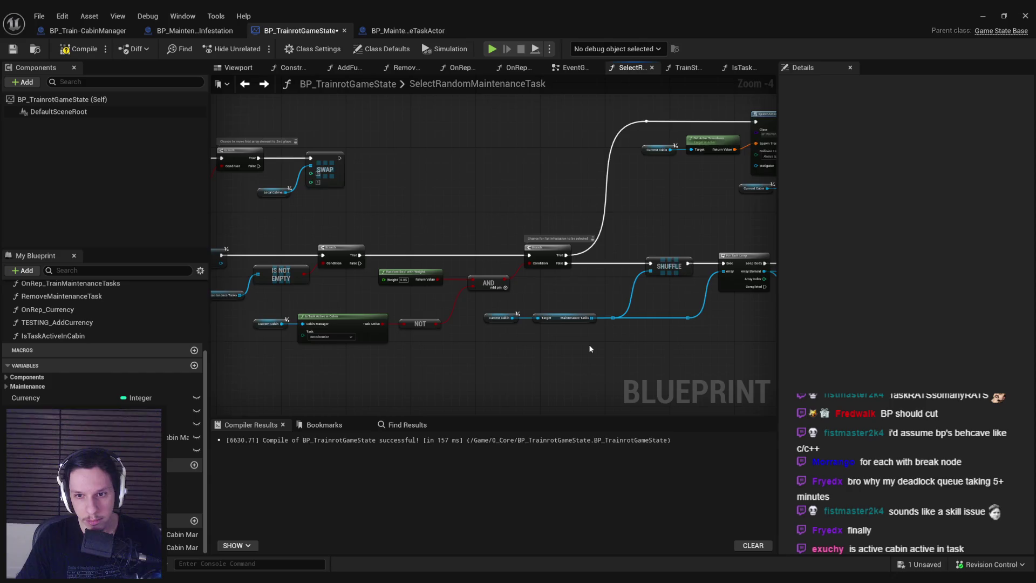
scroll(590, 349, up, 5)
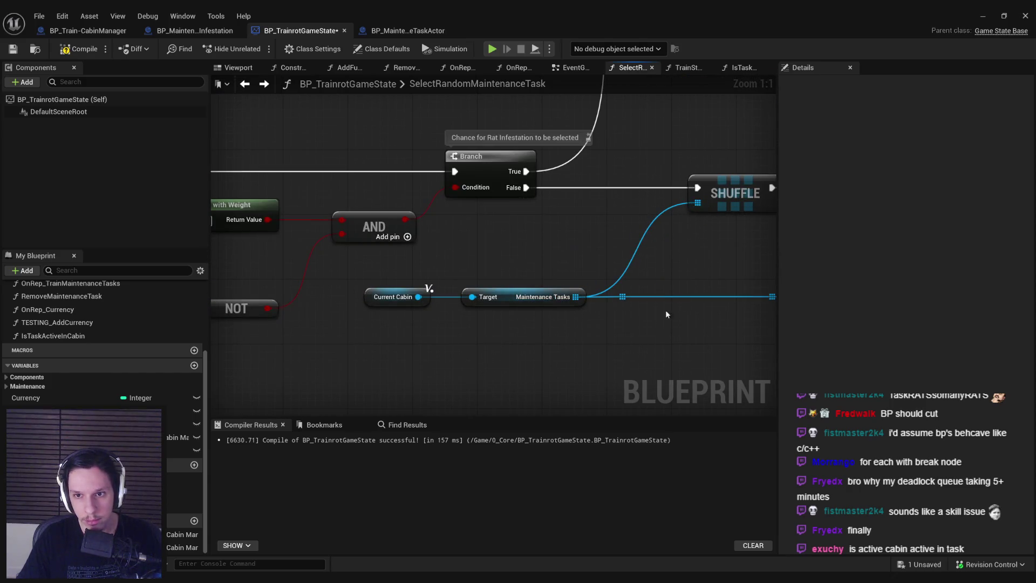
drag(622, 289, 501, 312)
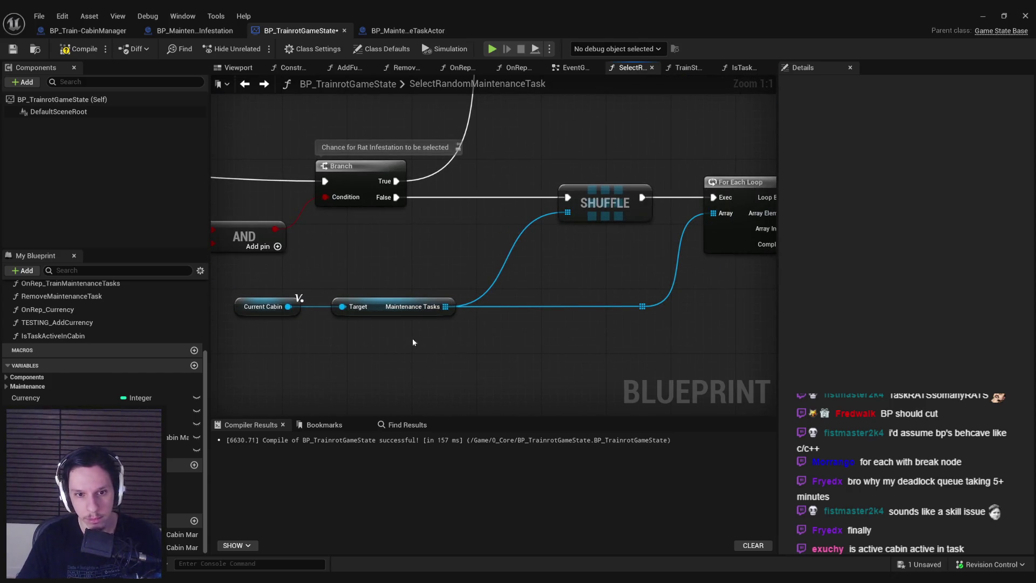
drag(413, 342, 232, 296)
drag(367, 307, 424, 306)
click(461, 372)
scroll(646, 347, down, 2)
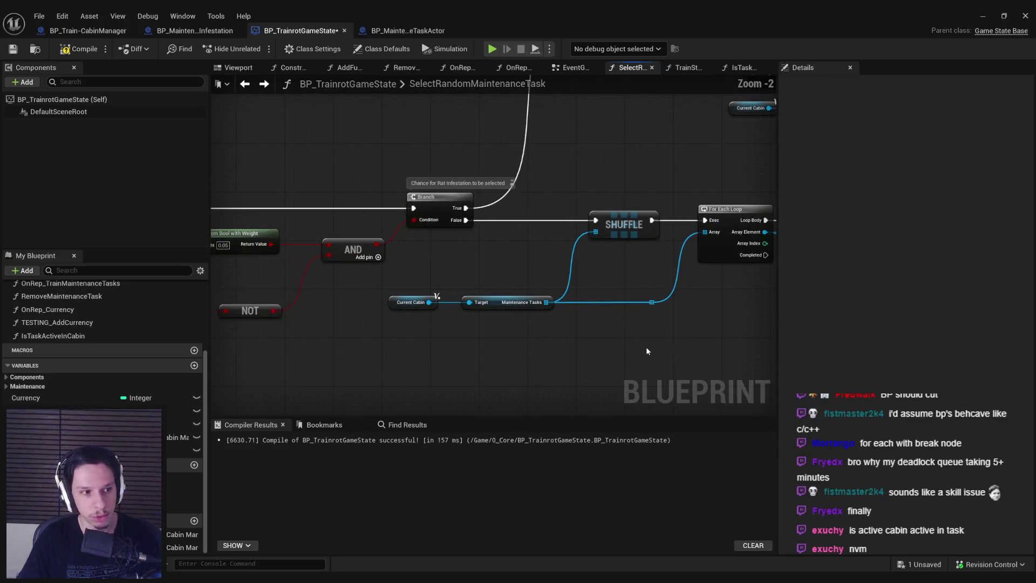
scroll(647, 351, up, 2)
mouse_move(533, 238)
mouse_down()
mouse_move(593, 242)
mouse_move(536, 249)
mouse_up()
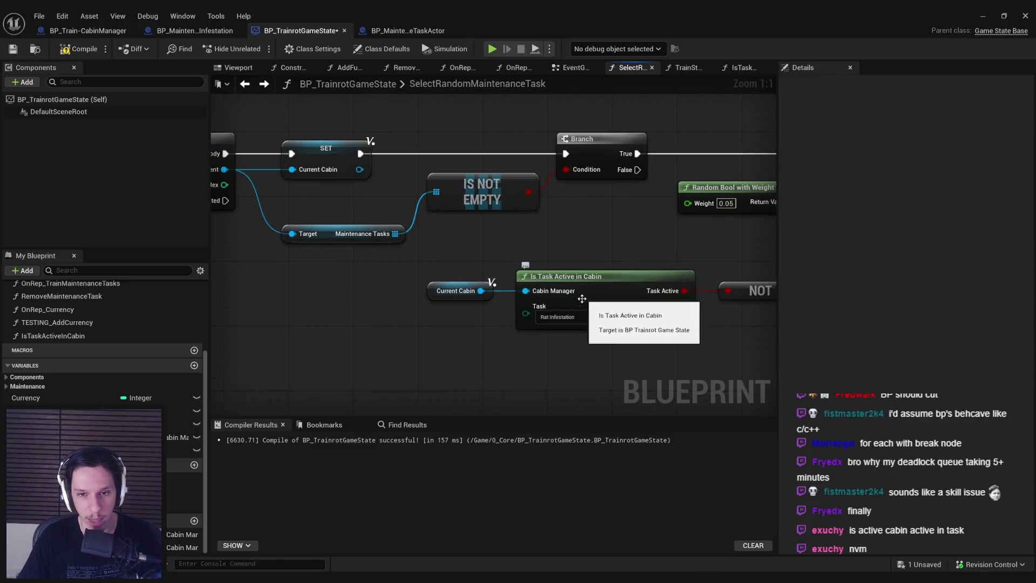
drag(582, 299, 448, 310)
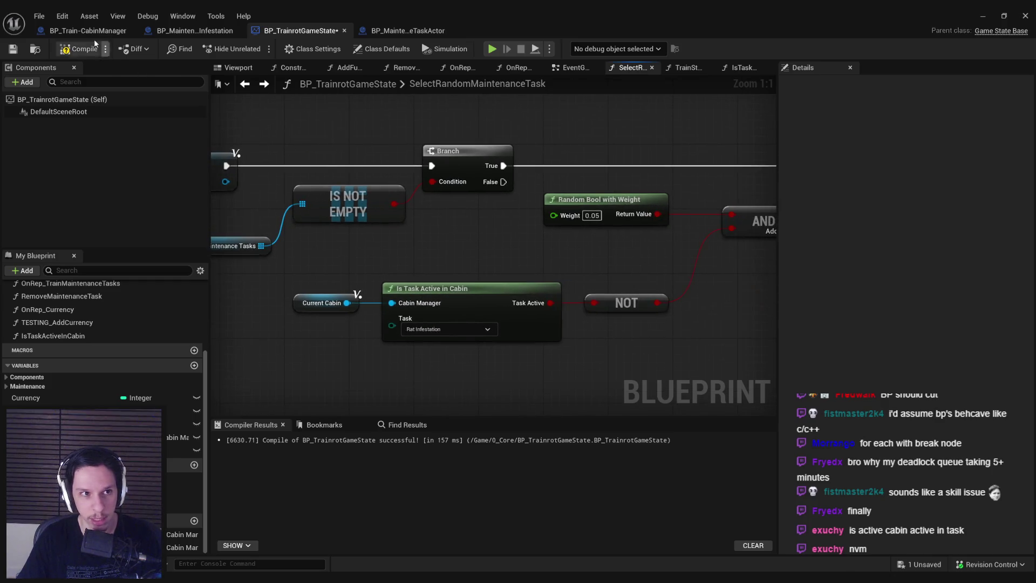
- Save, then align the Target node with the IS NOT EMPTY node
click(19, 49)
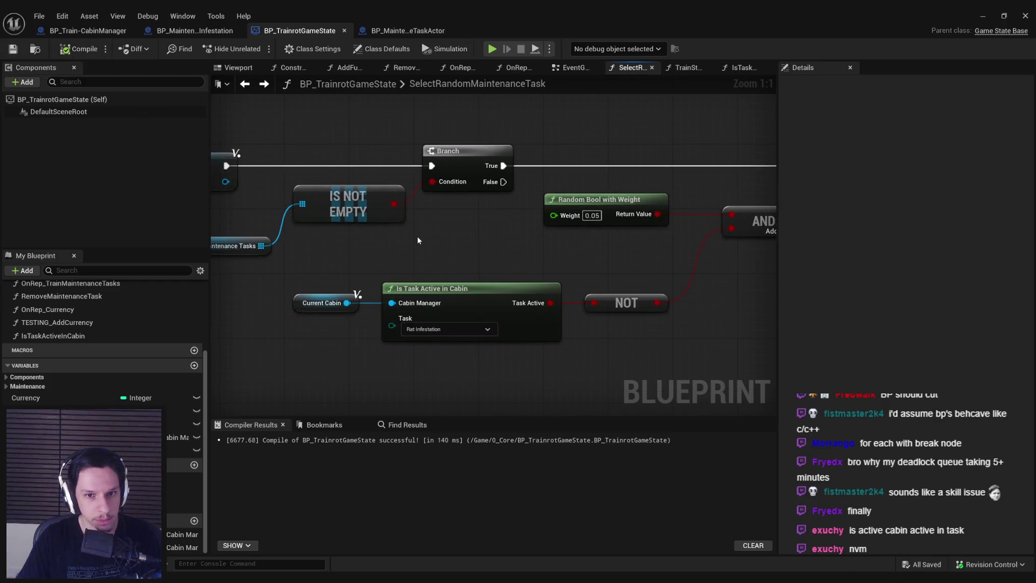
scroll(417, 240, down, 1)
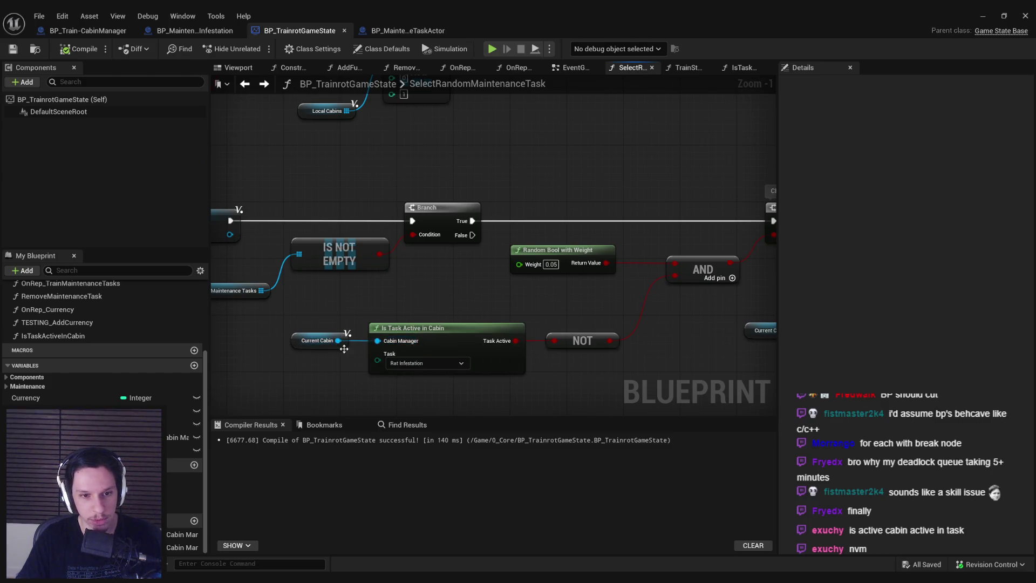
scroll(610, 338, down, 2)
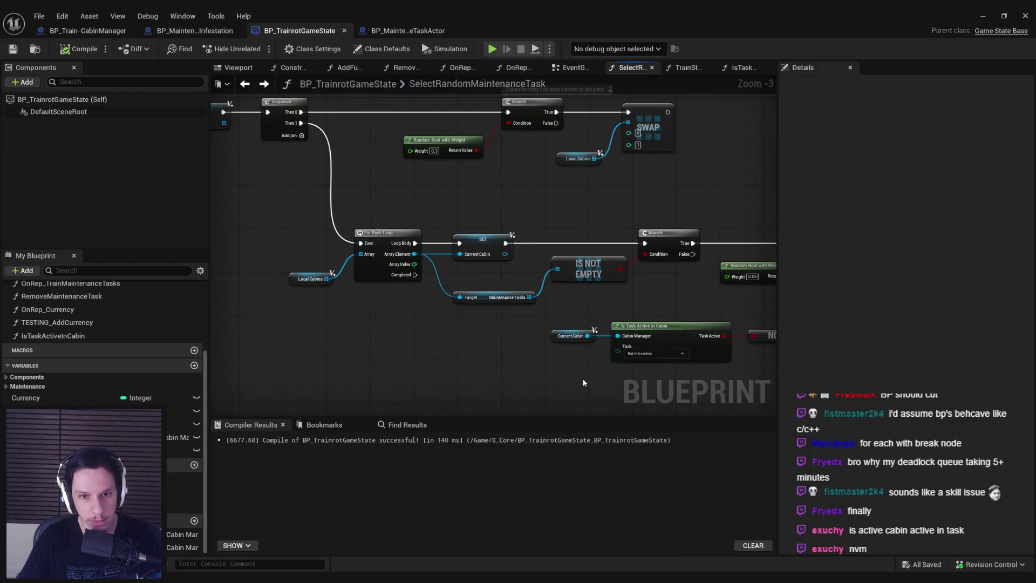
scroll(491, 297, up, 3)
drag(423, 318, 627, 287)
key(q)
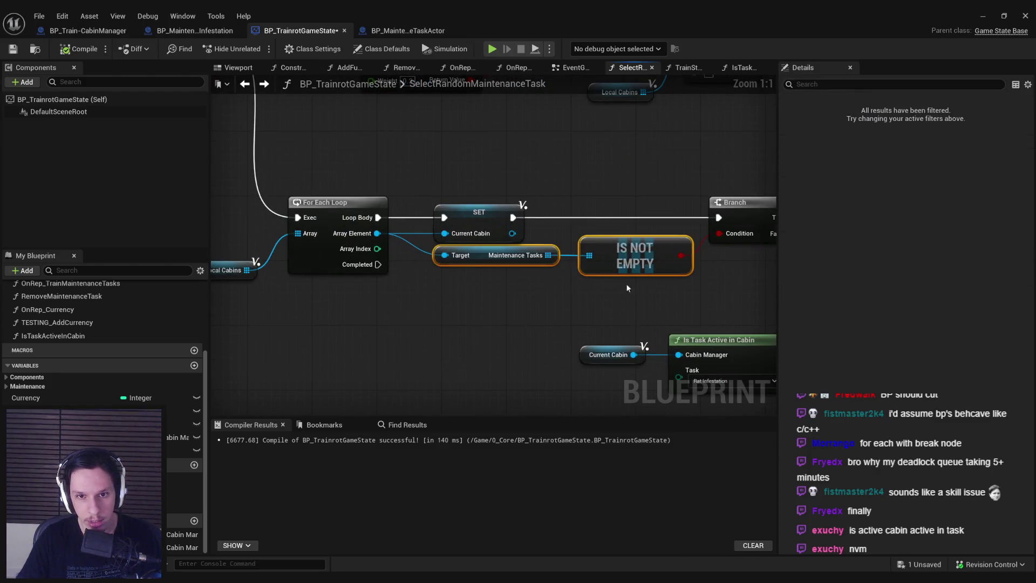
click(542, 284)
- Line up the Current Cabin, Is Task Active and NOT nodes and save
scroll(555, 309, down, 3)
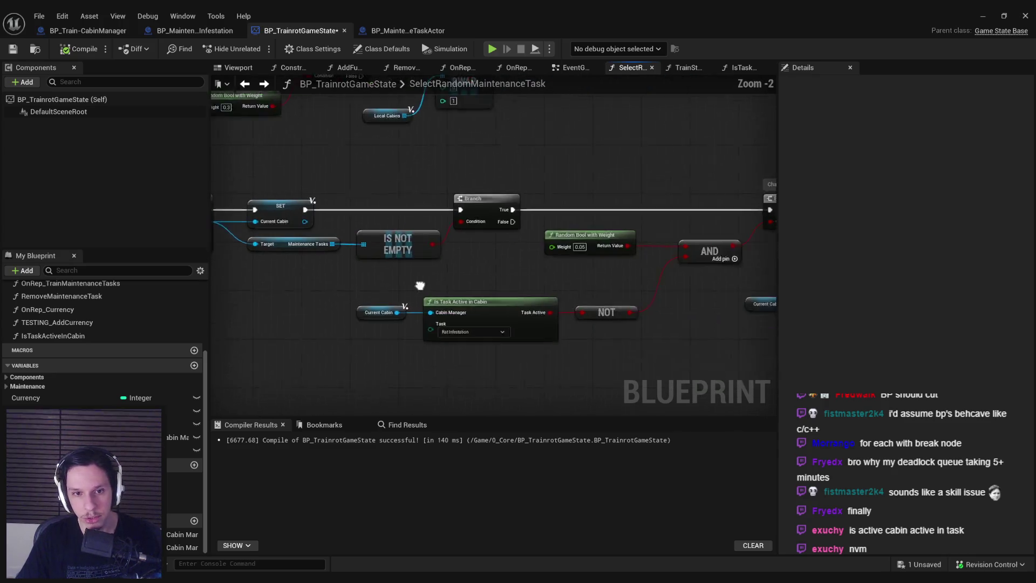
mouse_move(254, 268)
mouse_down()
mouse_move(402, 270)
mouse_move(520, 363)
mouse_up()
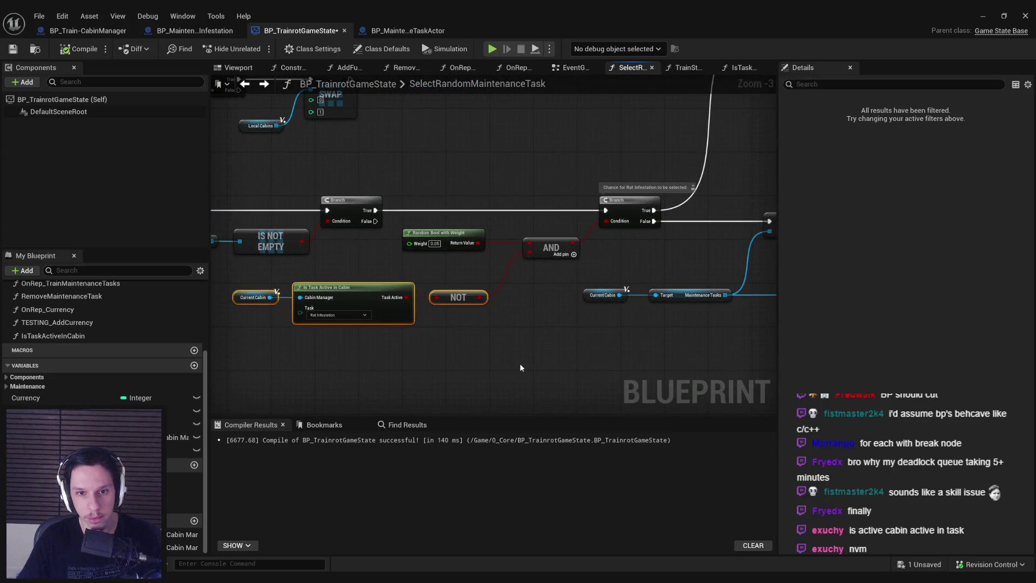
key(q)
click(519, 364)
scroll(521, 363, down, 1)
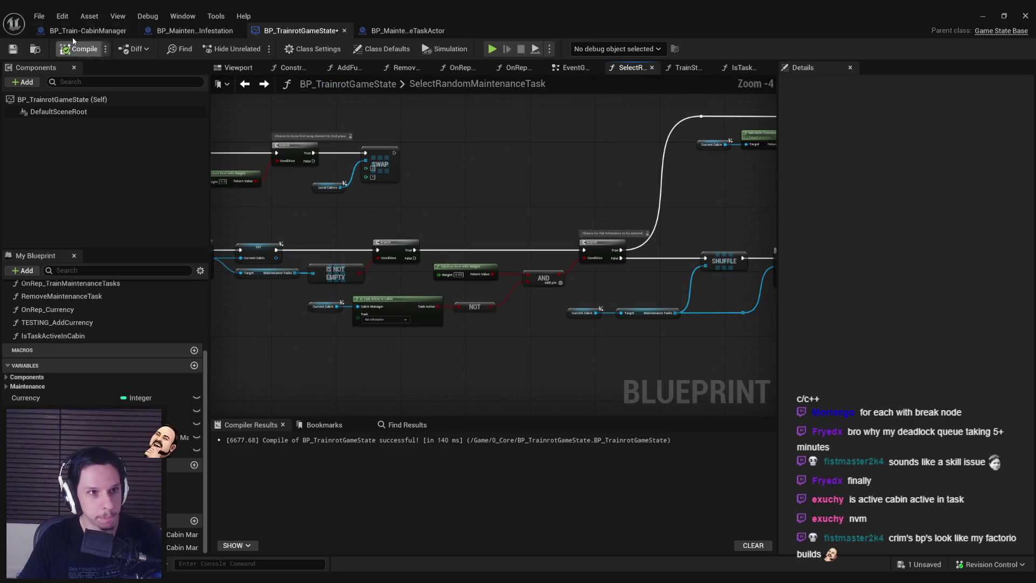
click(15, 49)
- Review the ADDUNIQUE, SET, Branch and Return nodes, then return to the level editor
mouse_move(525, 204)
mouse_down()
mouse_move(205, 227)
mouse_move(624, 226)
mouse_up()
scroll(604, 222, down, 1)
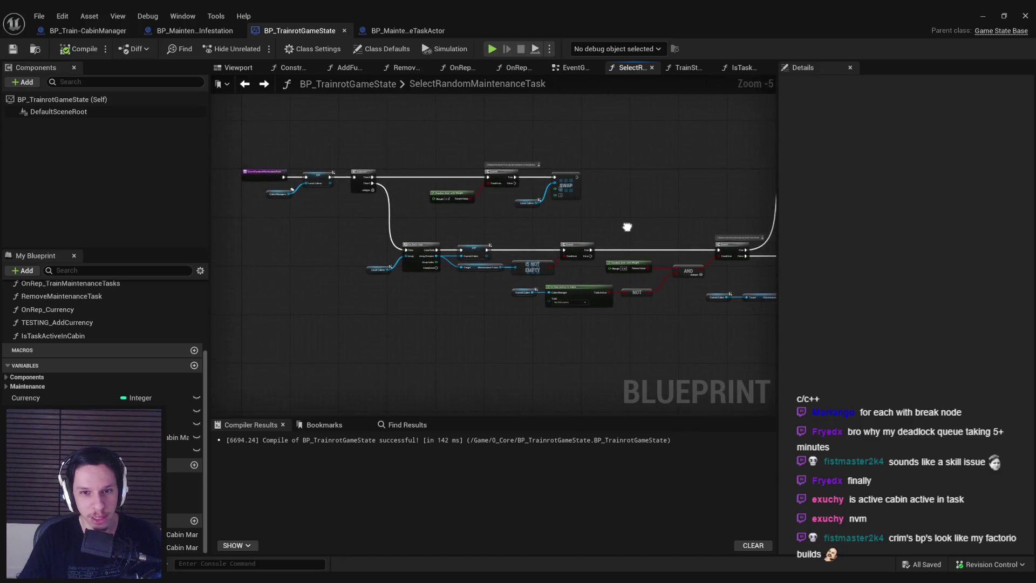
mouse_move(400, 215)
mouse_down()
mouse_move(231, 238)
mouse_move(451, 243)
mouse_move(449, 305)
mouse_move(658, 254)
mouse_move(629, 266)
mouse_move(503, 254)
mouse_up()
scroll(342, 300, up, 1)
scroll(455, 249, up, 3)
scroll(454, 249, down, 2)
scroll(503, 253, down, 1)
scroll(584, 245, up, 2)
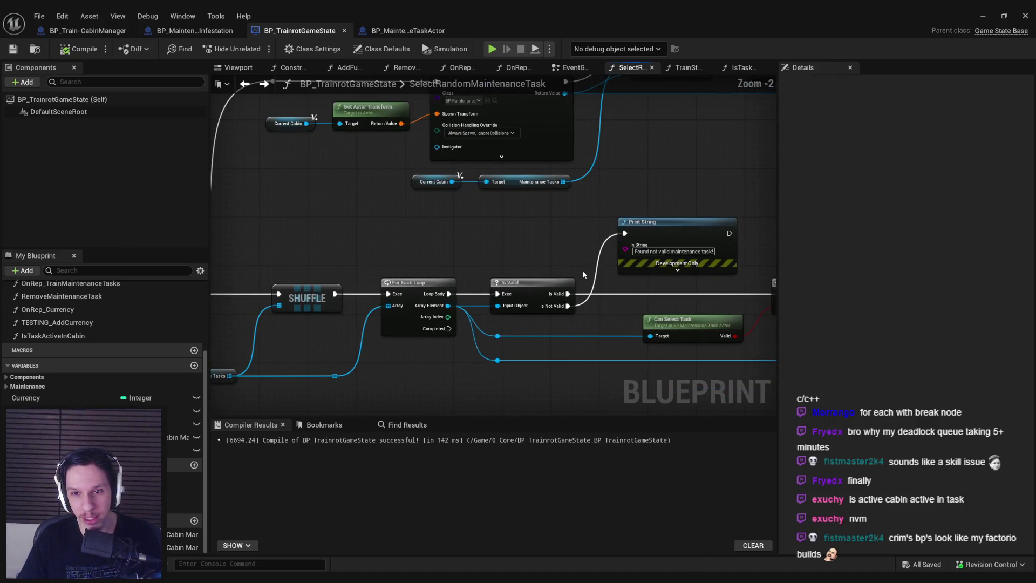
mouse_move(470, 247)
mouse_down()
mouse_move(474, 234)
mouse_move(594, 194)
mouse_move(484, 299)
mouse_move(34, 345)
mouse_up()
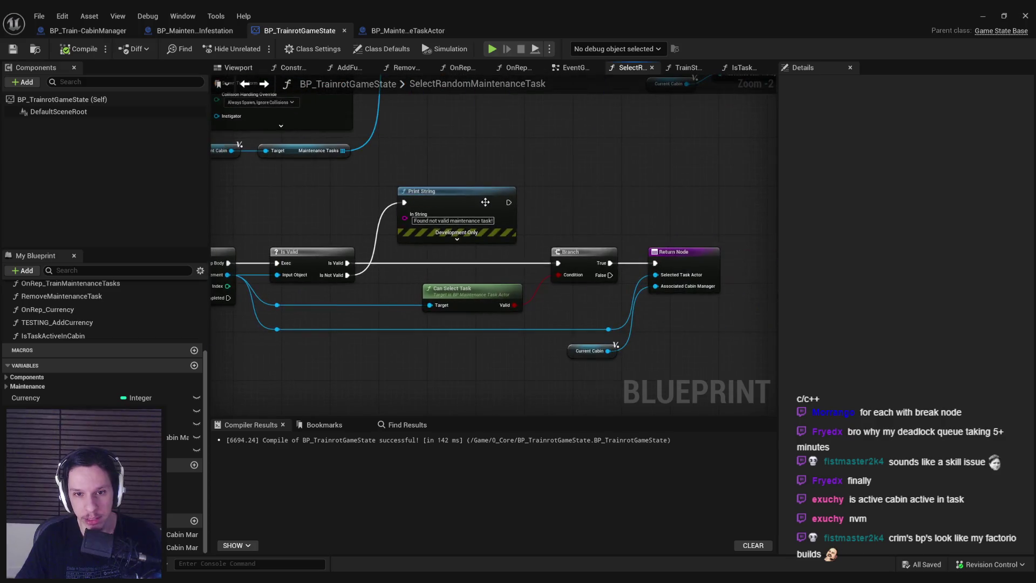
click(981, 17)
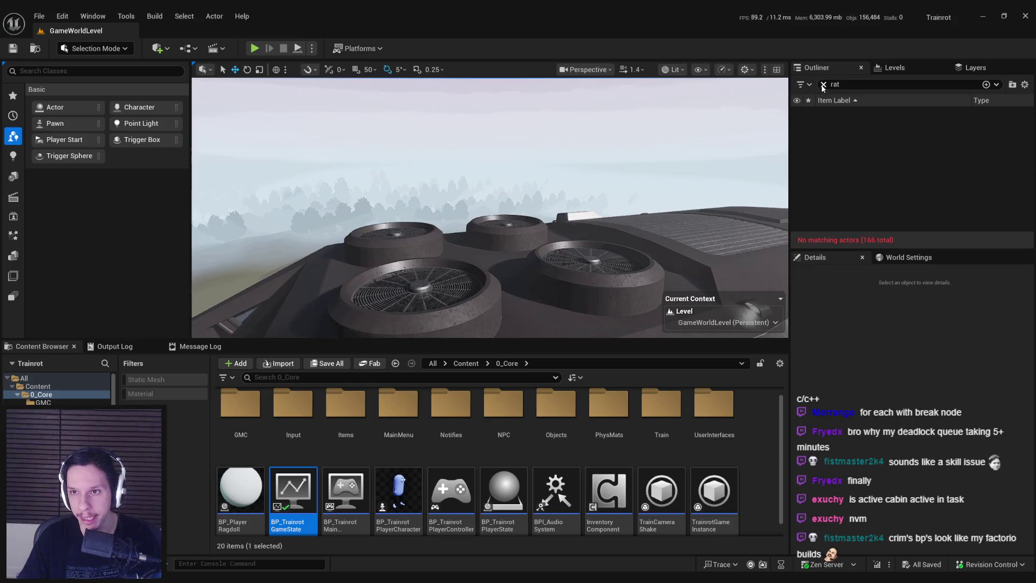
- Clear the rat actor filter and save the edited train engine level instance
click(823, 84)
click(545, 207)
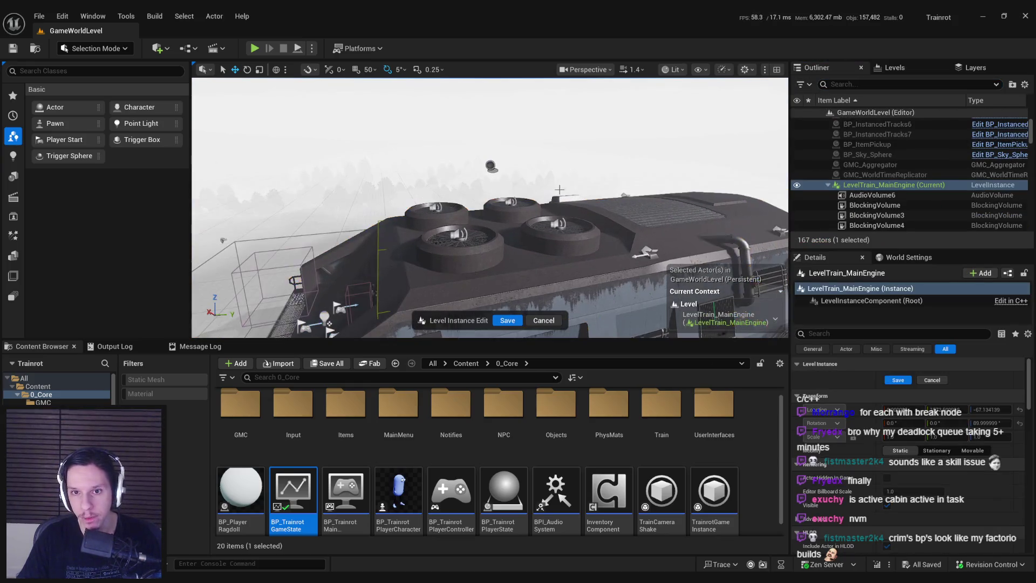
click(491, 166)
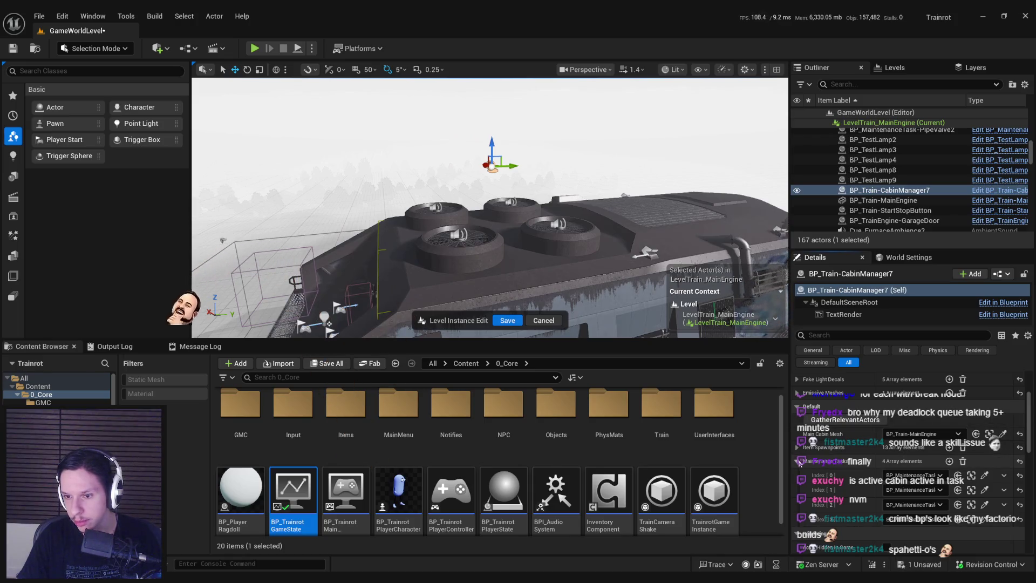
click(796, 462)
click(510, 320)
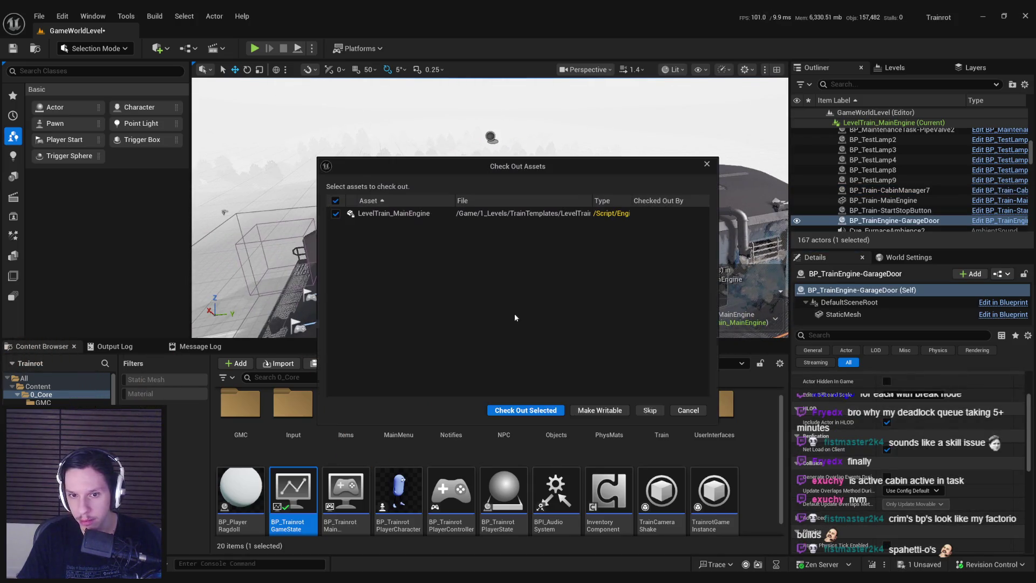
key(Return)
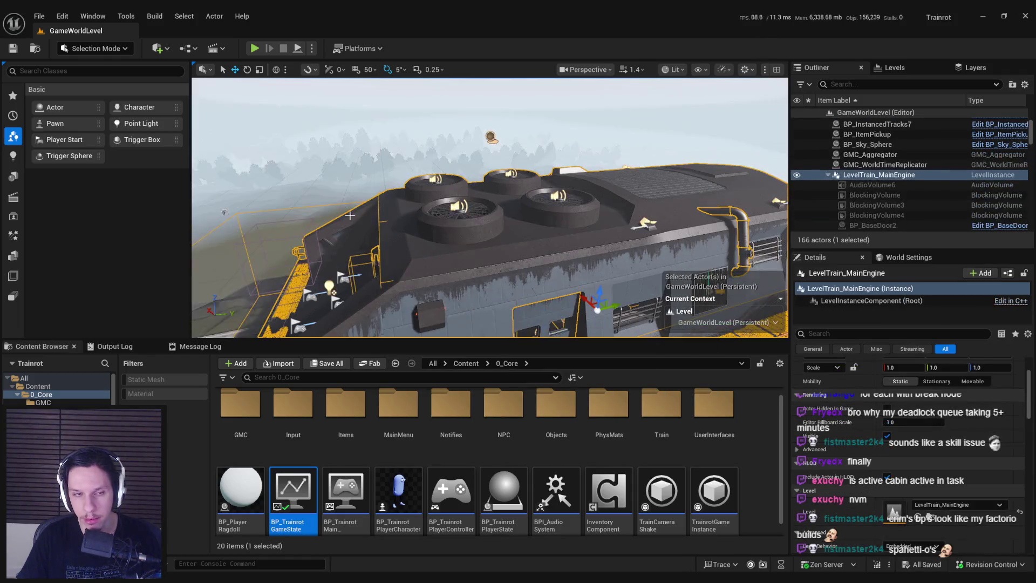
- Open LevelTrain_Cabin-Library from File > Recent Levels
click(40, 17)
mouse_move(138, 122)
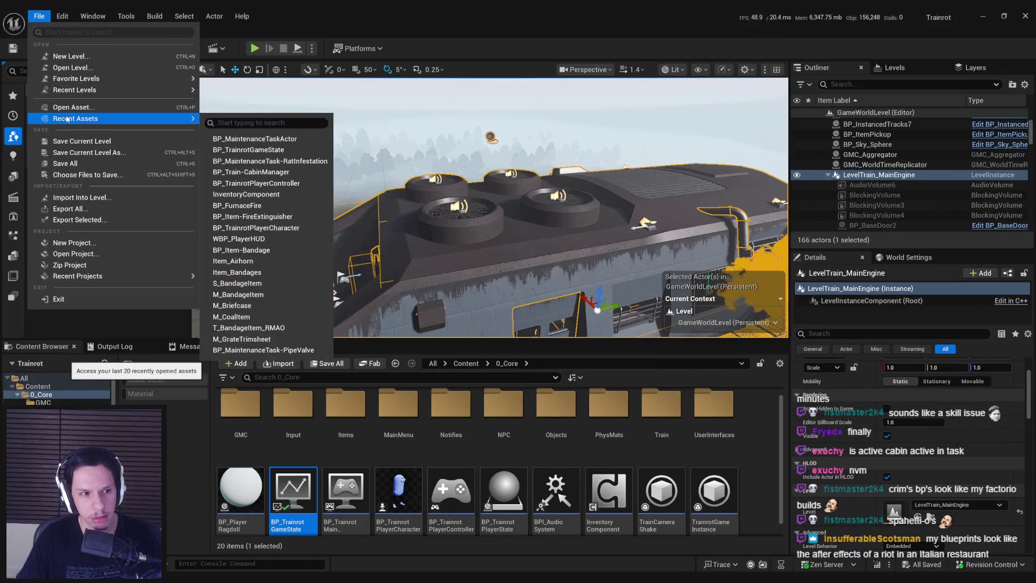
mouse_move(162, 89)
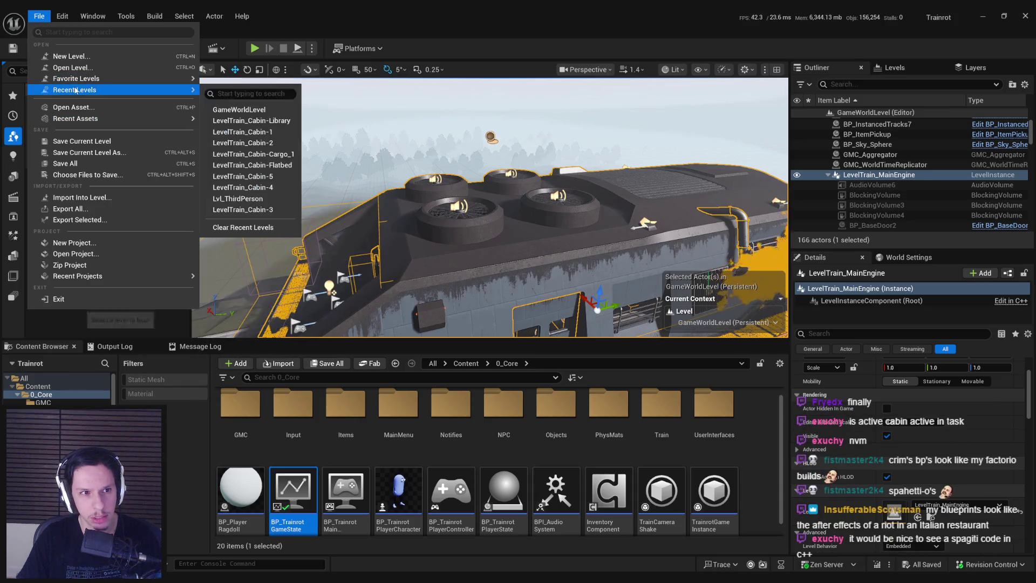
click(261, 121)
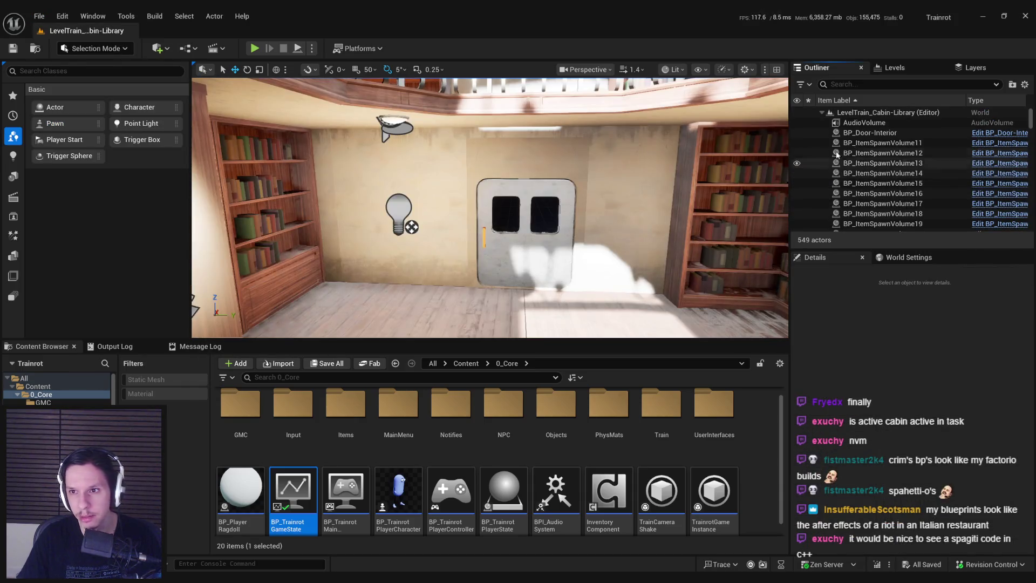
- Delete the empty None entry from BP_Train-CabinManager's Maintenance Tasks and save the level
double_click(881, 185)
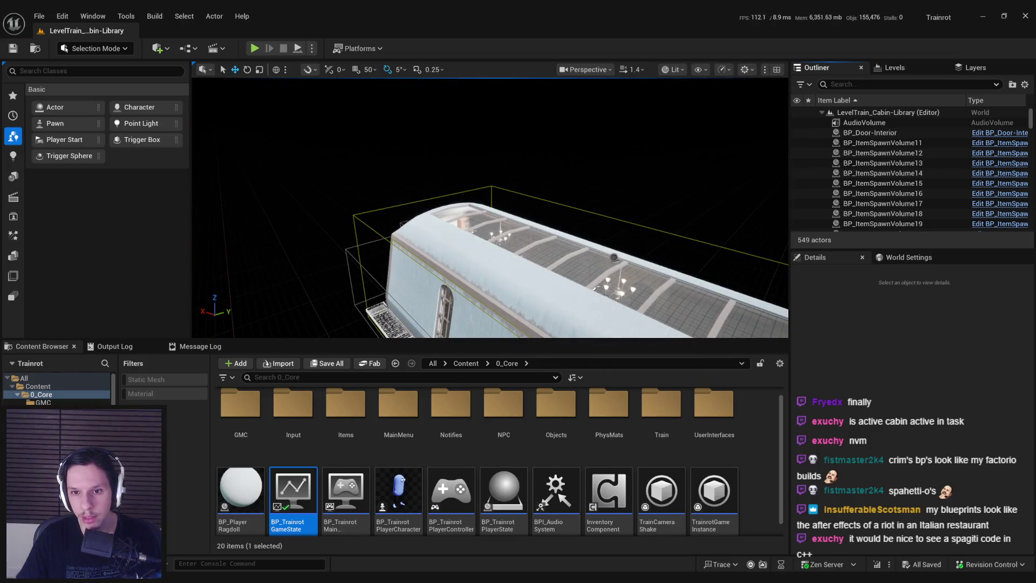
scroll(863, 459, down, 3)
click(797, 462)
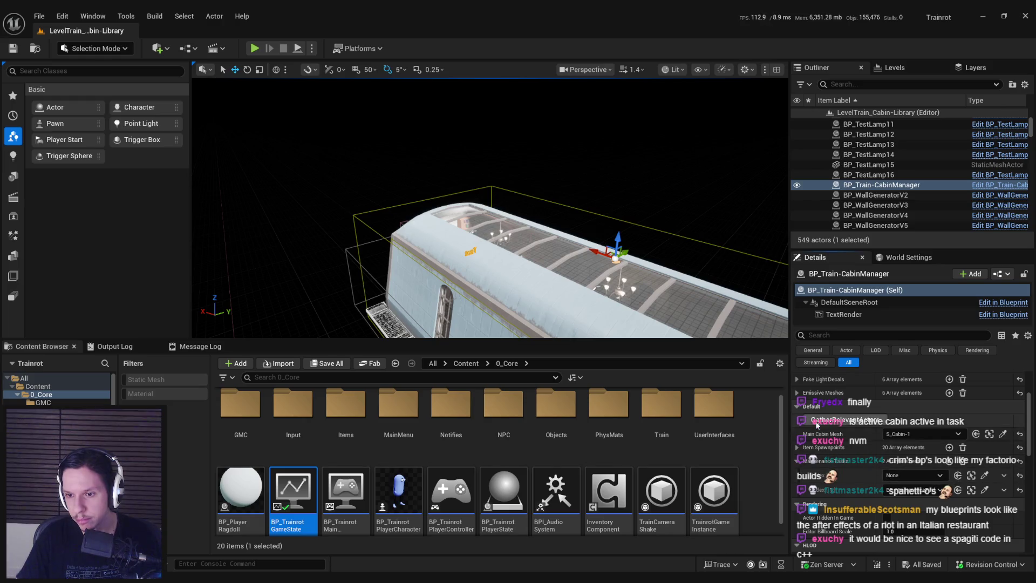
click(1004, 477)
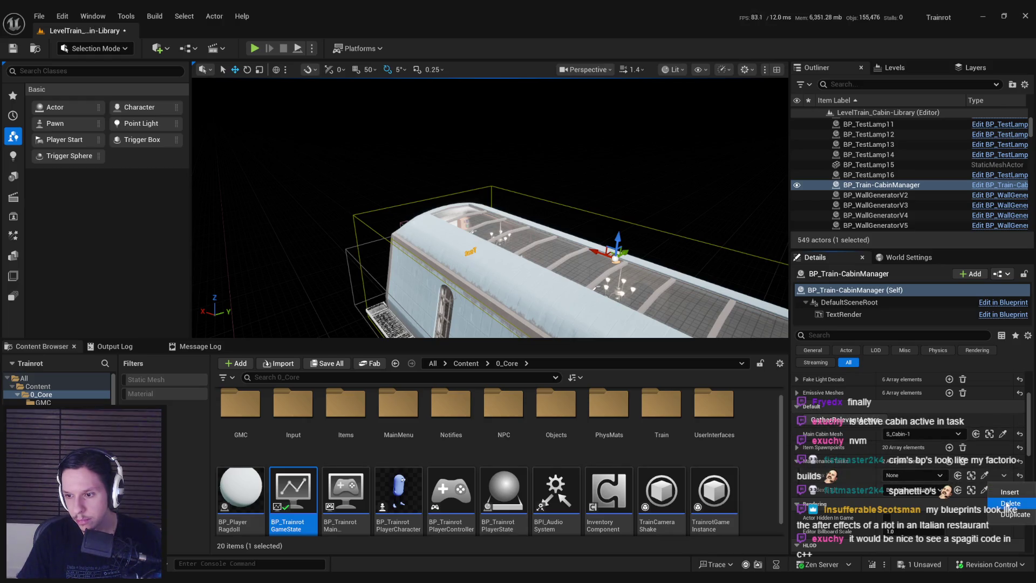
click(1007, 503)
click(14, 49)
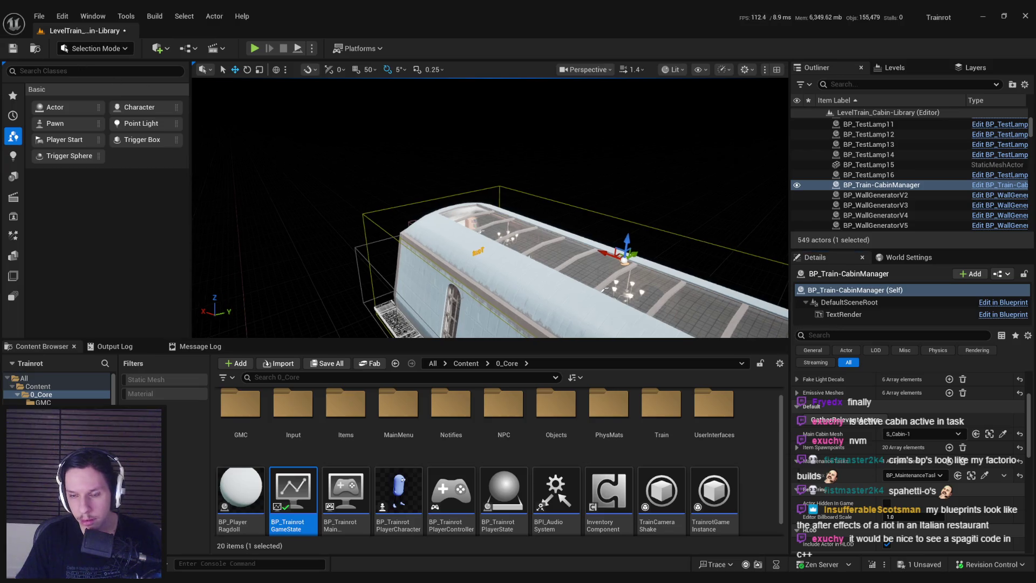
click(526, 411)
scroll(820, 486, up, 3)
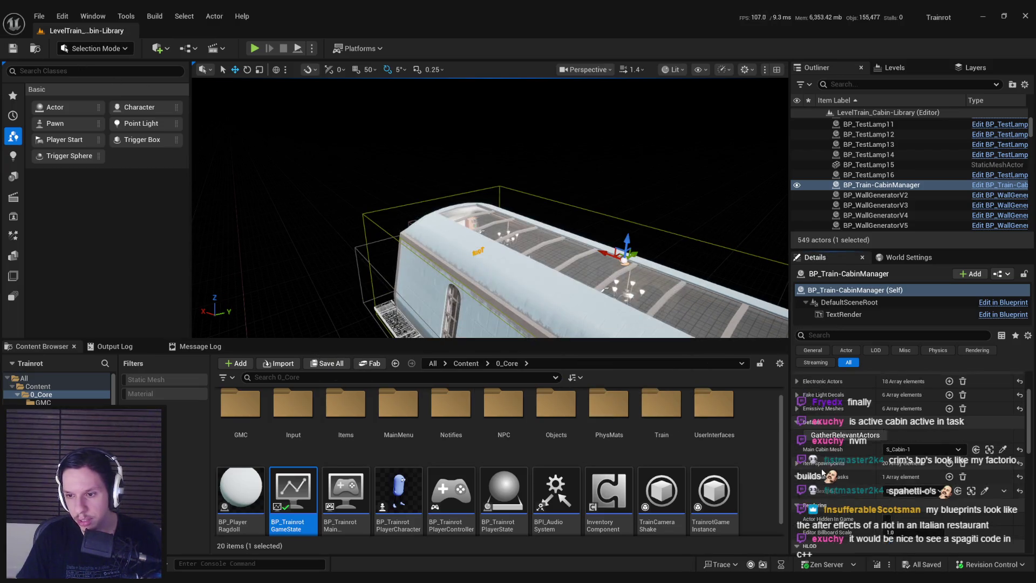
click(46, 14)
- Reopen GameWorldLevel and fly the camera inside the train's engine room
mouse_move(108, 88)
click(243, 120)
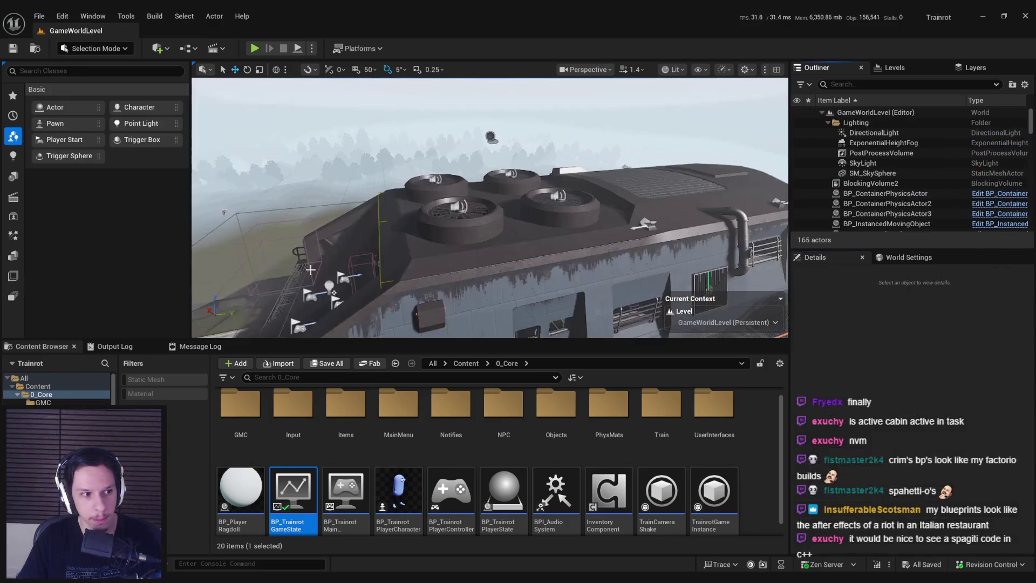
scroll(405, 273, down, 3)
key(w)
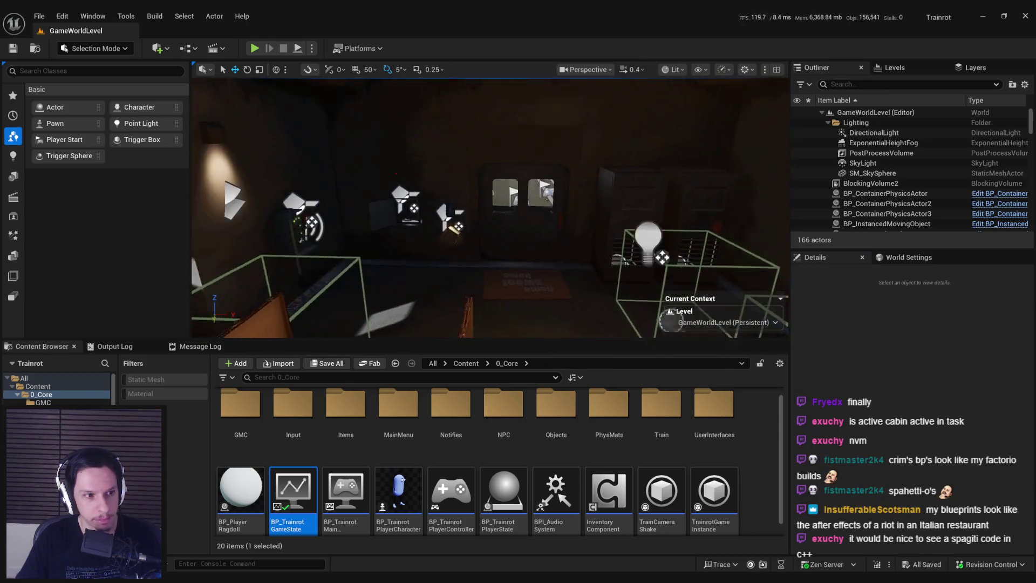
drag(406, 273, 467, 276)
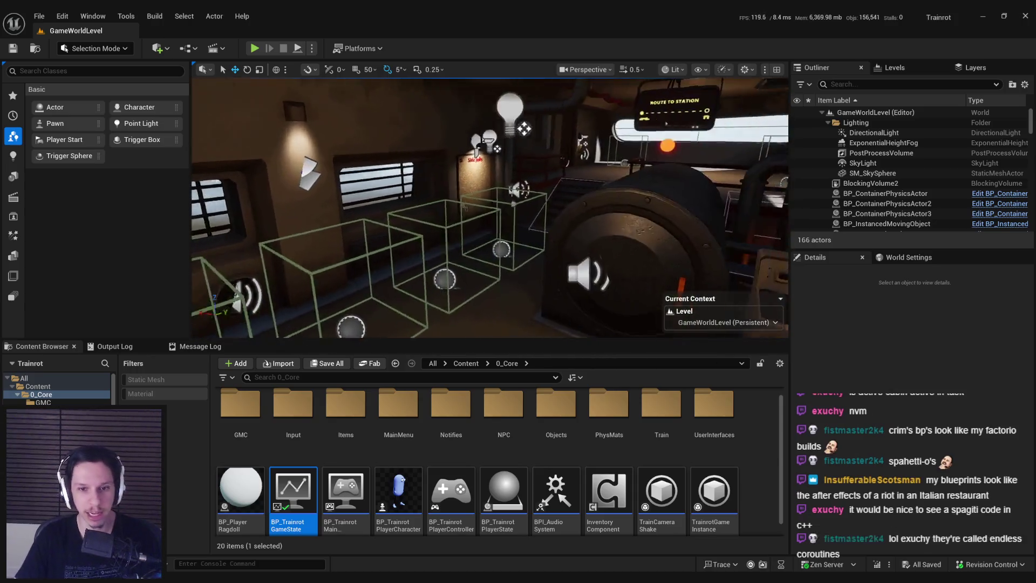
mouse_move(468, 275)
mouse_down()
mouse_move(421, 267)
mouse_move(467, 269)
mouse_up()
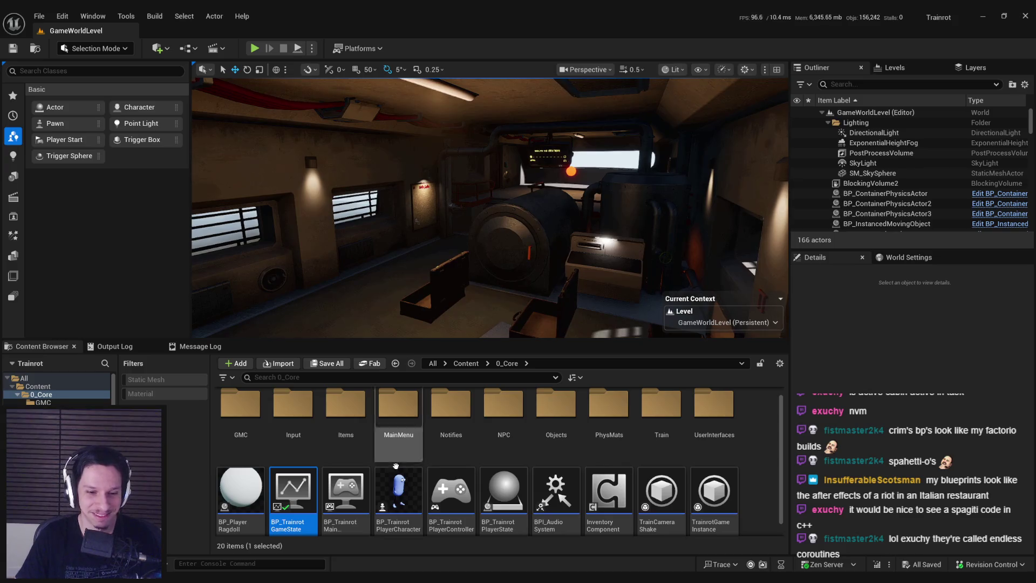
double_click(293, 493)
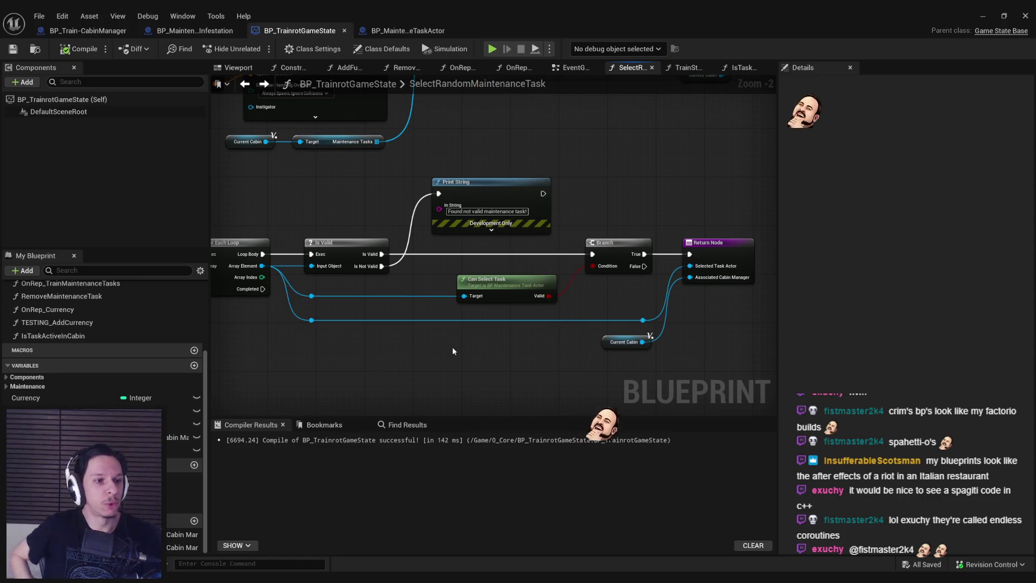
drag(452, 349, 494, 382)
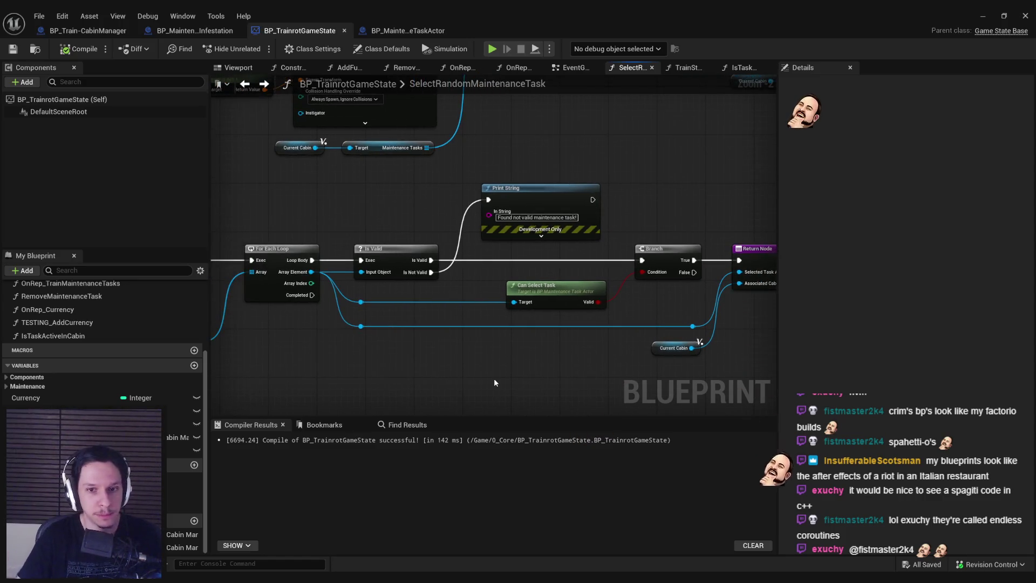
scroll(502, 360, up, 1)
scroll(502, 363, down, 1)
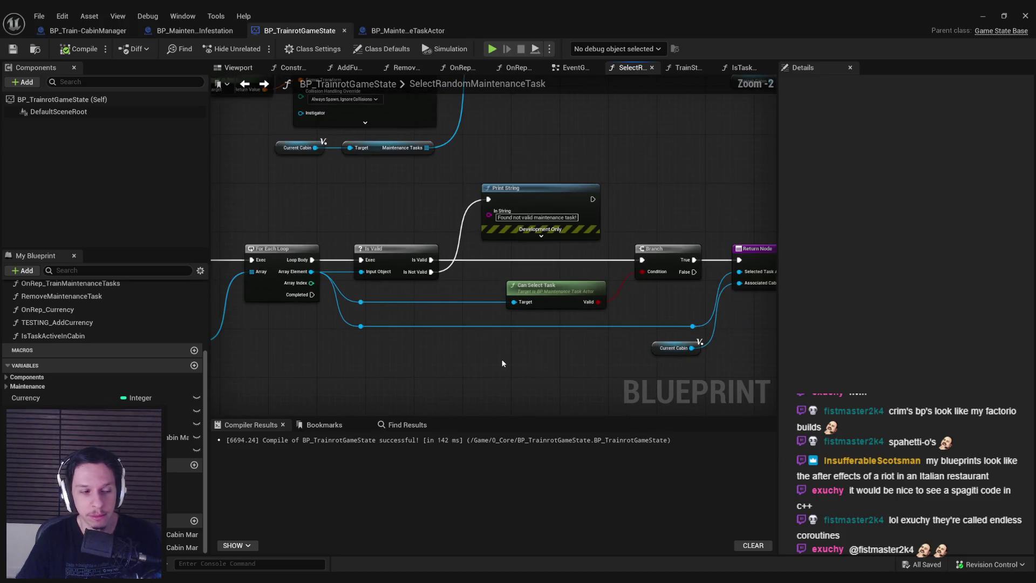
drag(482, 361, 619, 325)
scroll(619, 325, down, 1)
scroll(619, 325, down, 1)
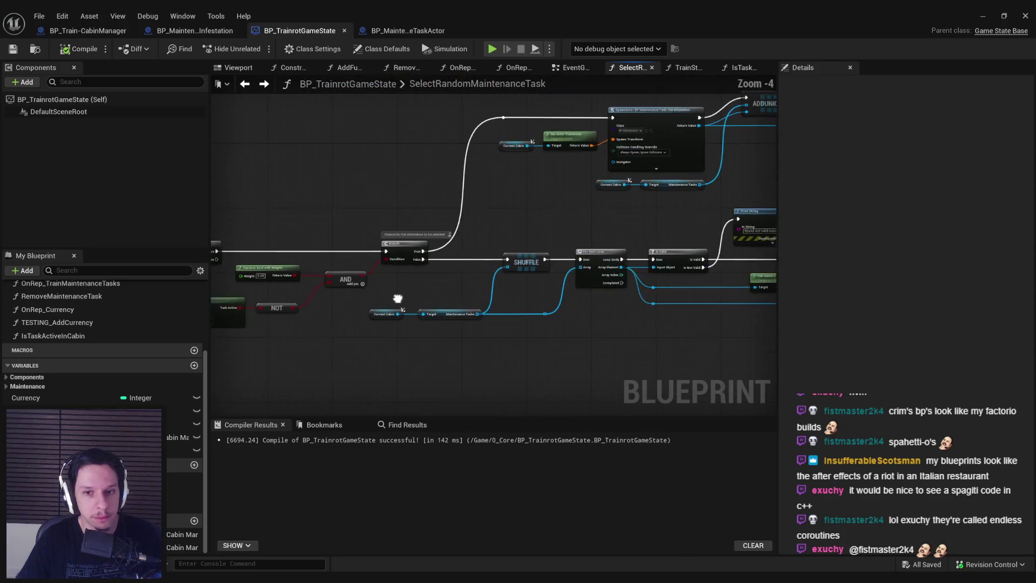
drag(734, 319, 469, 283)
mouse_move(647, 287)
mouse_down()
mouse_move(410, 270)
mouse_move(377, 323)
mouse_move(421, 339)
mouse_move(485, 319)
mouse_up()
scroll(422, 338, up, 2)
mouse_move(620, 332)
mouse_down()
mouse_move(350, 305)
mouse_move(356, 276)
mouse_up()
click(578, 329)
scroll(608, 331, down, 2)
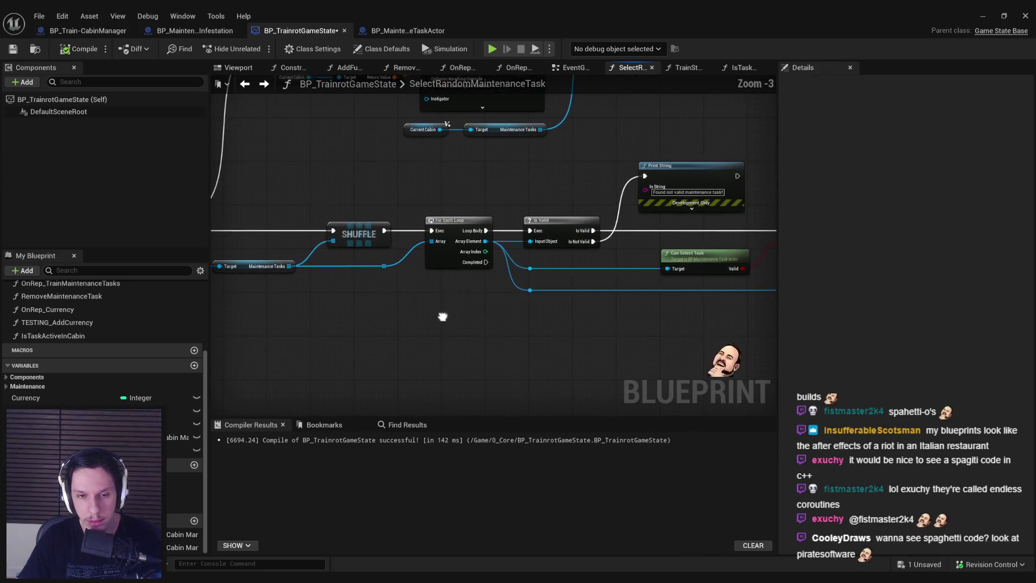
drag(617, 333, 364, 319)
click(78, 49)
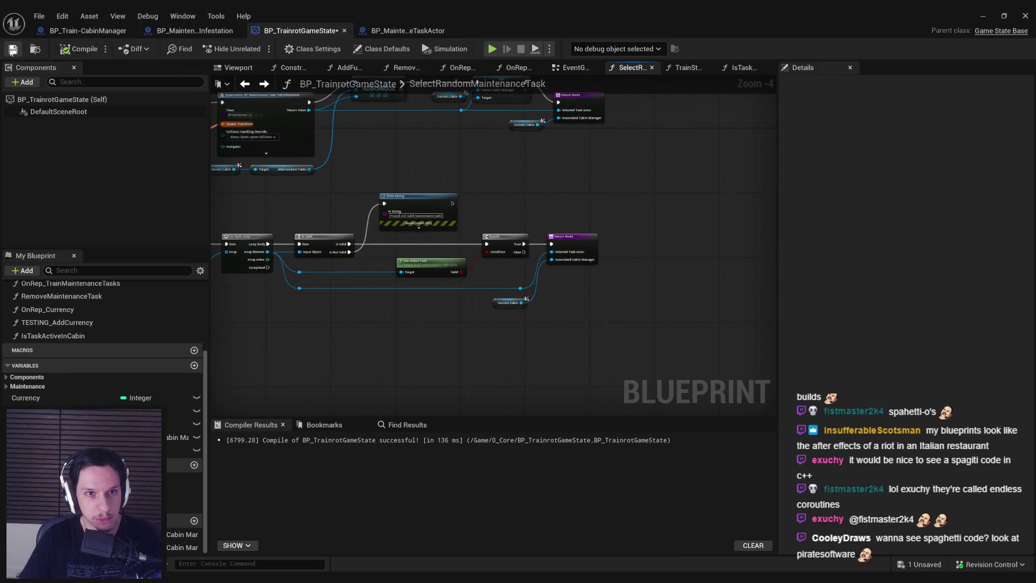
scroll(309, 221, up, 2)
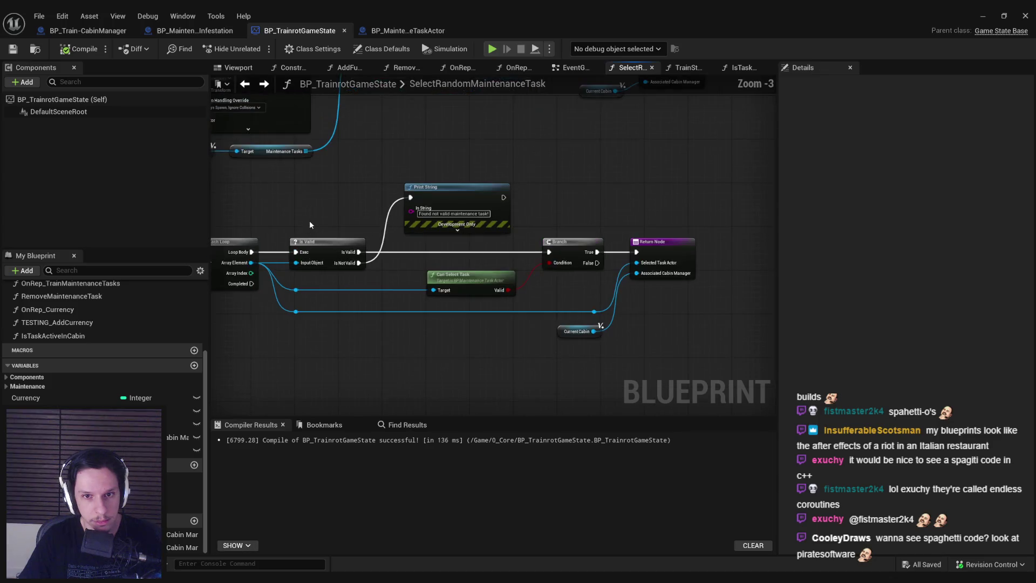
scroll(505, 245, up, 1)
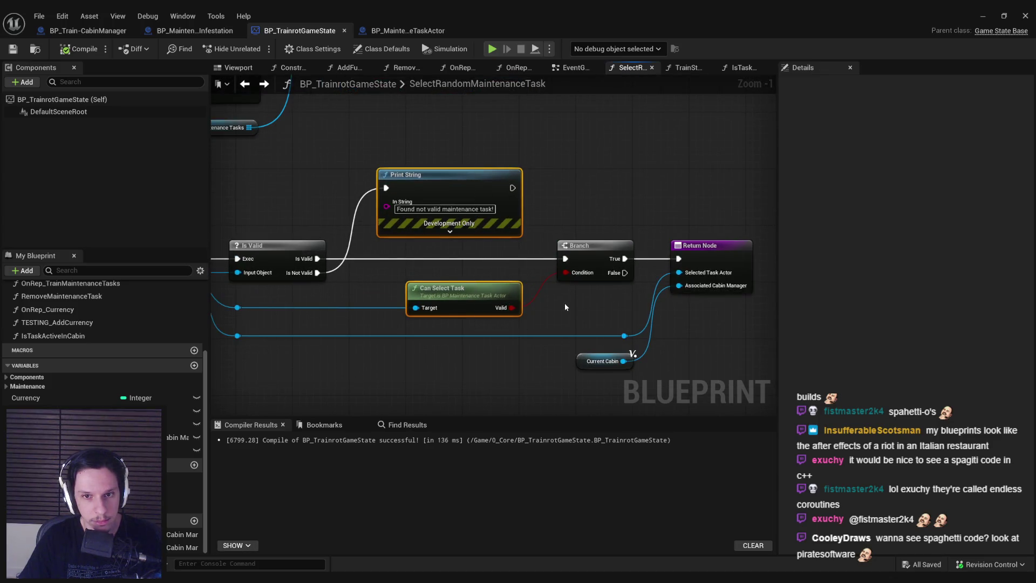
scroll(520, 267, down, 2)
scroll(520, 267, down, 2)
scroll(519, 268, up, 3)
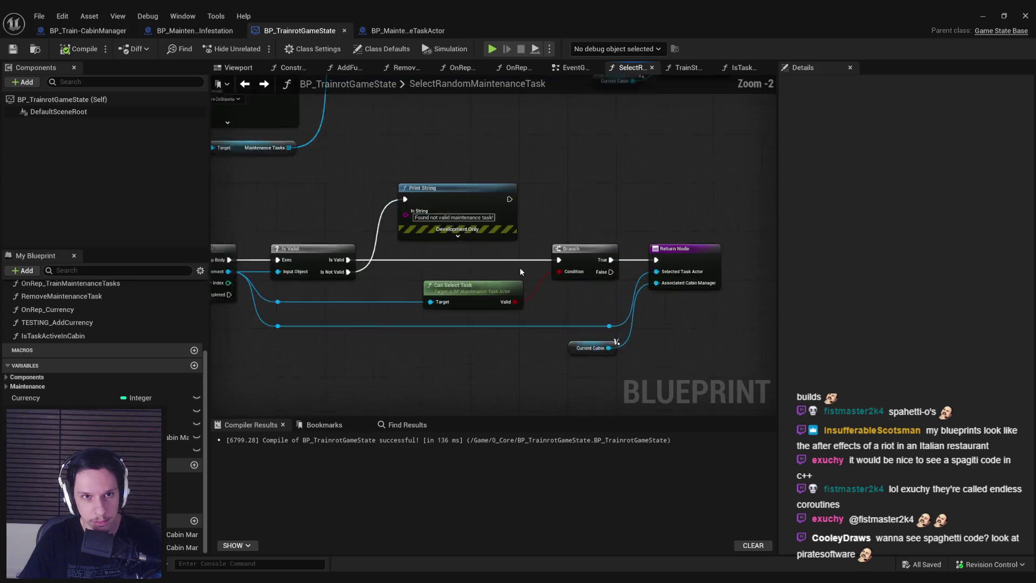
scroll(520, 267, down, 1)
scroll(516, 263, up, 3)
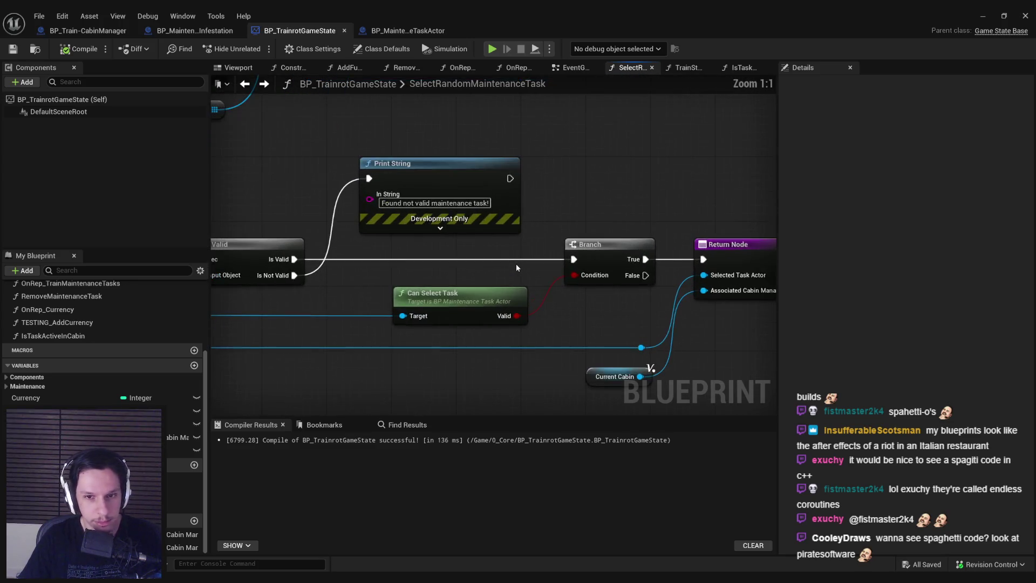
scroll(565, 300, down, 2)
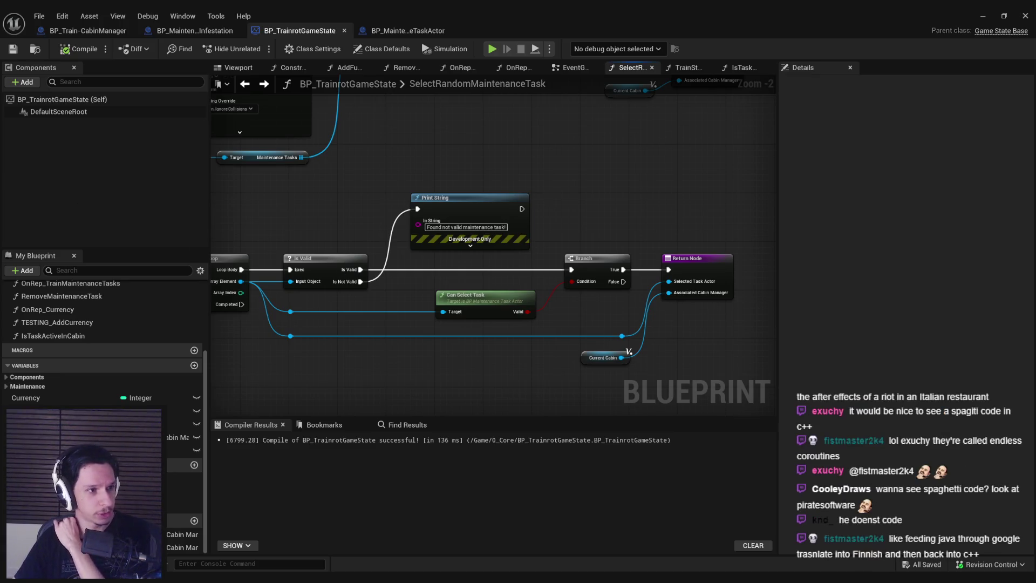
drag(299, 232, 415, 232)
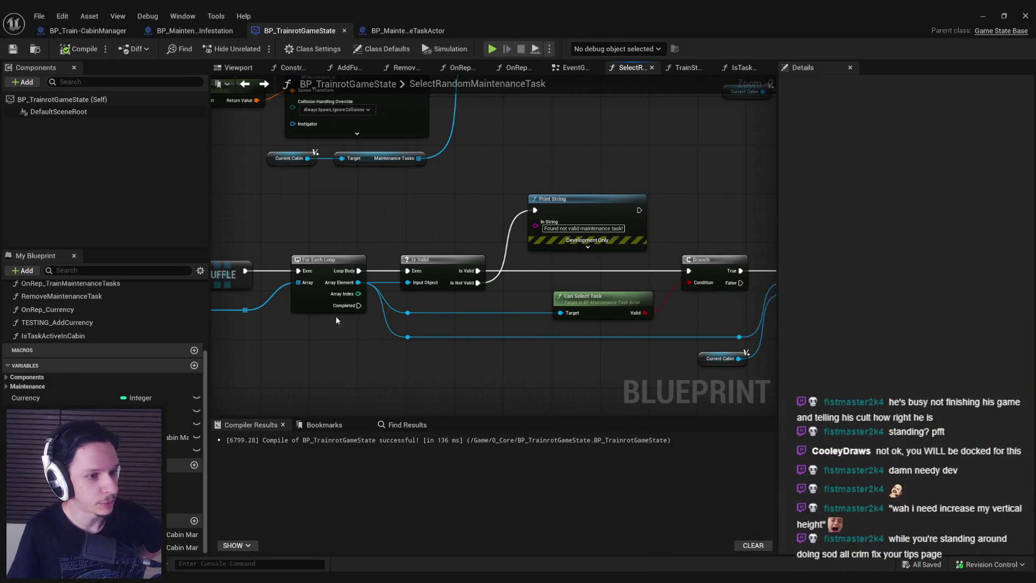
scroll(327, 357, down, 1)
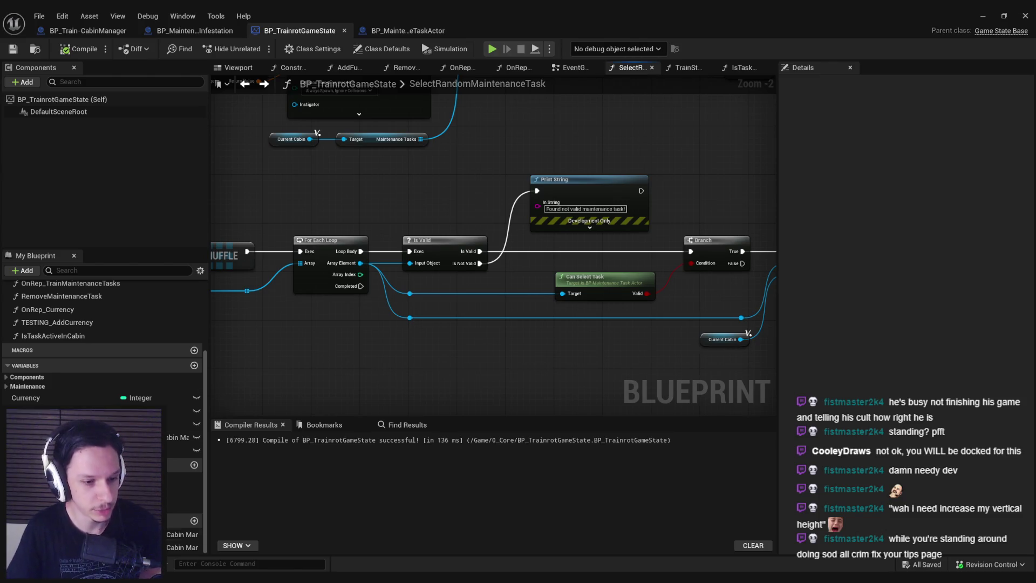
mouse_move(190, 579)
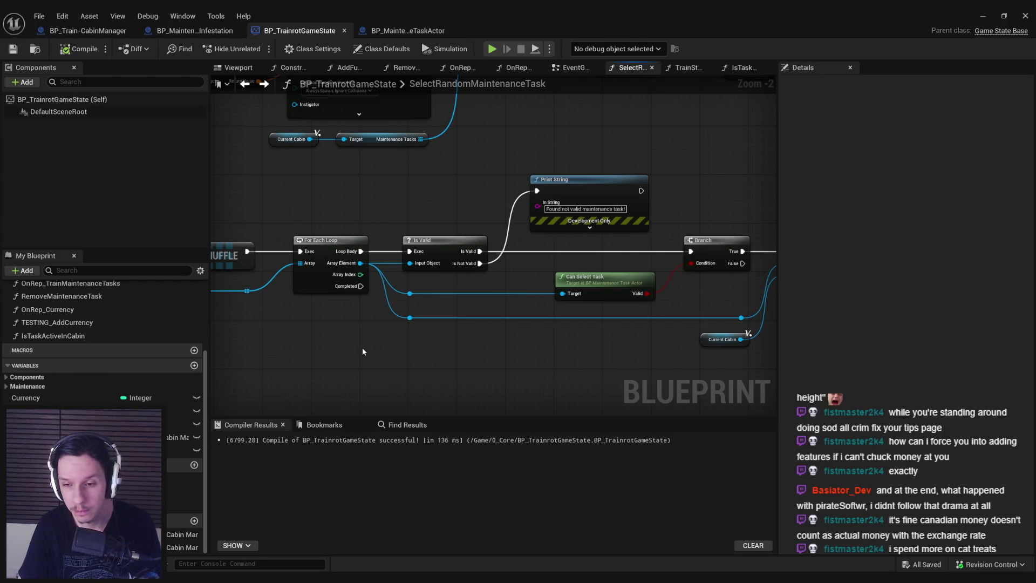
drag(568, 333, 490, 344)
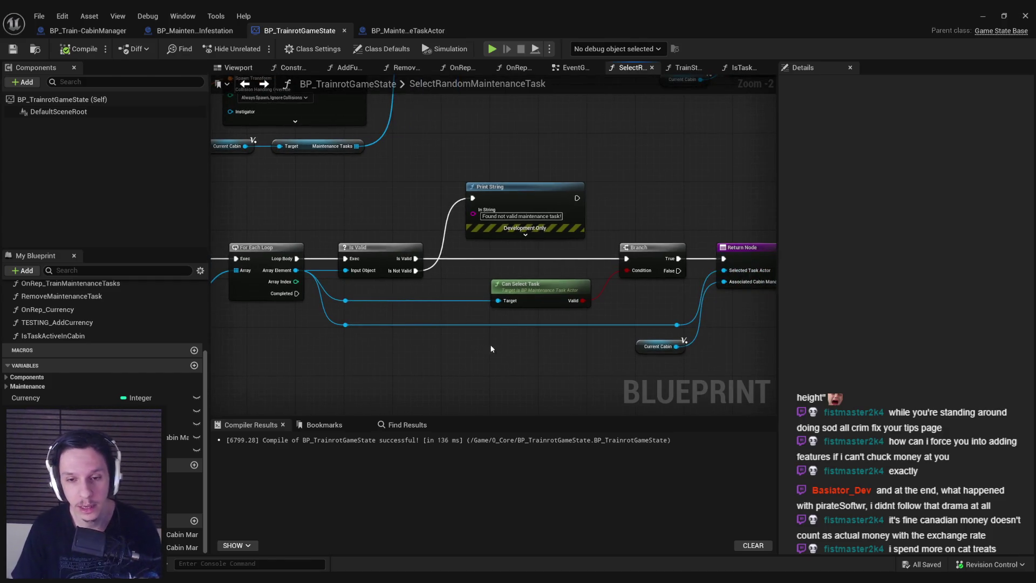
mouse_move(682, 371)
mouse_down()
mouse_move(601, 336)
mouse_move(339, 300)
mouse_up()
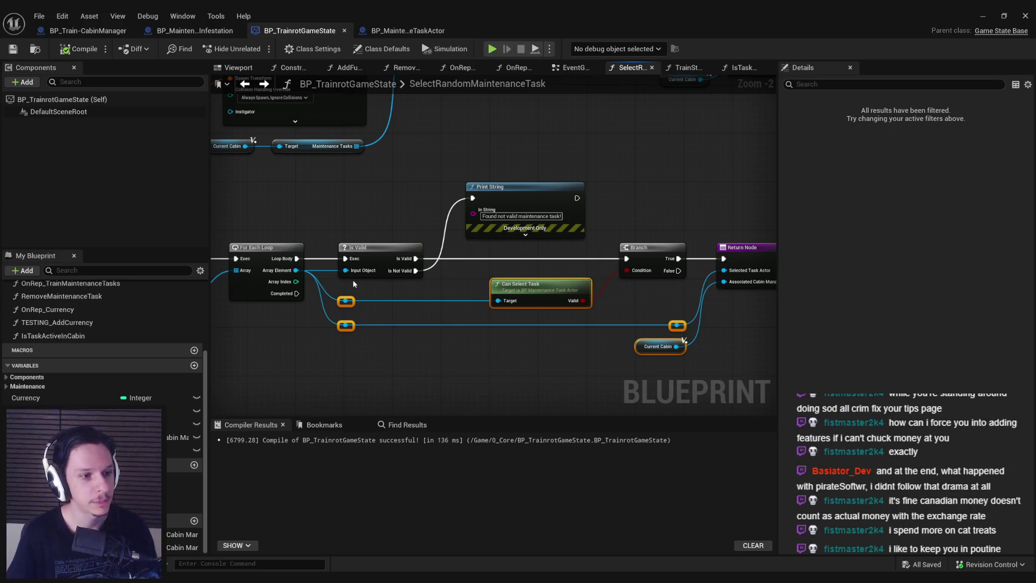
click(412, 358)
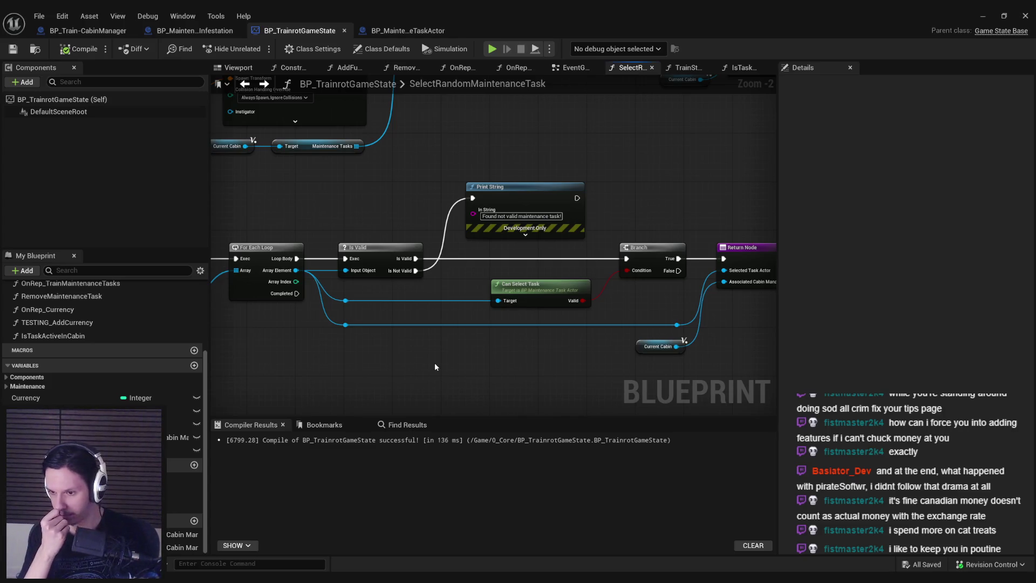
scroll(506, 217, down, 1)
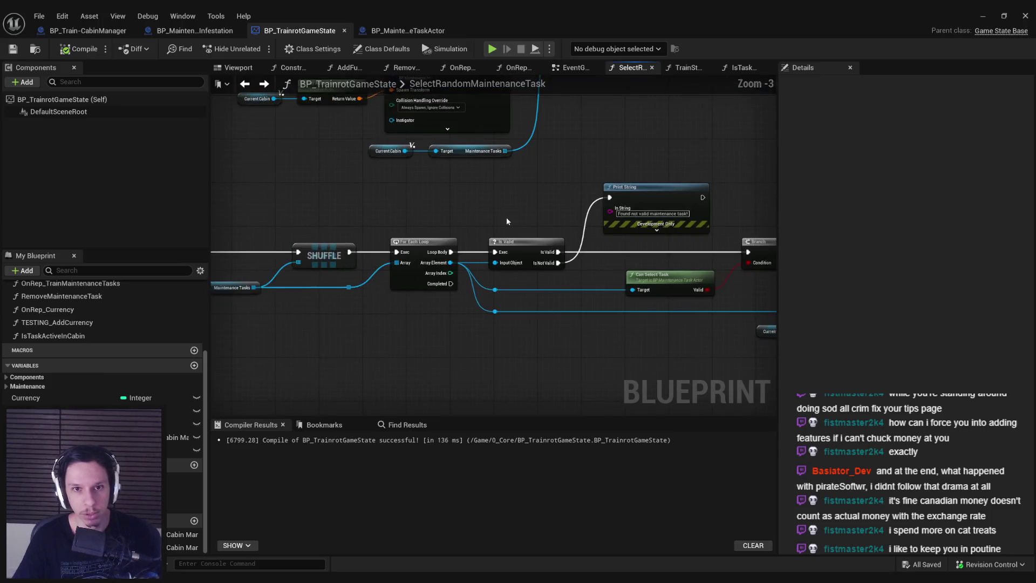
mouse_move(506, 217)
mouse_down()
mouse_move(506, 290)
mouse_move(580, 215)
mouse_move(473, 208)
mouse_up()
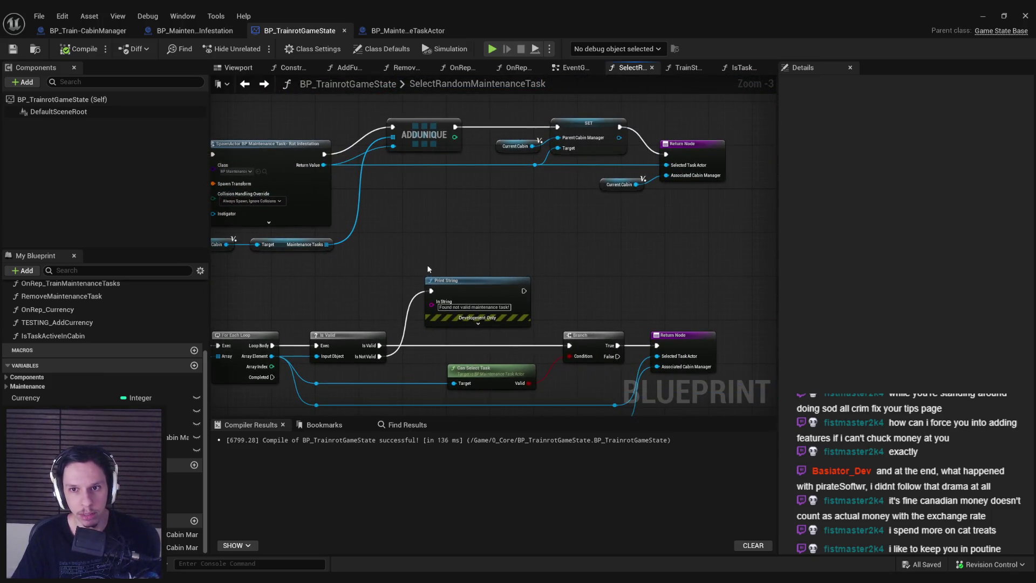
scroll(520, 218, down, 1)
mouse_move(426, 265)
mouse_down()
mouse_move(520, 218)
mouse_move(331, 257)
mouse_move(342, 317)
mouse_move(574, 305)
mouse_up()
scroll(534, 264, up, 1)
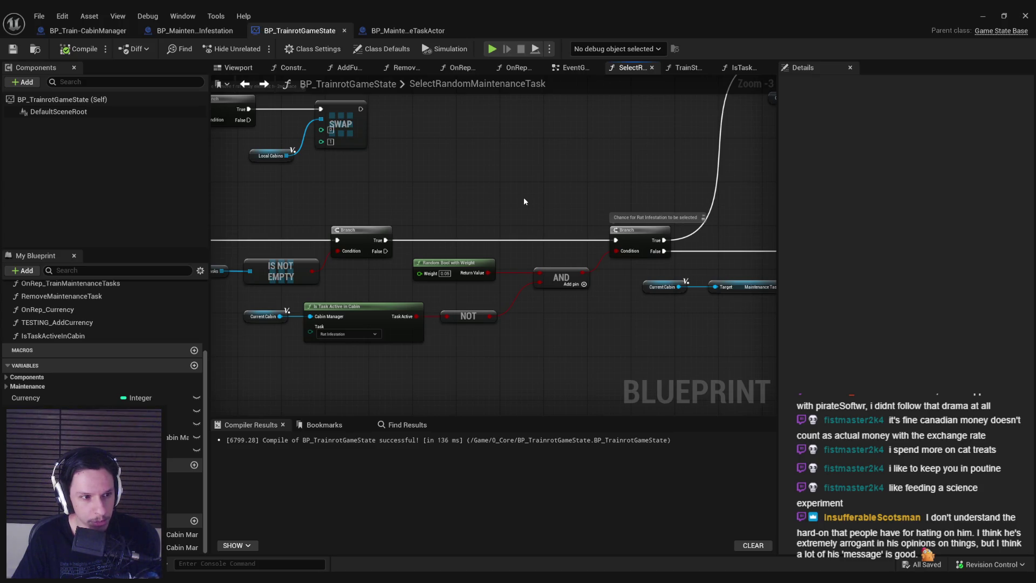
scroll(523, 201, down, 1)
mouse_move(499, 204)
mouse_down()
mouse_move(486, 260)
mouse_move(532, 257)
mouse_move(392, 251)
mouse_move(412, 251)
mouse_move(420, 267)
mouse_up()
scroll(412, 251, up, 2)
scroll(419, 267, down, 2)
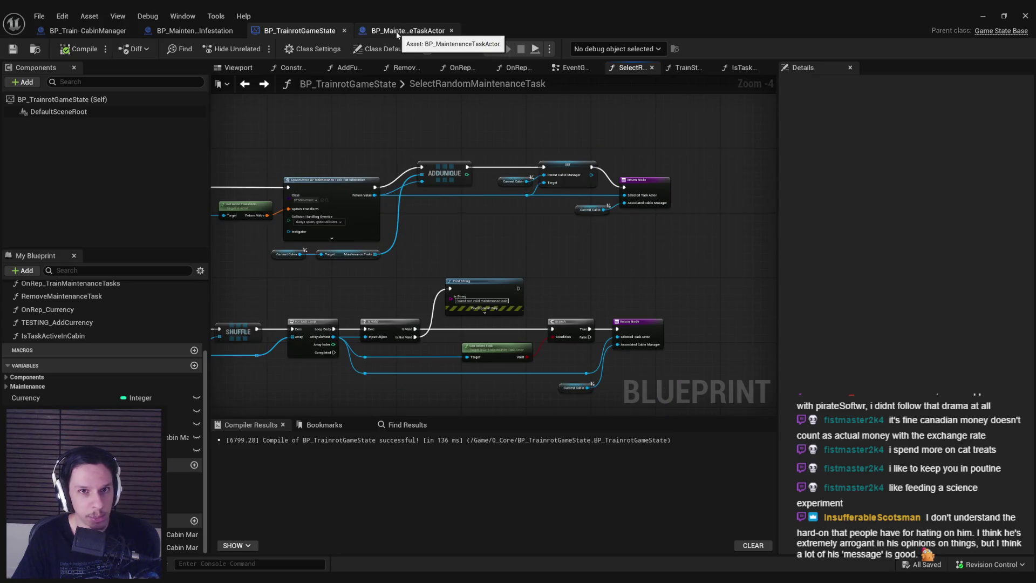
click(396, 32)
- Switch through the blueprint tabs to BP_Train-CabinManager
click(298, 32)
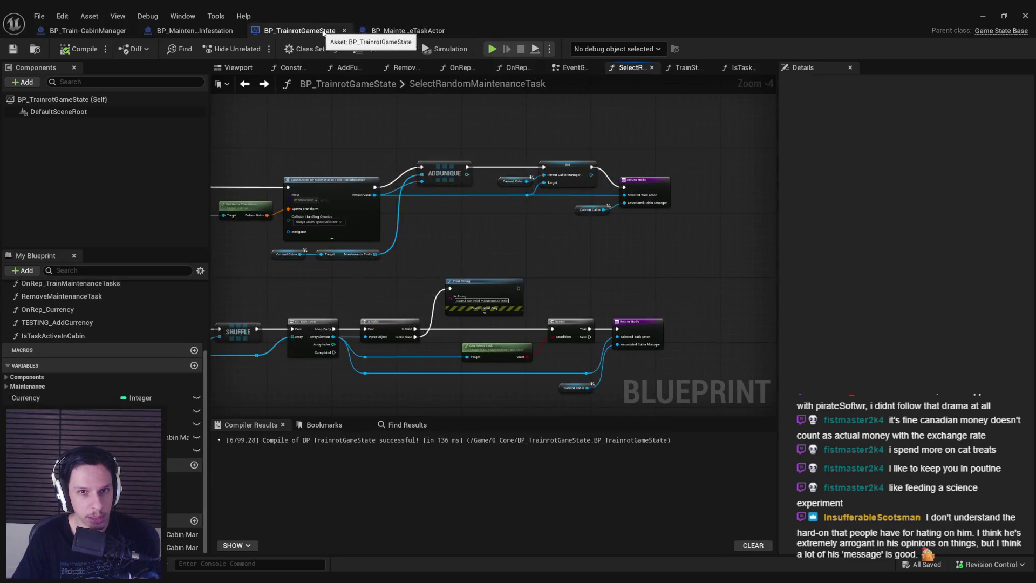
click(389, 32)
click(606, 270)
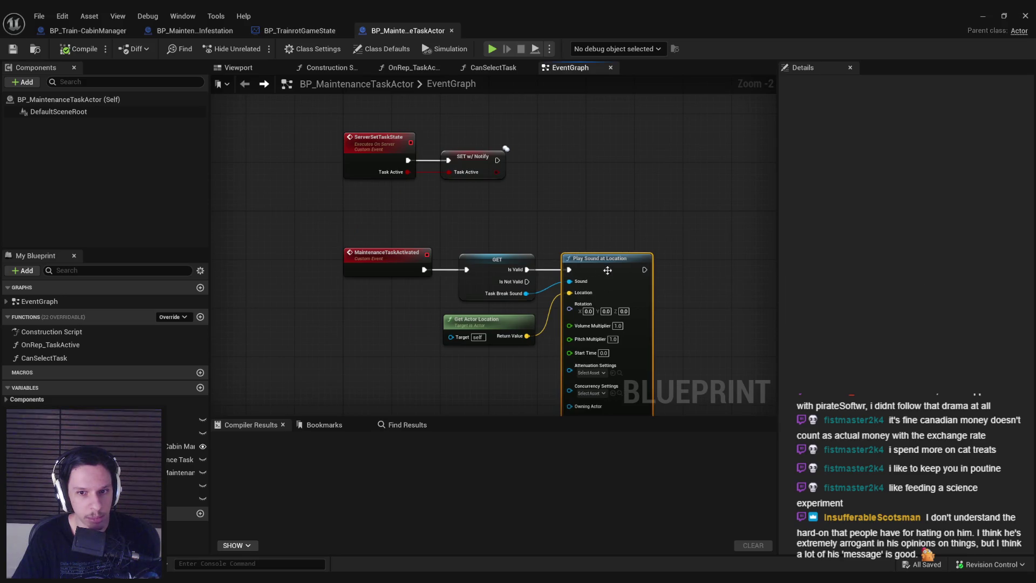
click(302, 31)
click(162, 31)
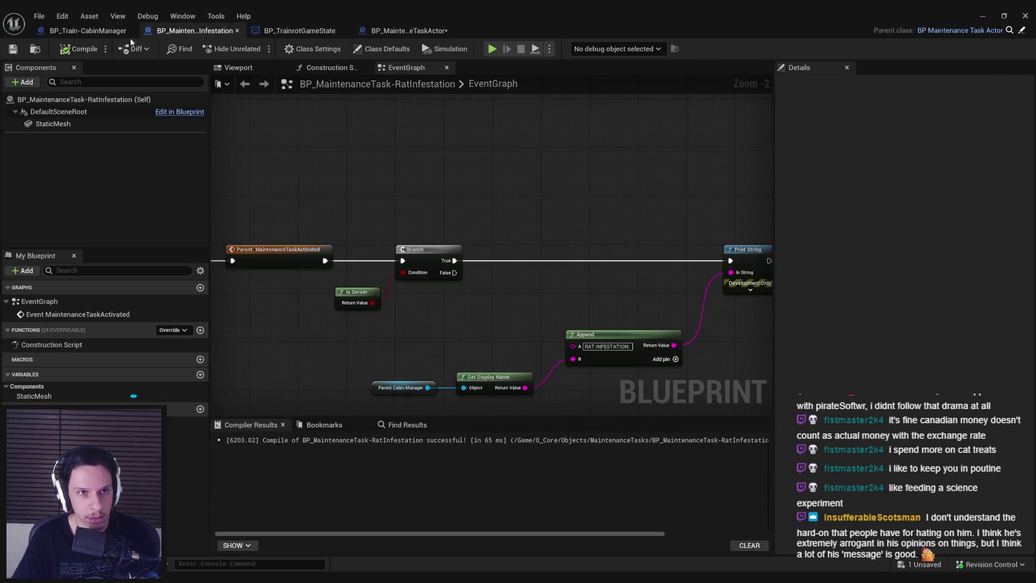
click(78, 30)
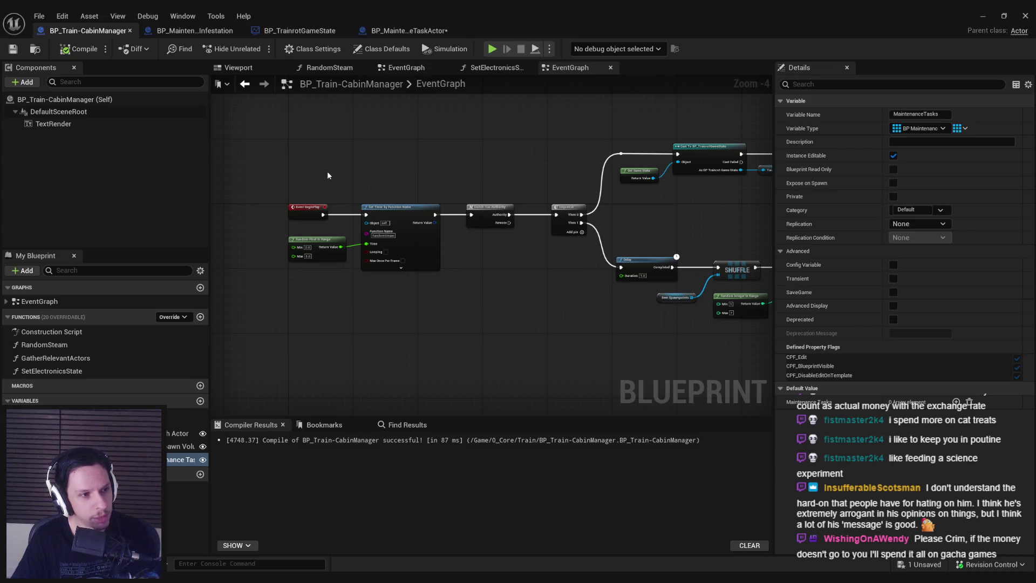
- Nudge the Random Float in Range and Set Timer nodes right and compile
scroll(328, 192, down, 1)
scroll(328, 192, up, 1)
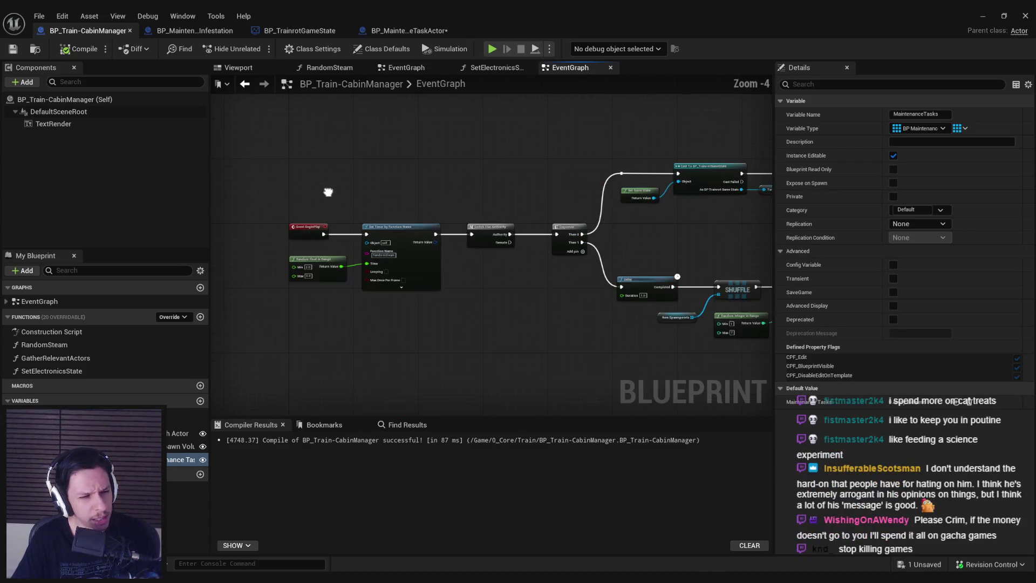
scroll(436, 270, up, 2)
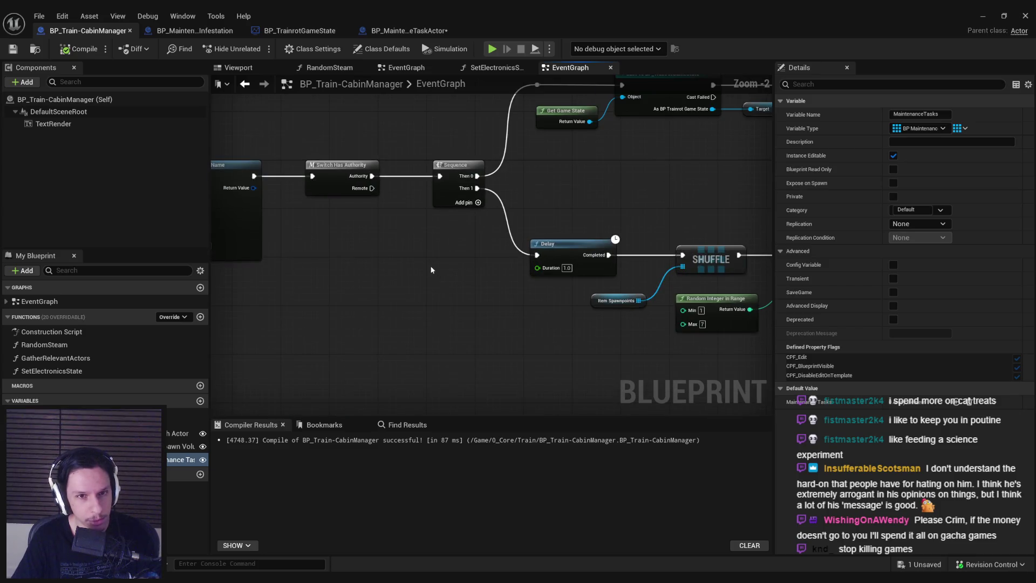
scroll(431, 269, down, 1)
drag(480, 296, 356, 241)
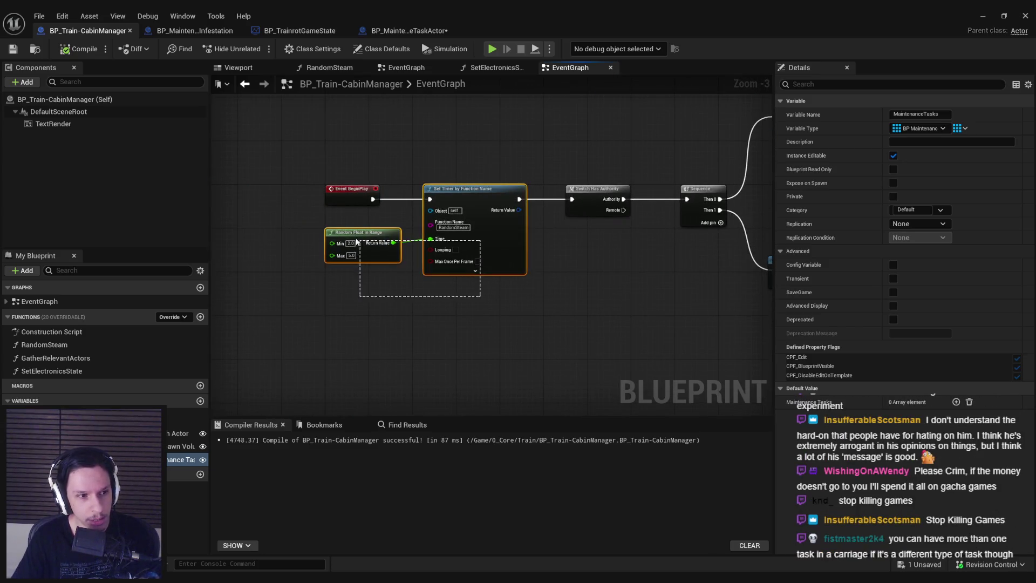
drag(507, 249, 514, 248)
click(517, 295)
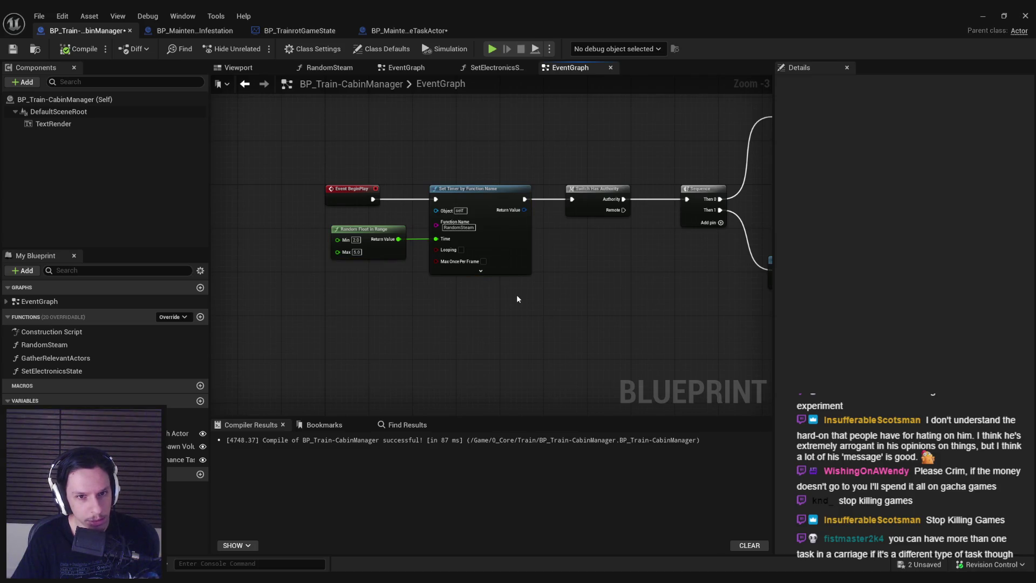
click(79, 48)
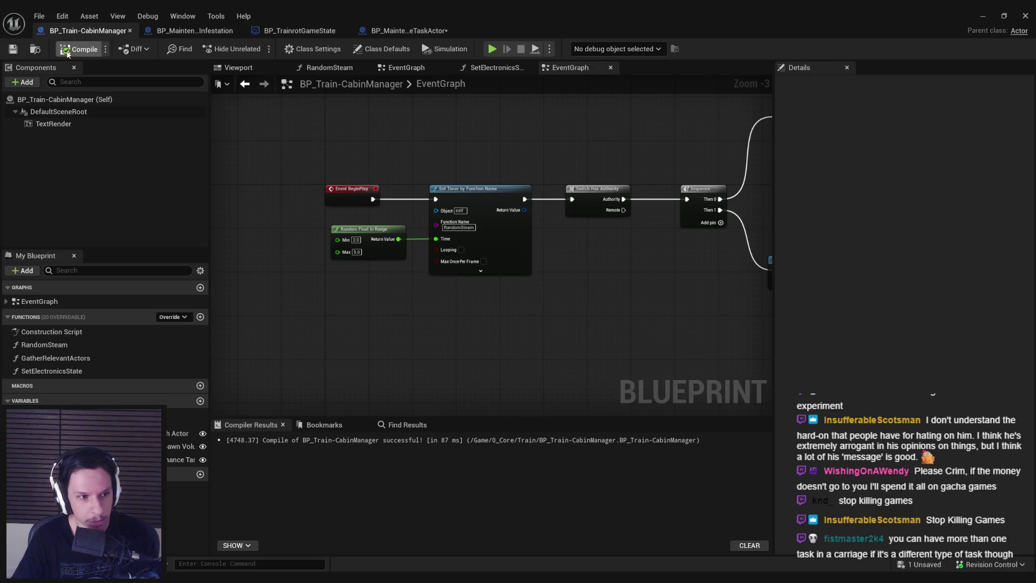
- Tidy the Switch Has Authority start-up nodes, then compile and save the cabin manager
drag(393, 125, 379, 142)
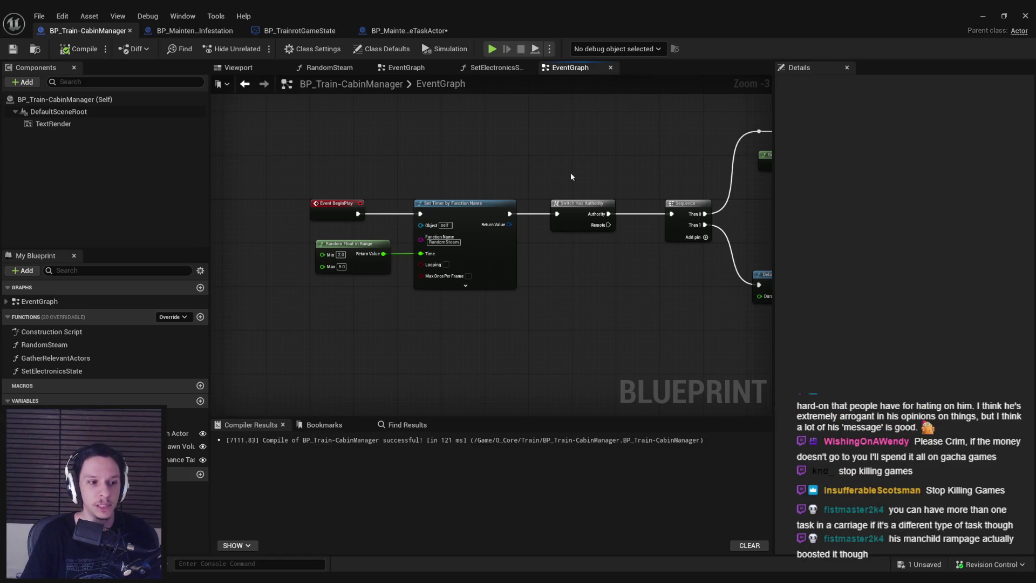
drag(582, 208, 571, 208)
scroll(570, 210, down, 4)
drag(405, 160, 649, 275)
scroll(483, 226, up, 4)
click(370, 229)
drag(370, 229, 510, 297)
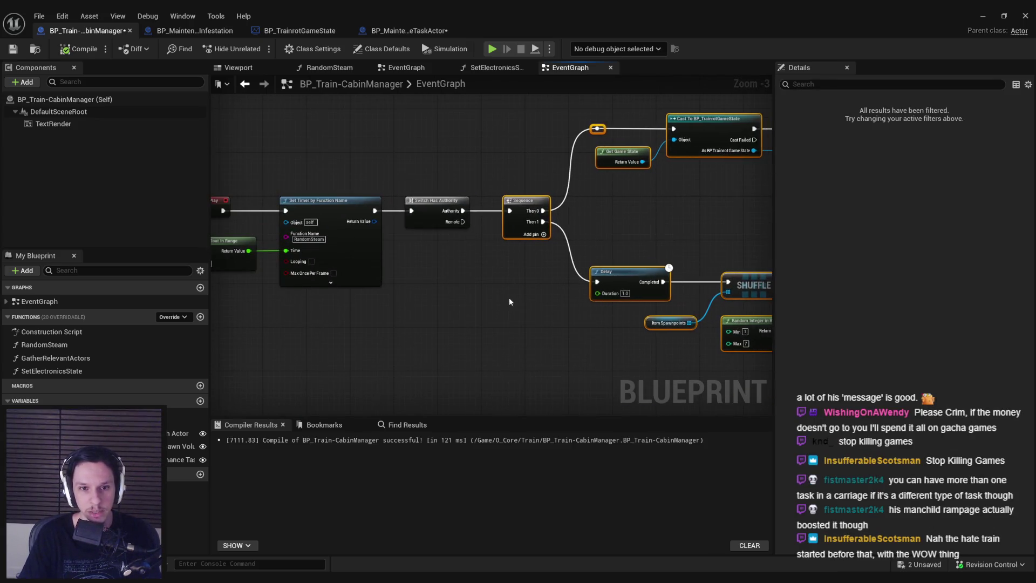
scroll(432, 158, down, 1)
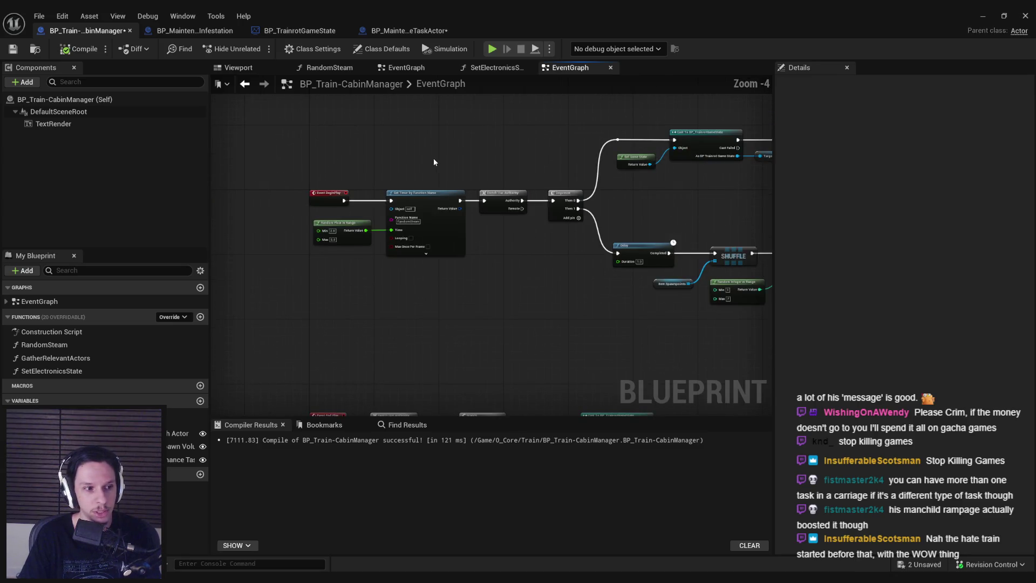
click(73, 51)
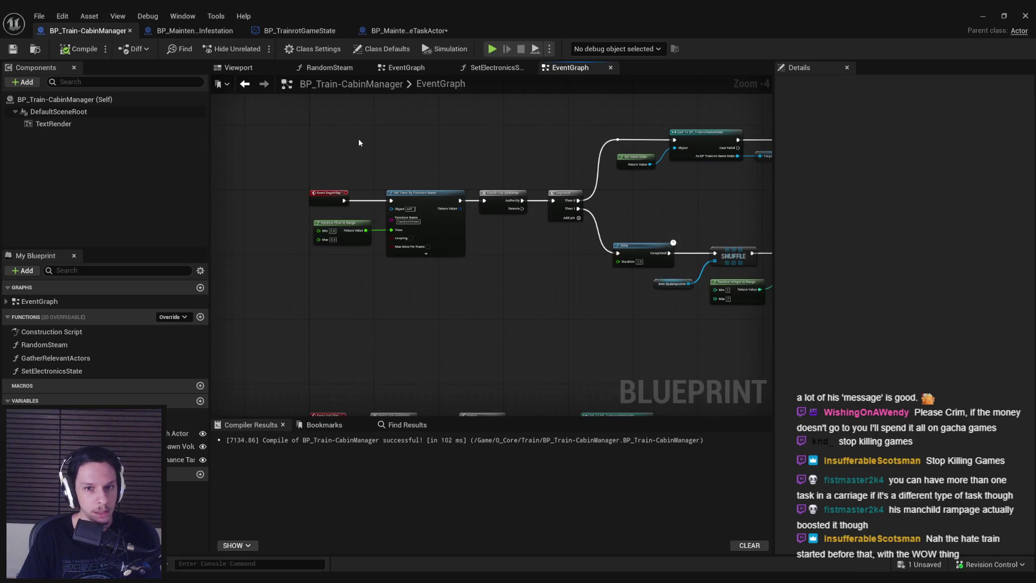
drag(472, 171, 498, 236)
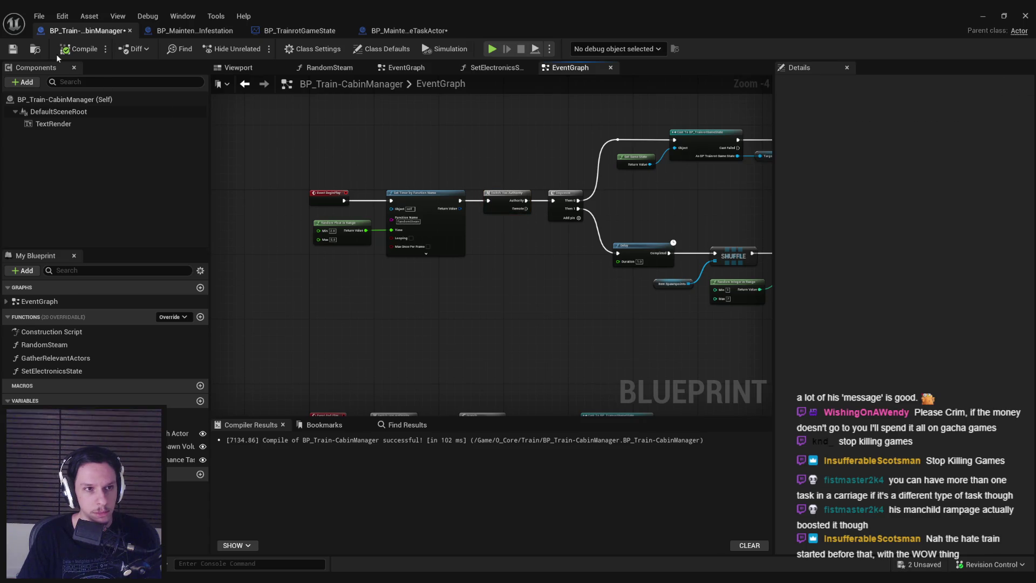
key(ctrl+s)
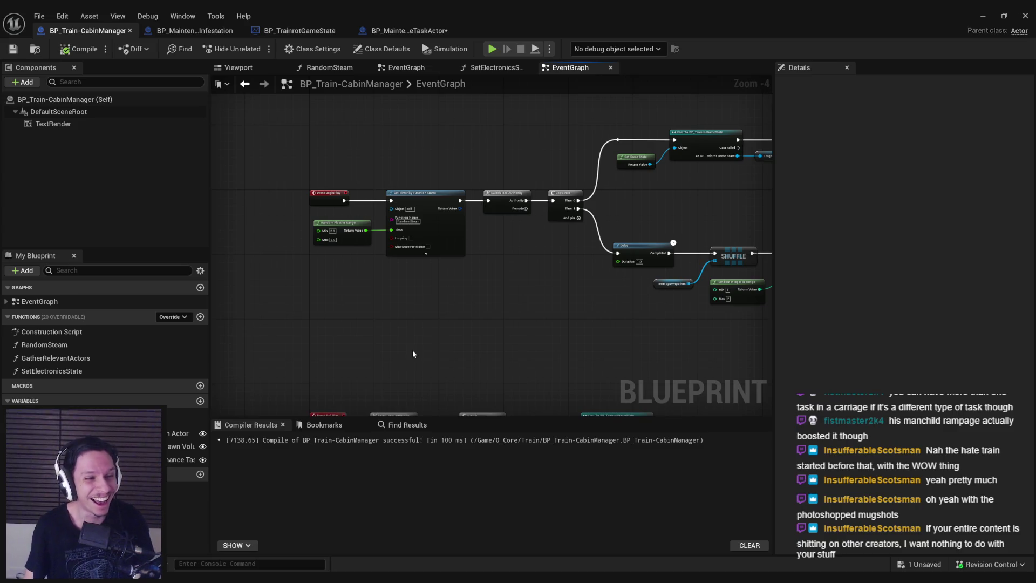
- Inspect the cabin manager's event chain from BeginPlay through the Delay and Shuffle branch
scroll(451, 254, up, 3)
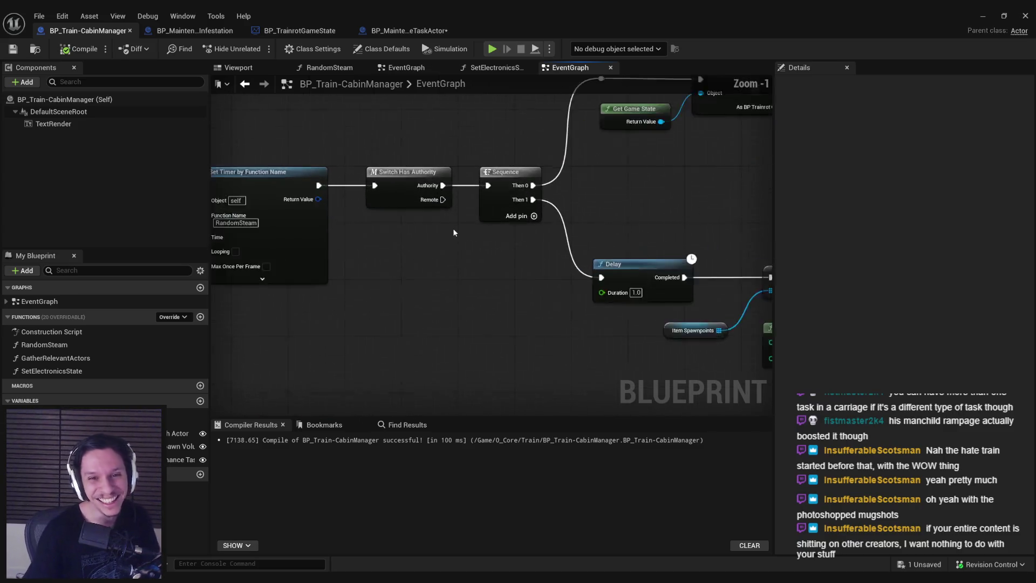
scroll(451, 254, down, 4)
drag(338, 242, 761, 410)
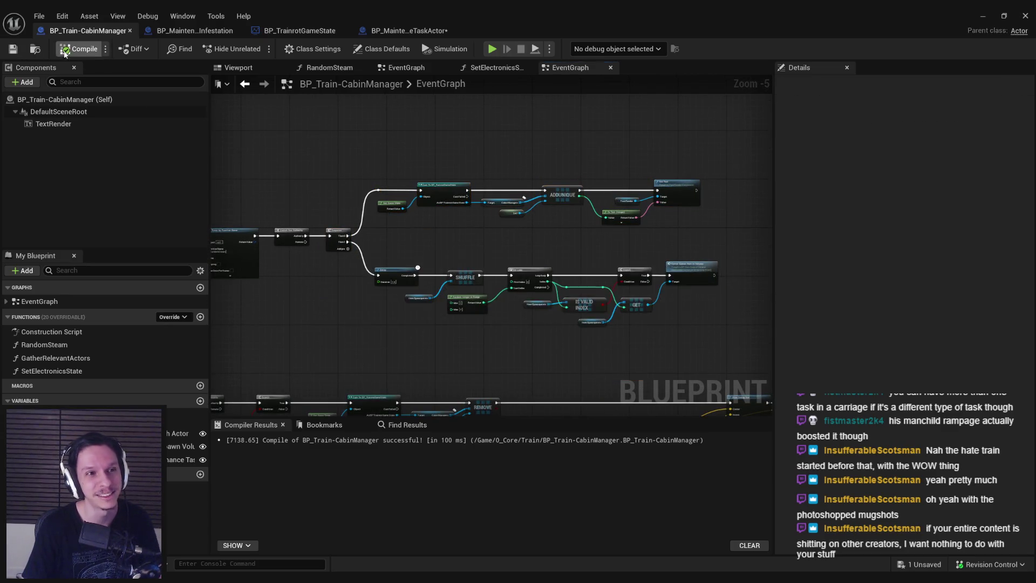
scroll(477, 322, up, 2)
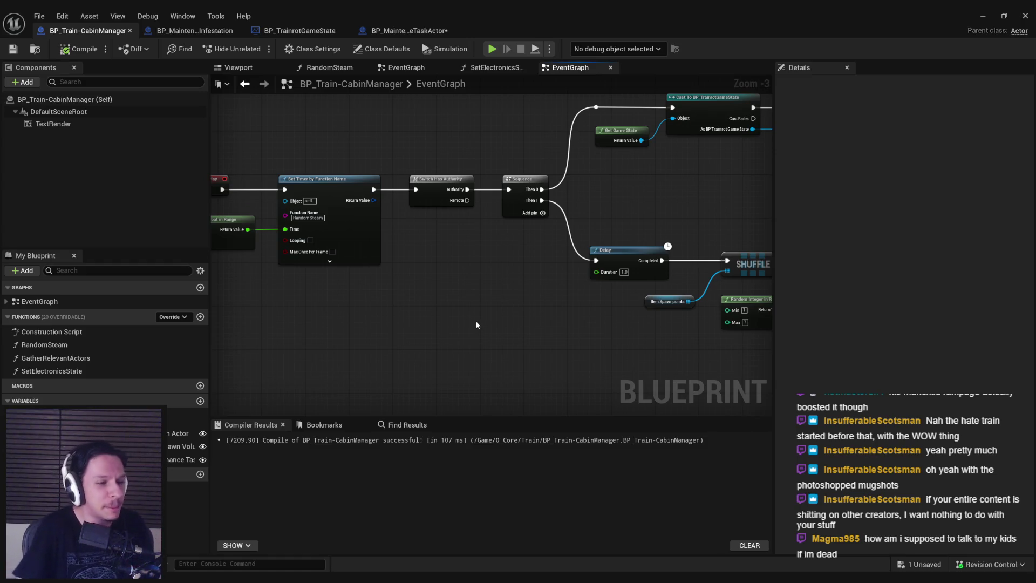
drag(477, 293, 495, 285)
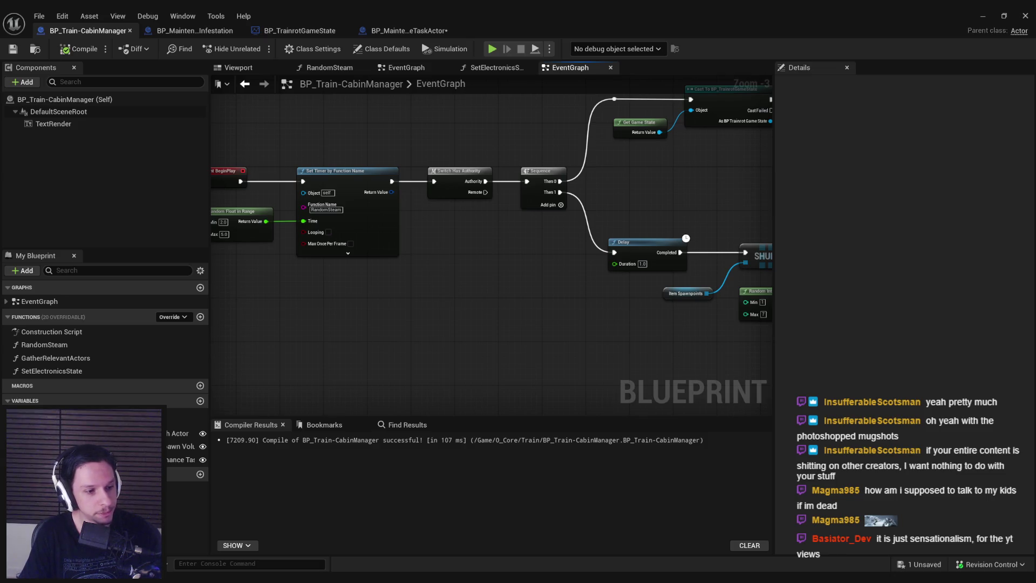
drag(414, 336, 439, 277)
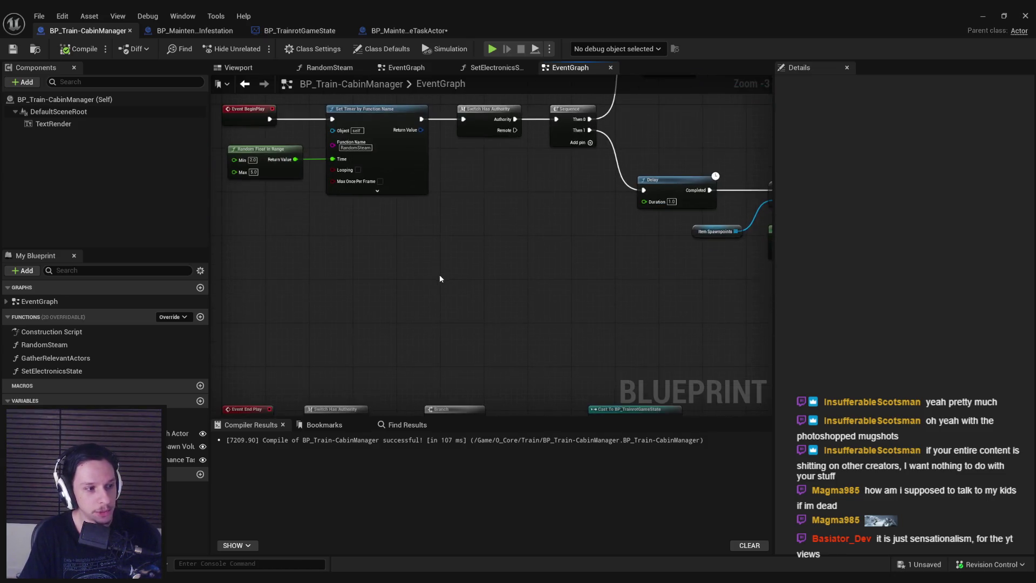
scroll(442, 249, down, 2)
scroll(448, 265, up, 3)
scroll(458, 310, down, 2)
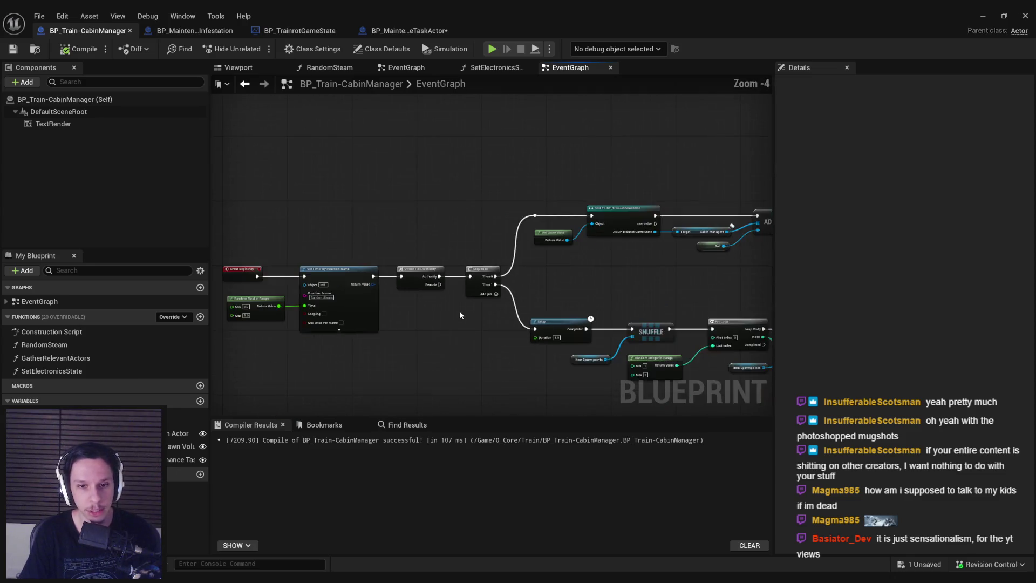
scroll(460, 315, up, 3)
scroll(460, 294, down, 1)
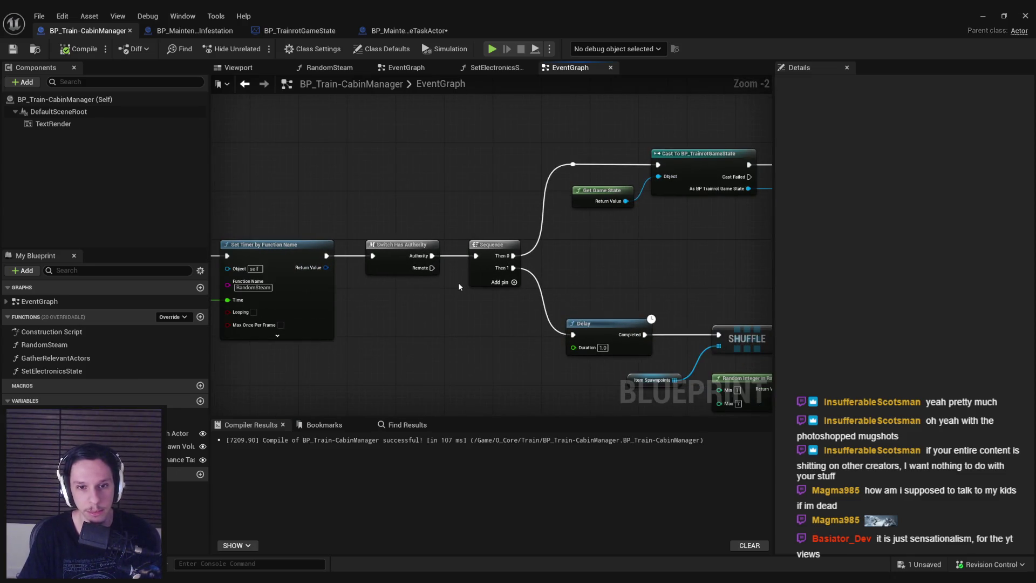
scroll(459, 283, down, 1)
mouse_move(453, 292)
mouse_down()
mouse_move(460, 275)
mouse_move(398, 212)
mouse_move(542, 209)
mouse_up()
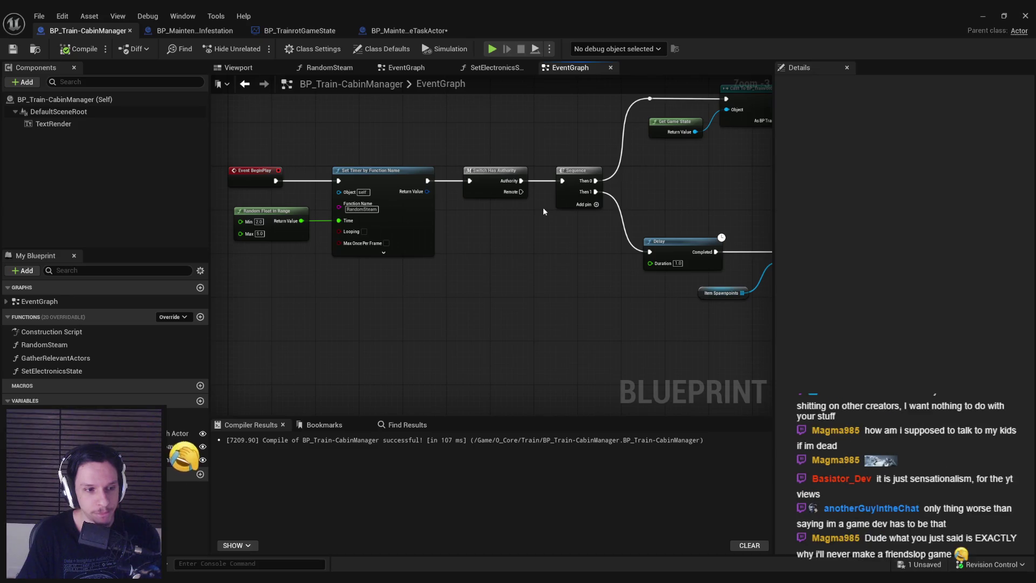
scroll(543, 207, down, 2)
mouse_move(543, 207)
mouse_down()
mouse_move(488, 234)
mouse_move(439, 193)
mouse_up()
scroll(439, 193, up, 1)
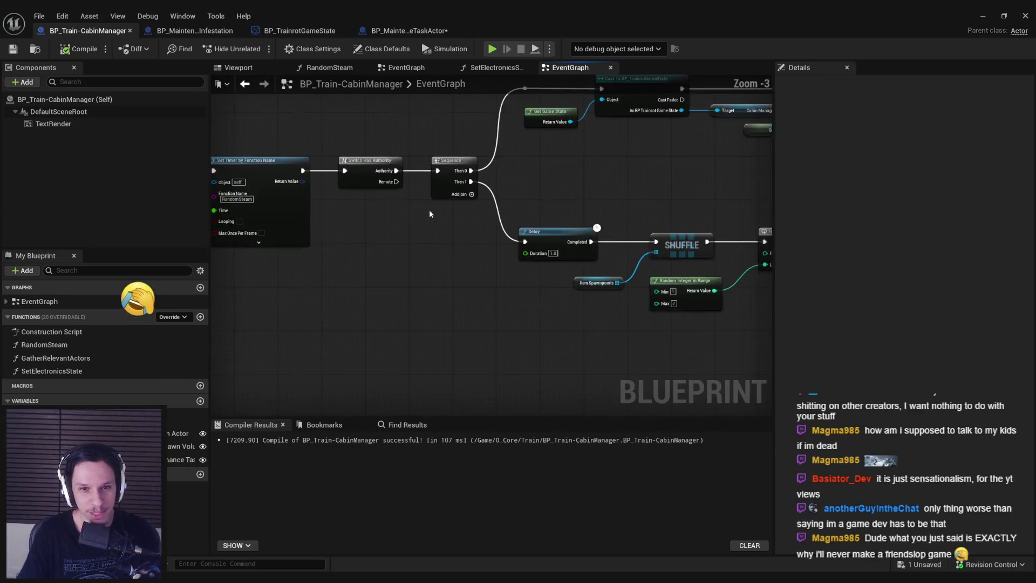
scroll(447, 206, up, 1)
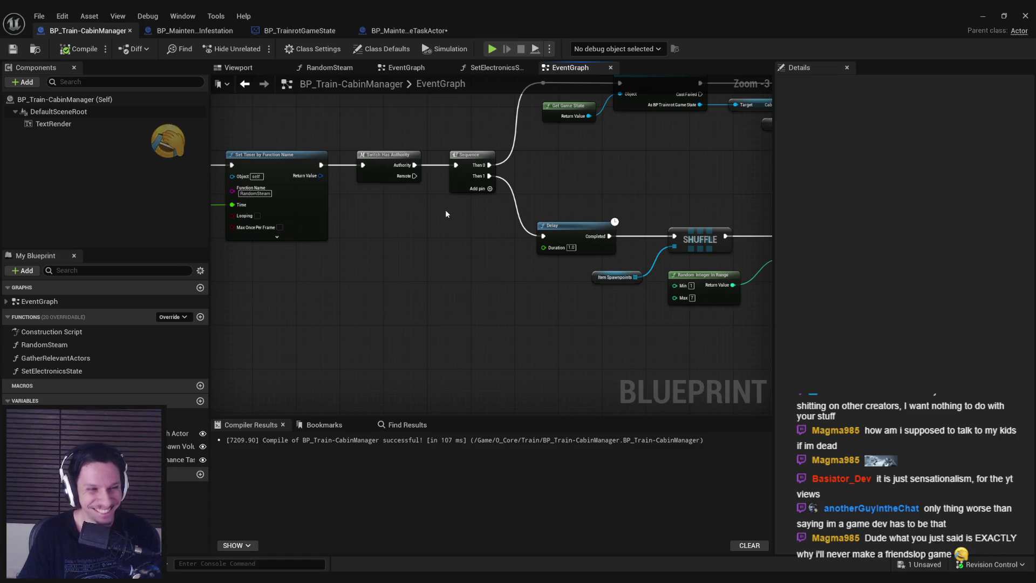
scroll(438, 222, down, 1)
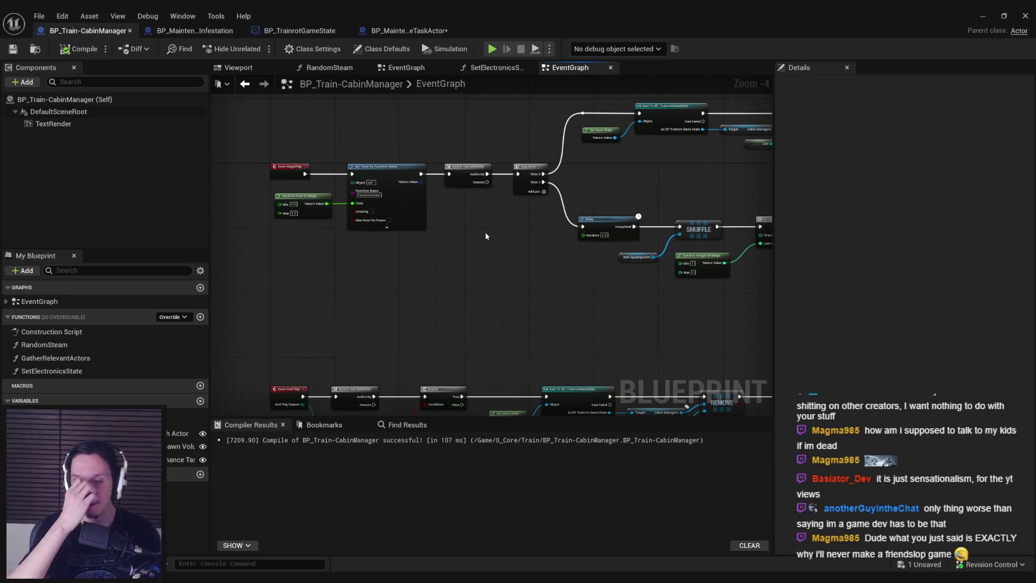
- Save BP_MaintenanceTaskActor, then review the cabin manager's Sequence, Shuffle and Random Integer nodes
click(410, 31)
key(ctrl+s)
click(87, 30)
scroll(512, 246, up, 2)
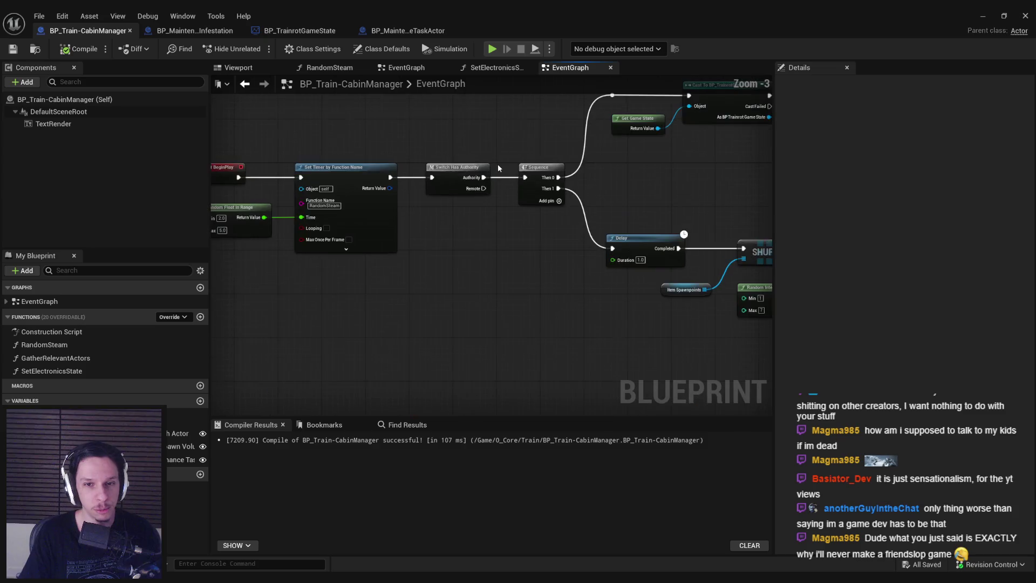
scroll(460, 261, down, 2)
scroll(469, 210, up, 4)
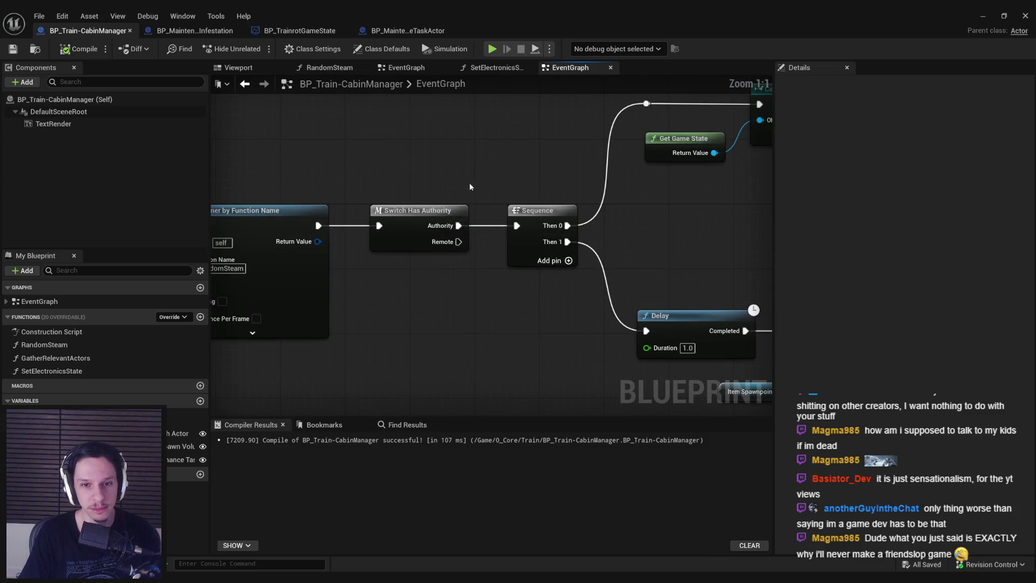
drag(470, 184, 506, 295)
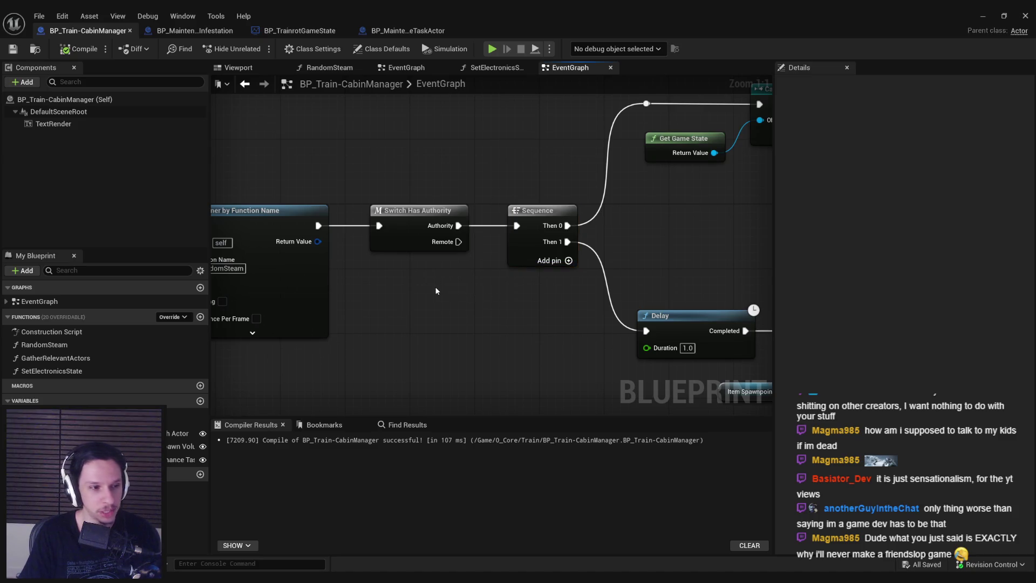
scroll(550, 252, down, 3)
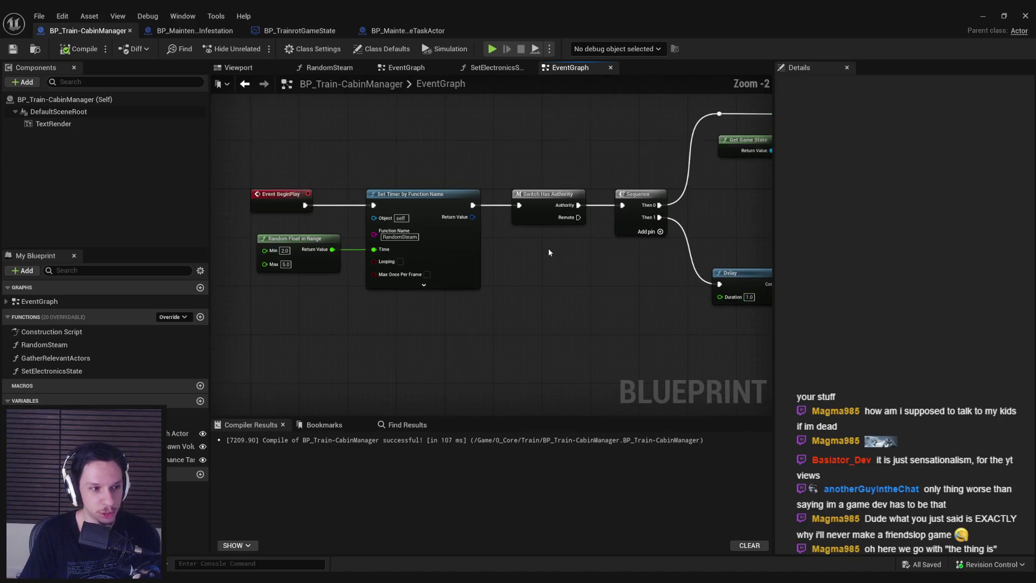
scroll(550, 252, down, 1)
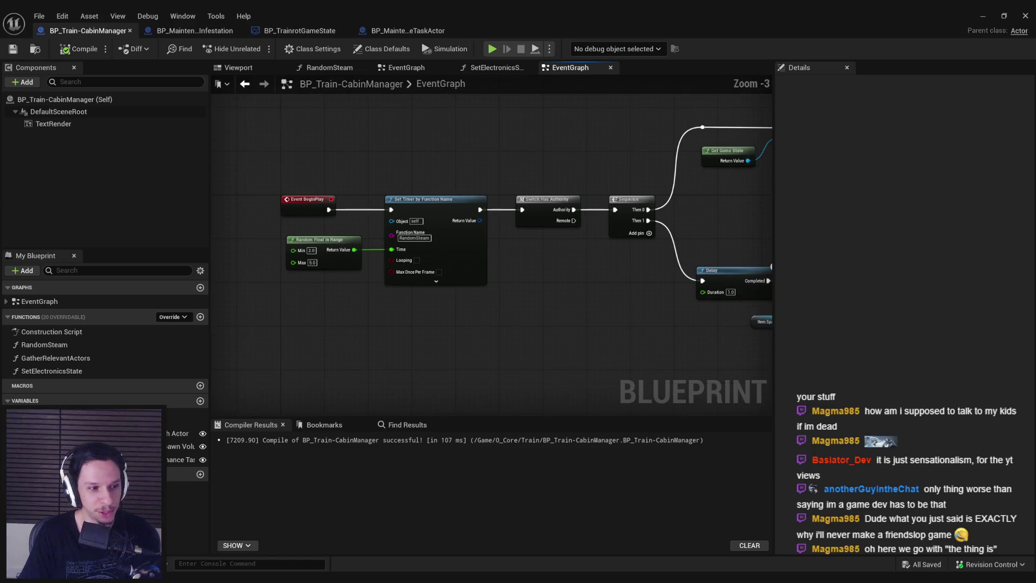
mouse_move(551, 248)
mouse_down()
mouse_move(456, 221)
mouse_move(526, 198)
mouse_move(529, 185)
mouse_move(469, 249)
mouse_up()
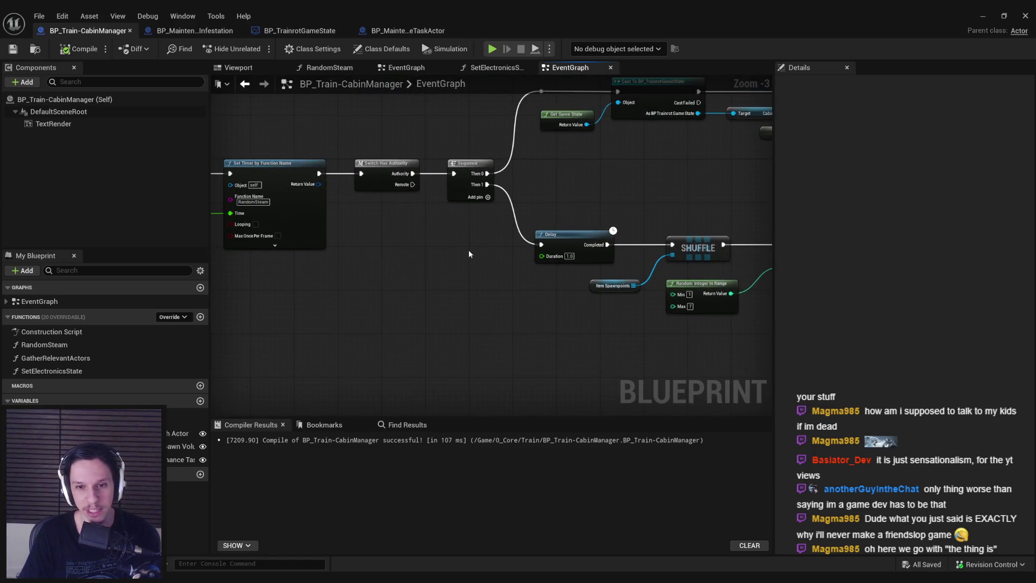
scroll(514, 291, down, 2)
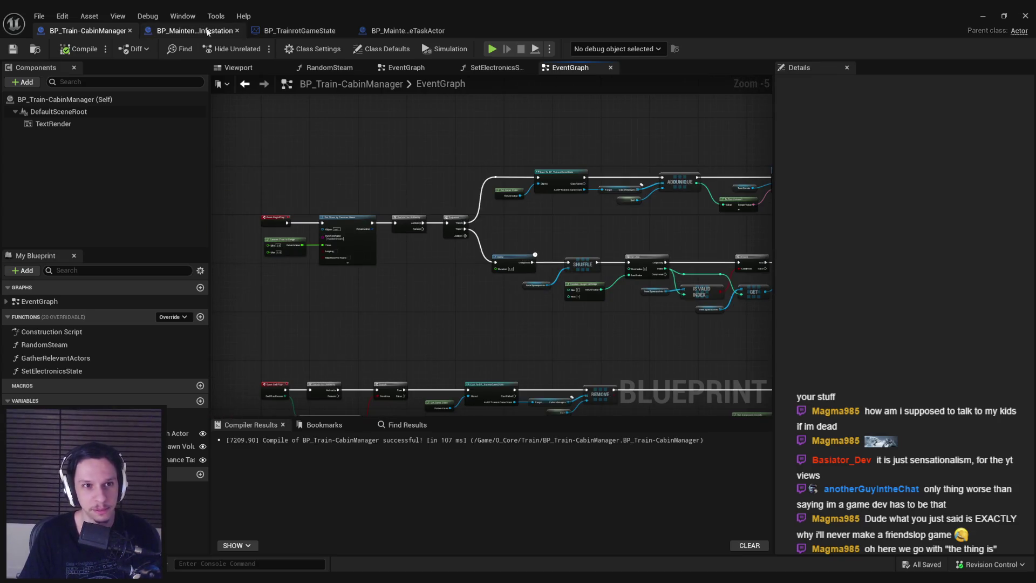
- Glance over the TrainrotGameState and MaintenanceTaskActor tabs, settling on BP_MaintenanceTask-RatInfestation
click(194, 30)
click(299, 30)
click(372, 30)
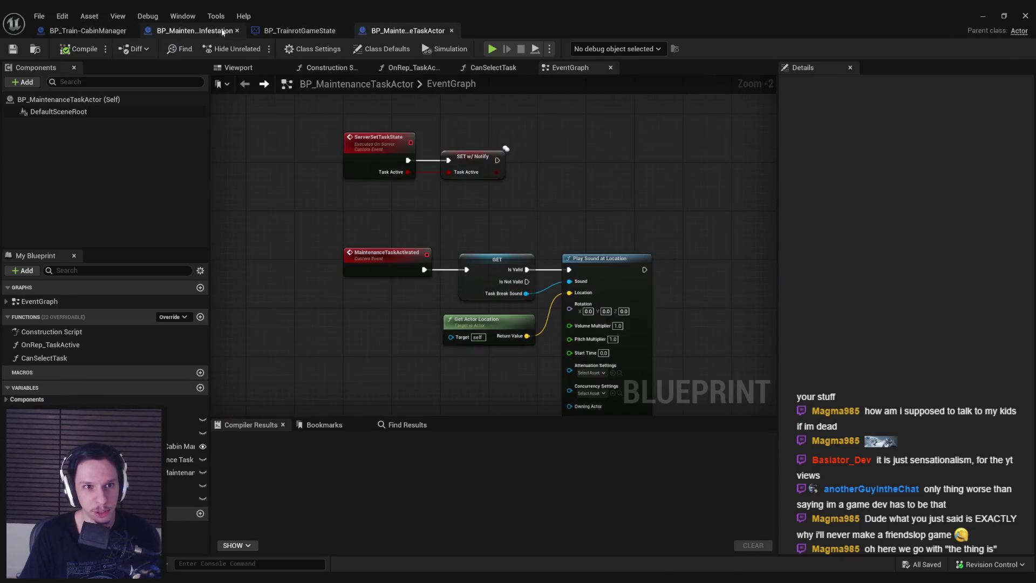
click(196, 30)
scroll(447, 238, down, 2)
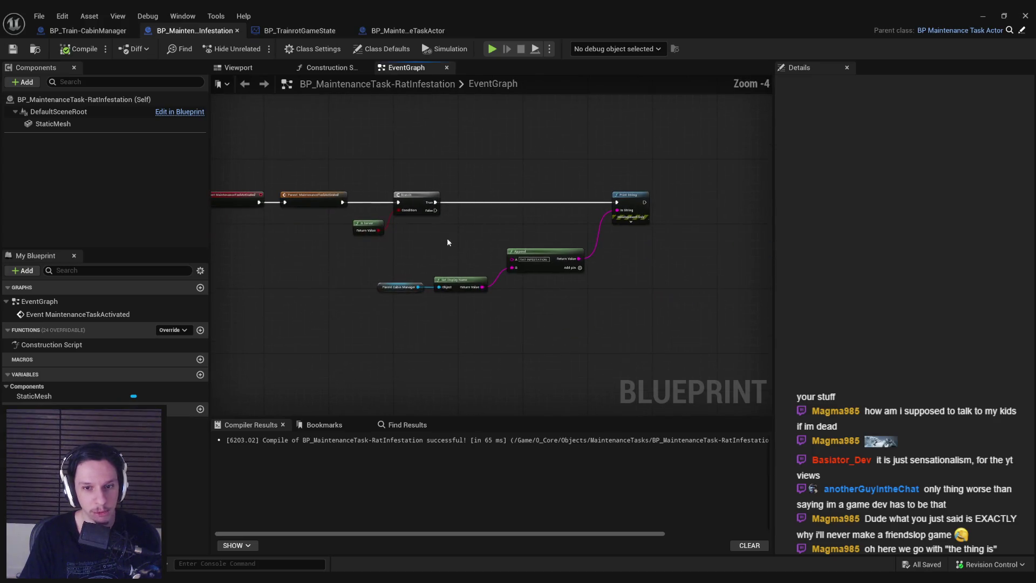
- Straighten Parent Cabin Manager, Get Display Name and Append into a line and move them up
drag(395, 262, 601, 335)
scroll(538, 280, up, 4)
key(q)
mouse_move(538, 305)
mouse_down()
mouse_move(545, 213)
mouse_move(571, 197)
mouse_up()
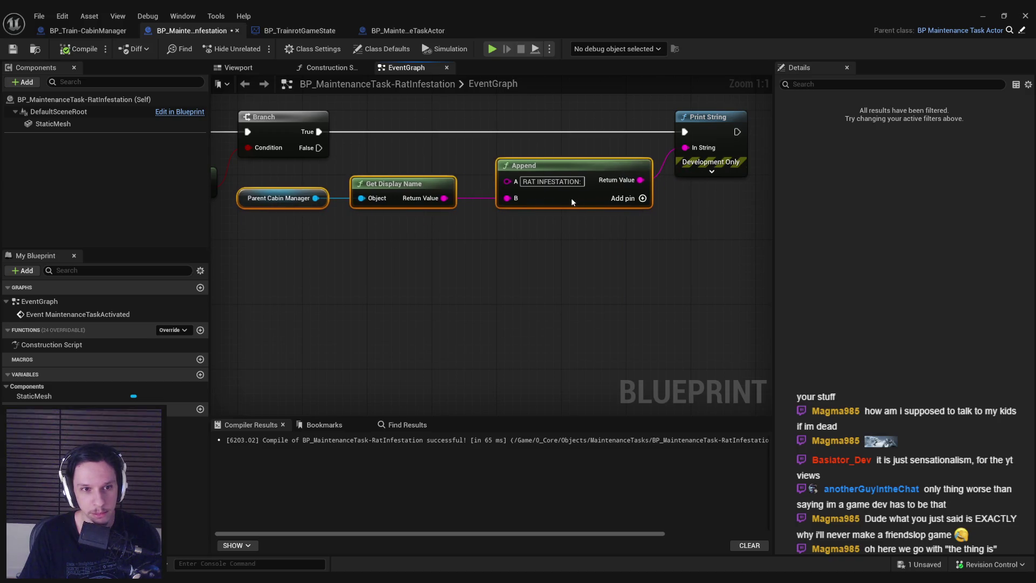
click(559, 250)
drag(347, 237, 434, 249)
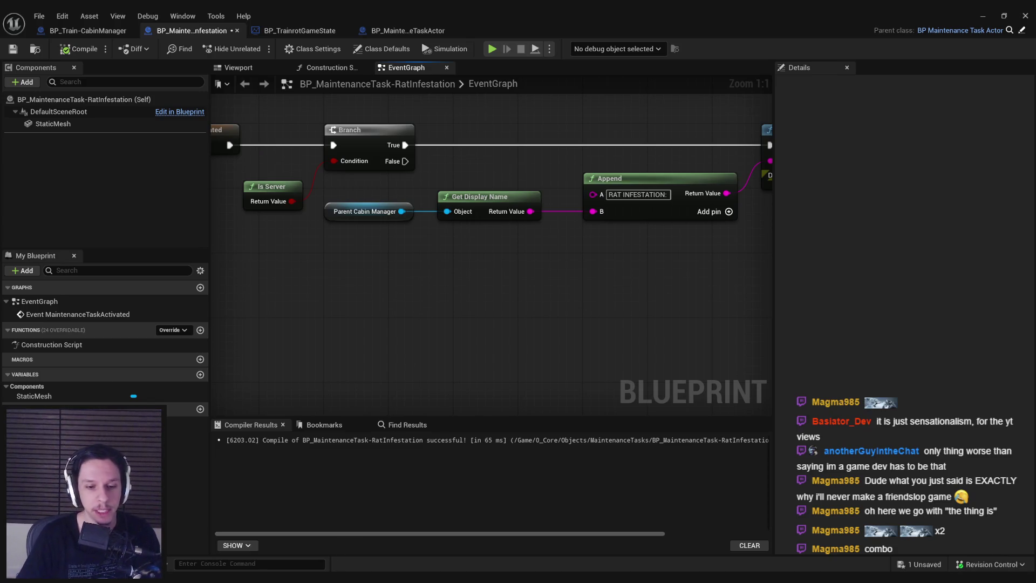
mouse_move(314, 578)
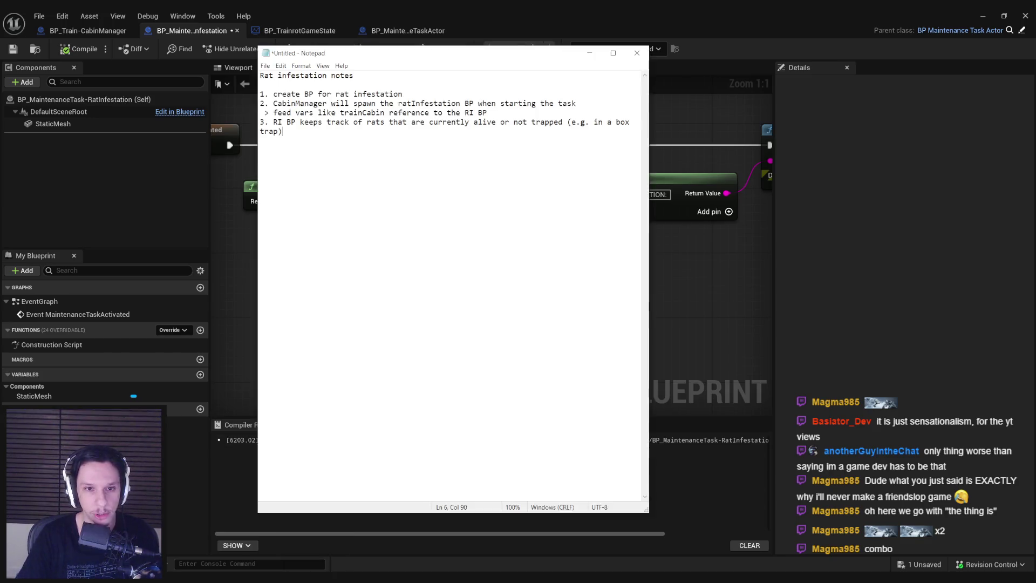
scroll(394, 349, down, 1)
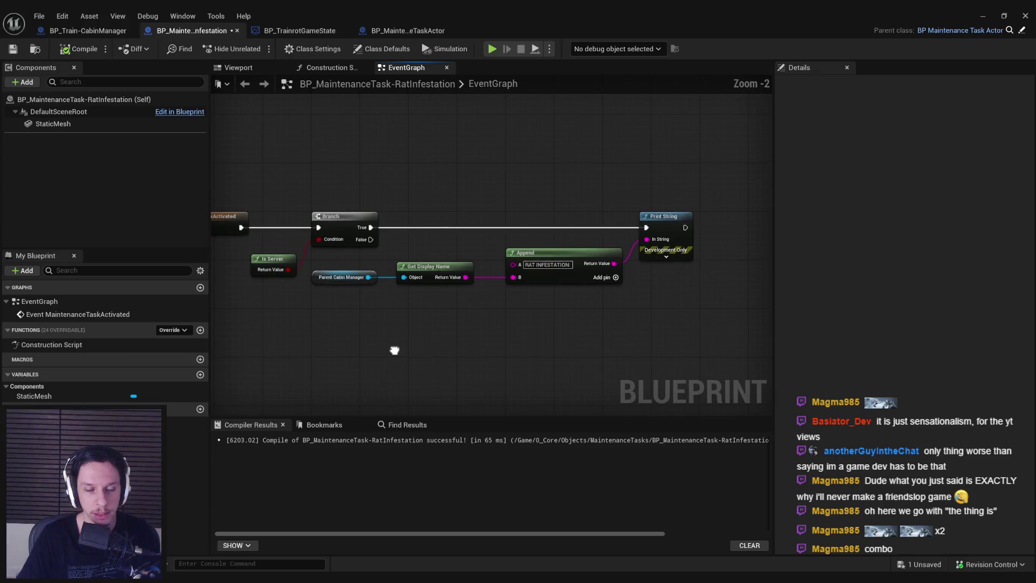
- Nudge the Is Server node, then compile and save the rat infestation blueprint
scroll(394, 350, up, 1)
drag(459, 266, 449, 258)
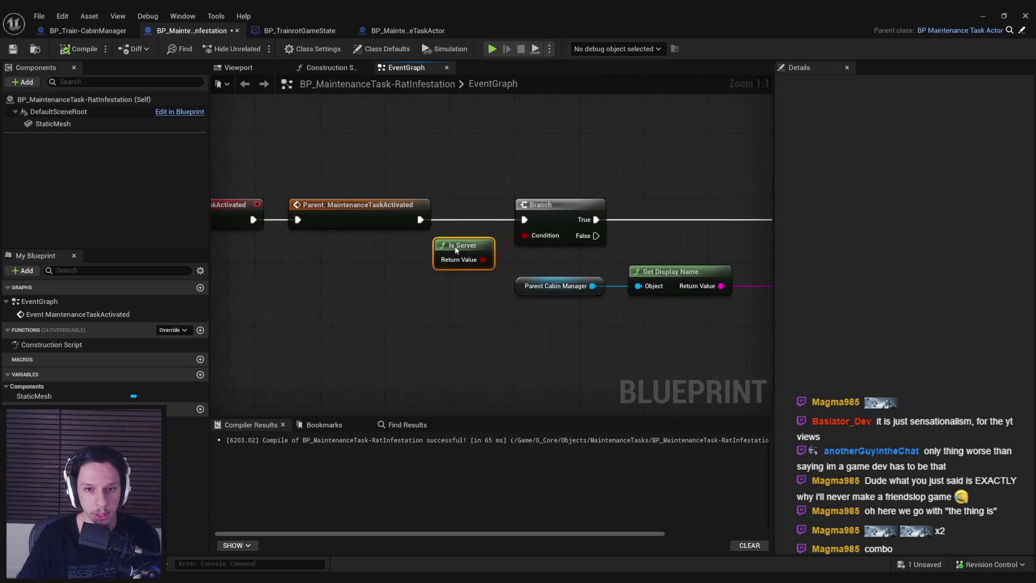
click(468, 304)
scroll(387, 202, down, 3)
drag(388, 202, 702, 268)
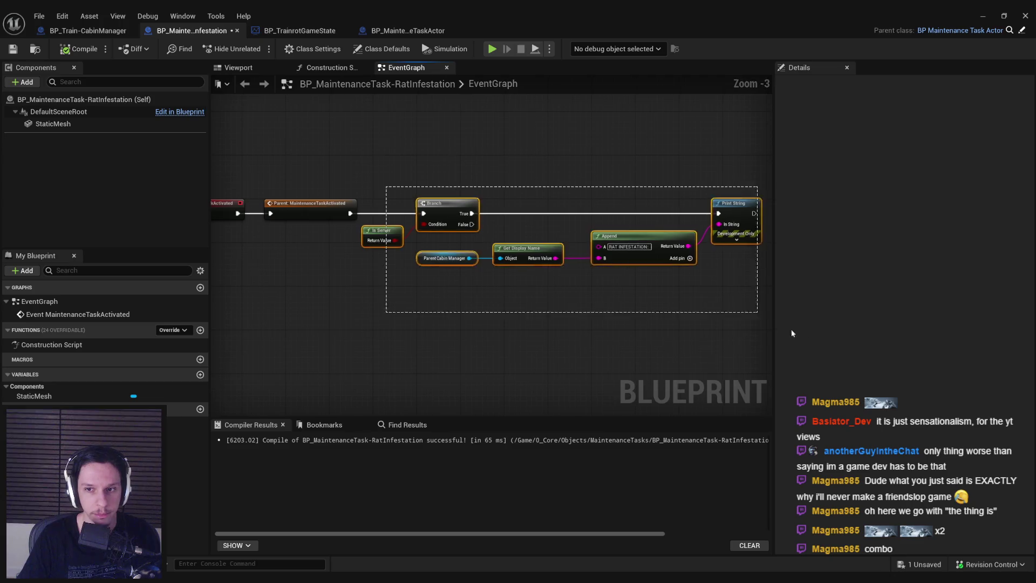
scroll(507, 243, up, 1)
click(446, 313)
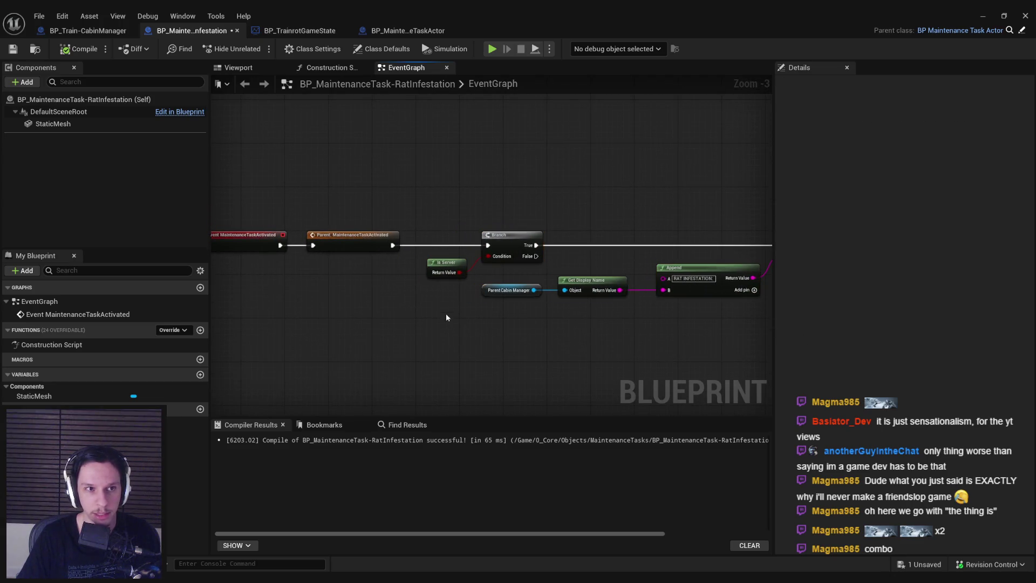
click(13, 49)
click(81, 49)
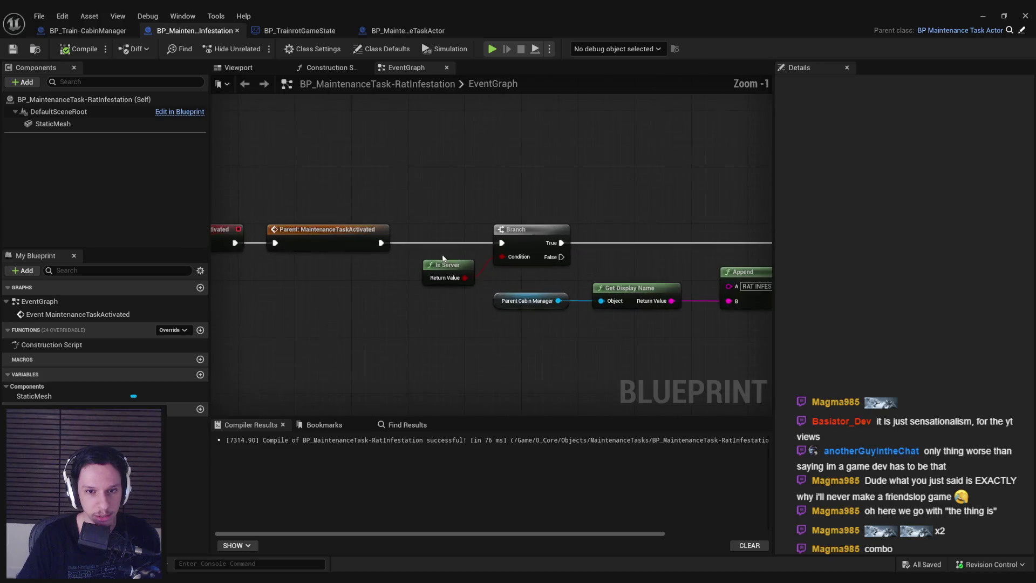
- Shift the Is Server node slightly left and save the blueprint again
drag(447, 269, 440, 268)
click(504, 322)
scroll(447, 319, down, 1)
scroll(447, 318, up, 1)
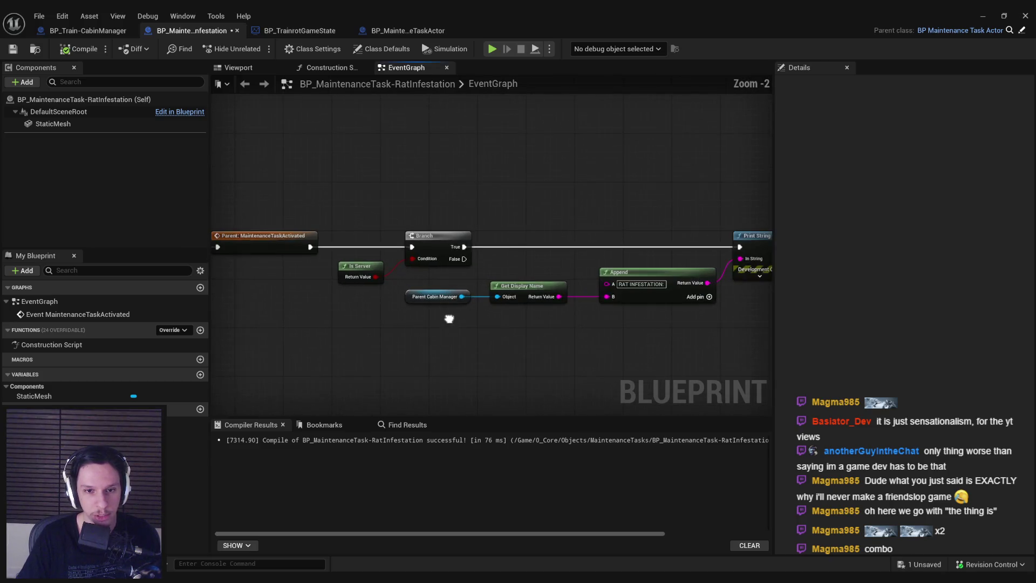
scroll(435, 320, up, 2)
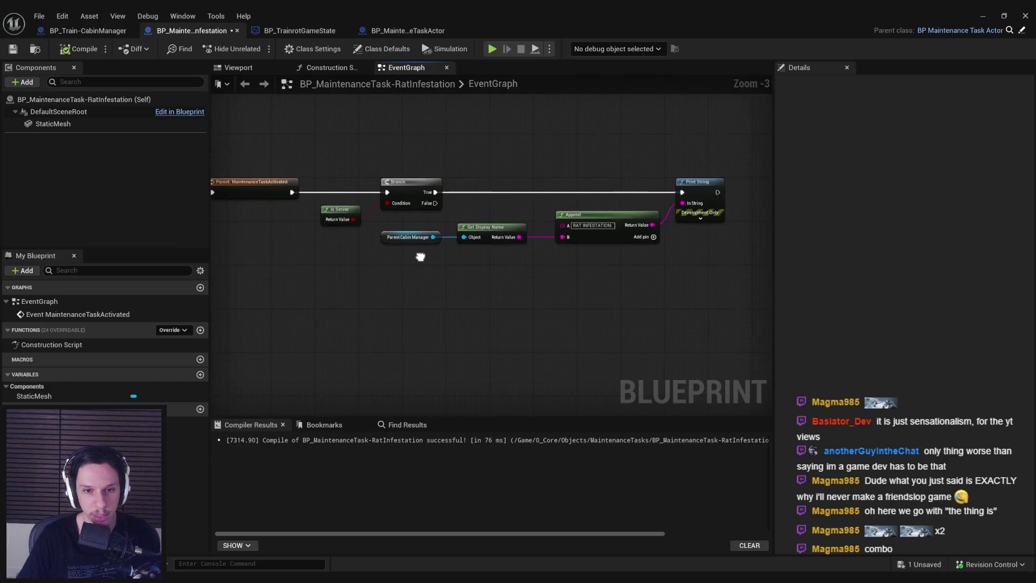
scroll(486, 268, down, 3)
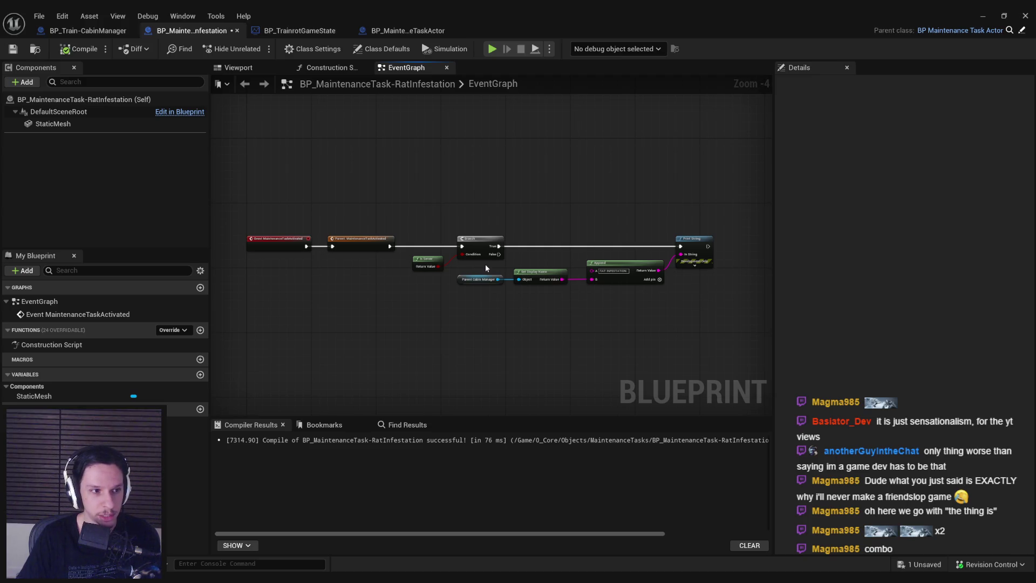
scroll(486, 268, up, 1)
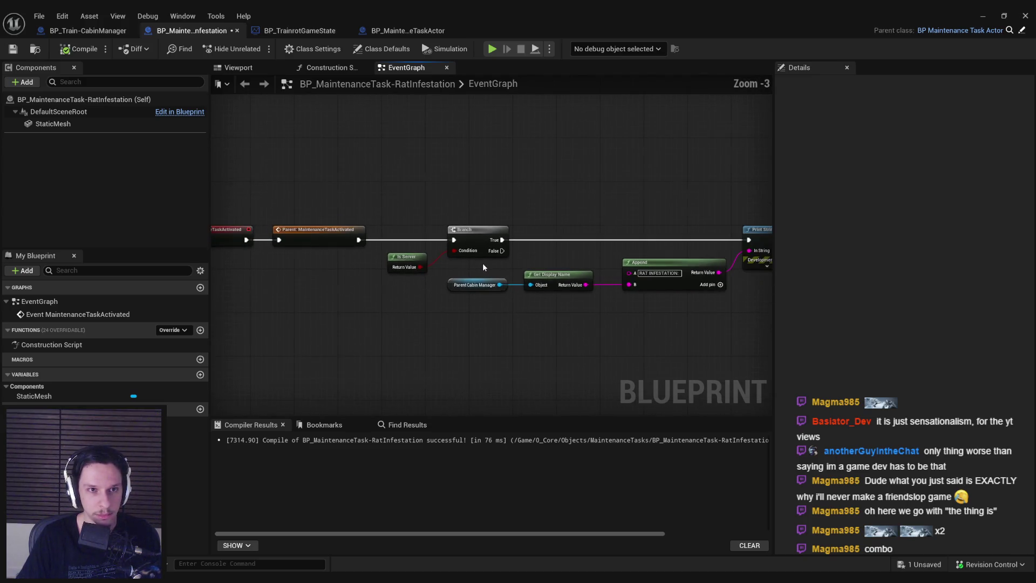
mouse_move(482, 263)
mouse_down()
mouse_move(416, 275)
mouse_move(454, 284)
mouse_up()
key(ctrl+s)
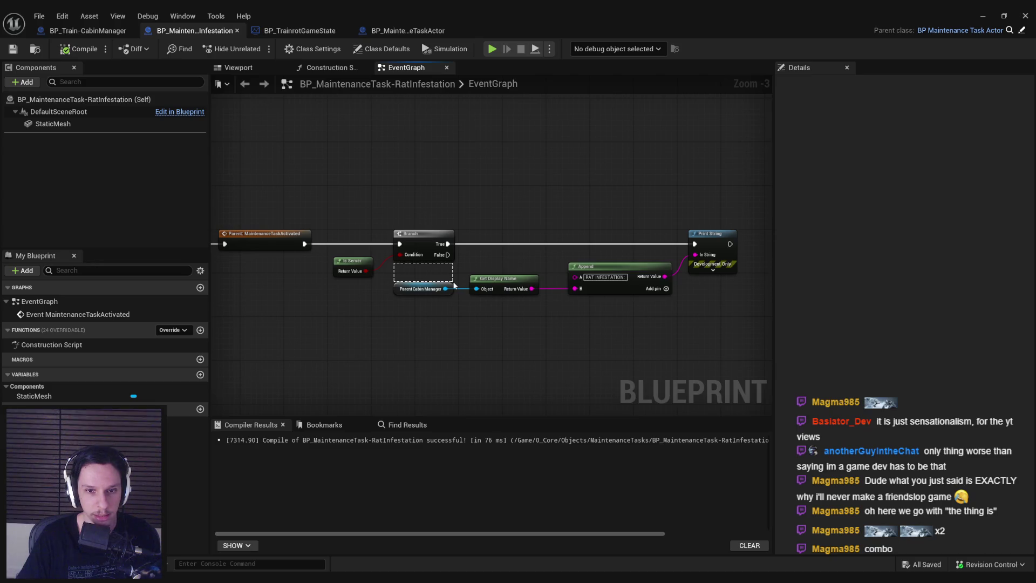
- Review the Append, Print String and Parent MaintenanceTaskActivated nodes, then switch to BP_Train-CabinManager
mouse_move(454, 285)
mouse_down()
mouse_move(441, 269)
mouse_move(453, 269)
mouse_up()
scroll(453, 269, up, 3)
scroll(454, 270, down, 3)
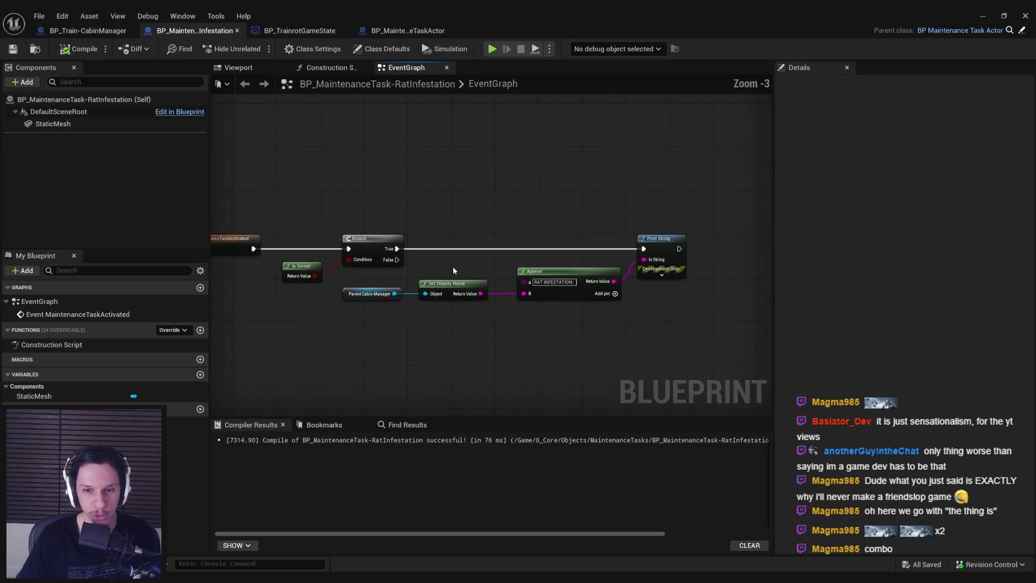
scroll(452, 267, up, 3)
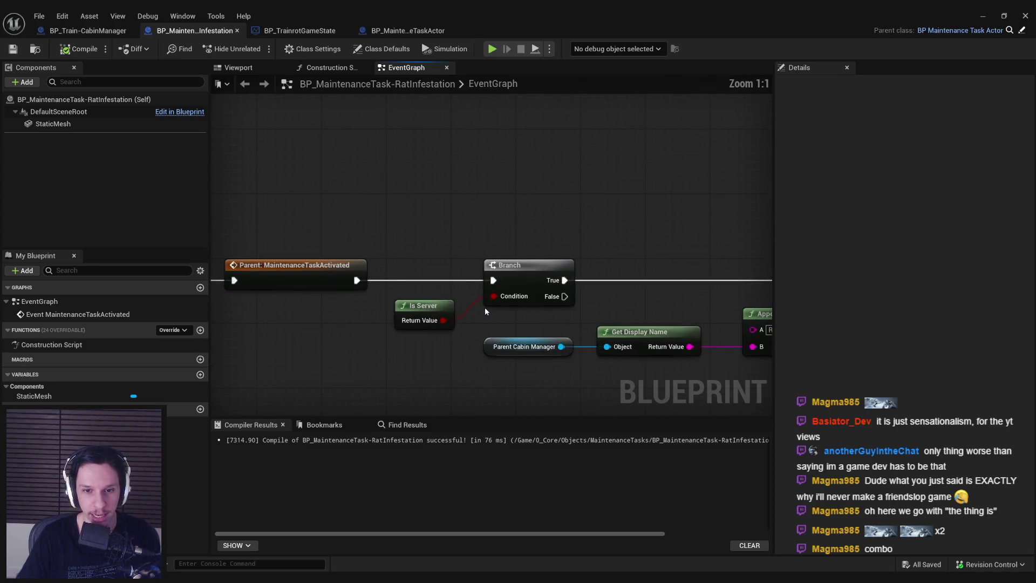
scroll(499, 306, down, 2)
mouse_move(499, 306)
mouse_down()
mouse_move(413, 290)
mouse_move(609, 279)
mouse_move(493, 273)
mouse_up()
scroll(414, 292, down, 1)
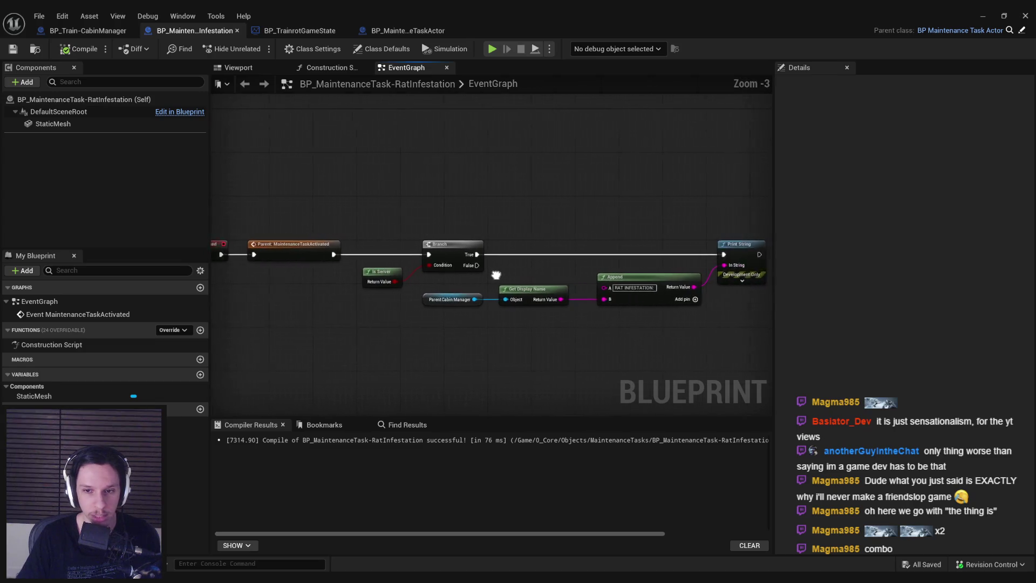
scroll(445, 267, up, 3)
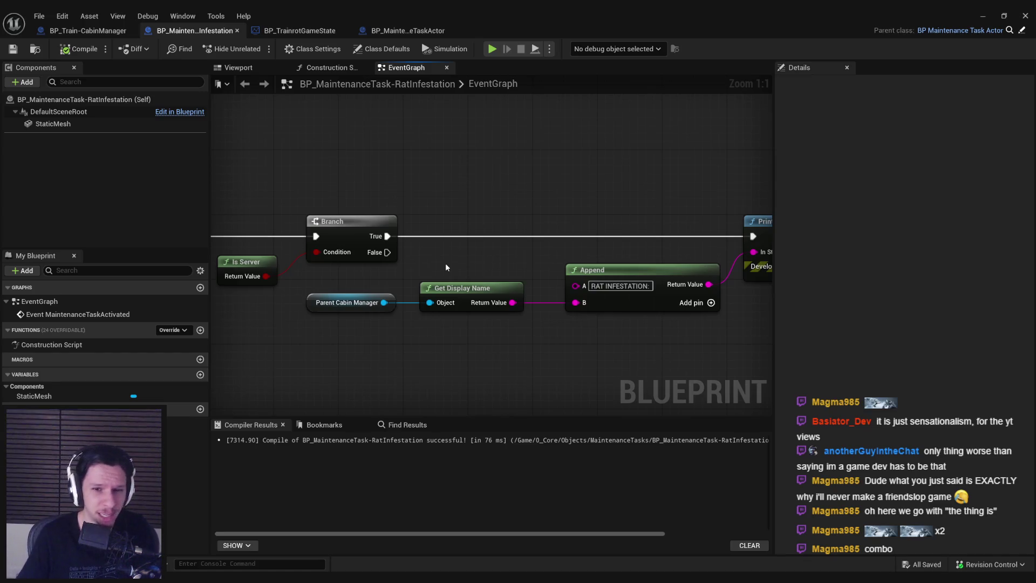
scroll(445, 264, down, 2)
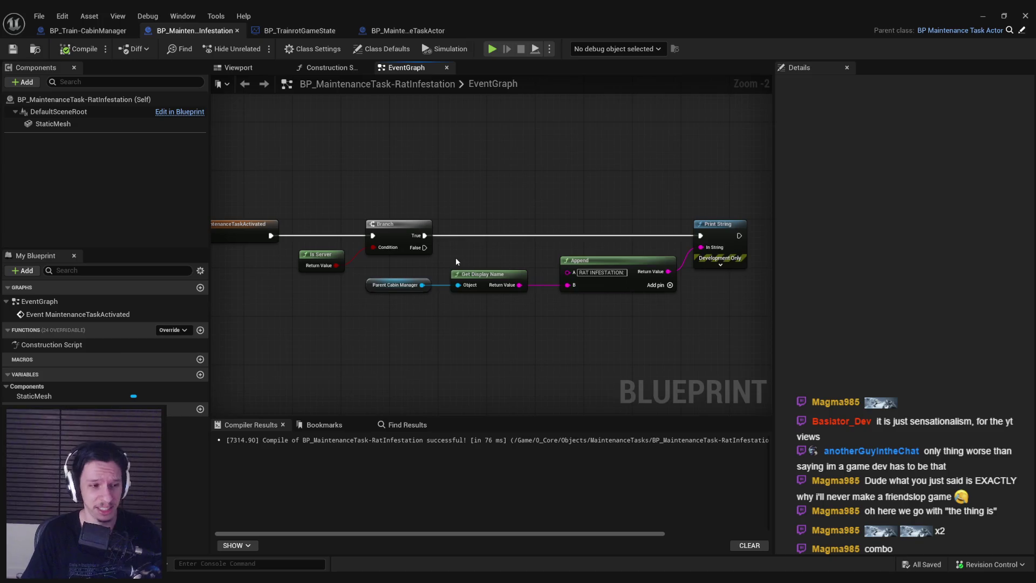
drag(455, 261, 537, 298)
click(93, 33)
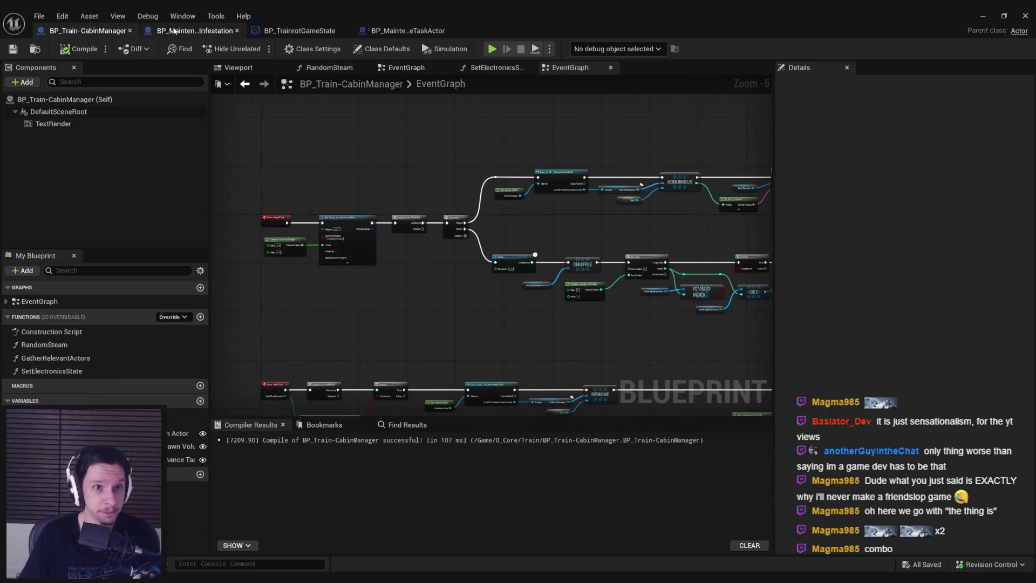
- Browse the TrainrotGameState and MaintenanceTaskActor blueprints, return to RatInfestation, and dismiss the music player
click(173, 30)
click(297, 30)
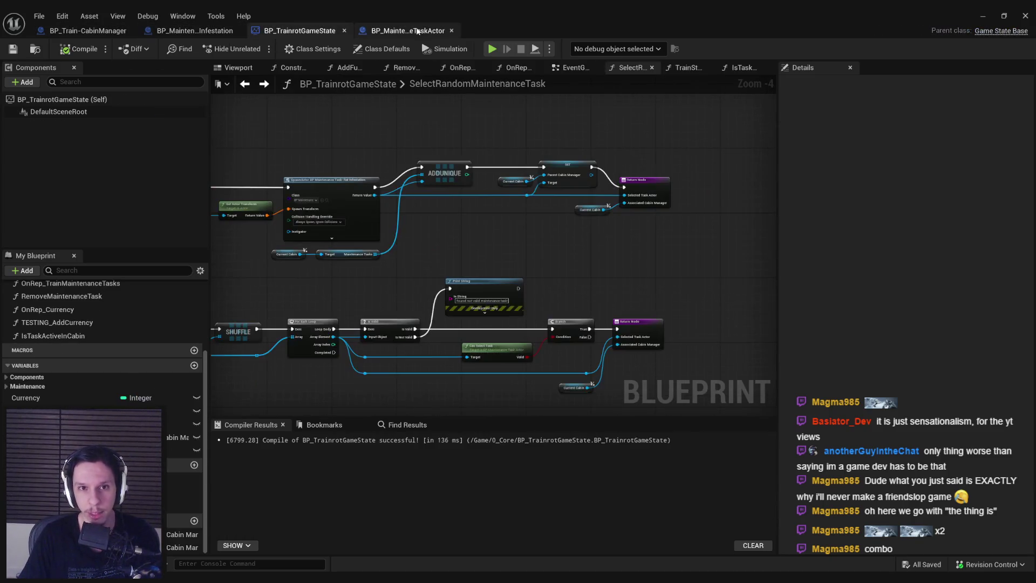
click(402, 30)
scroll(313, 193, down, 2)
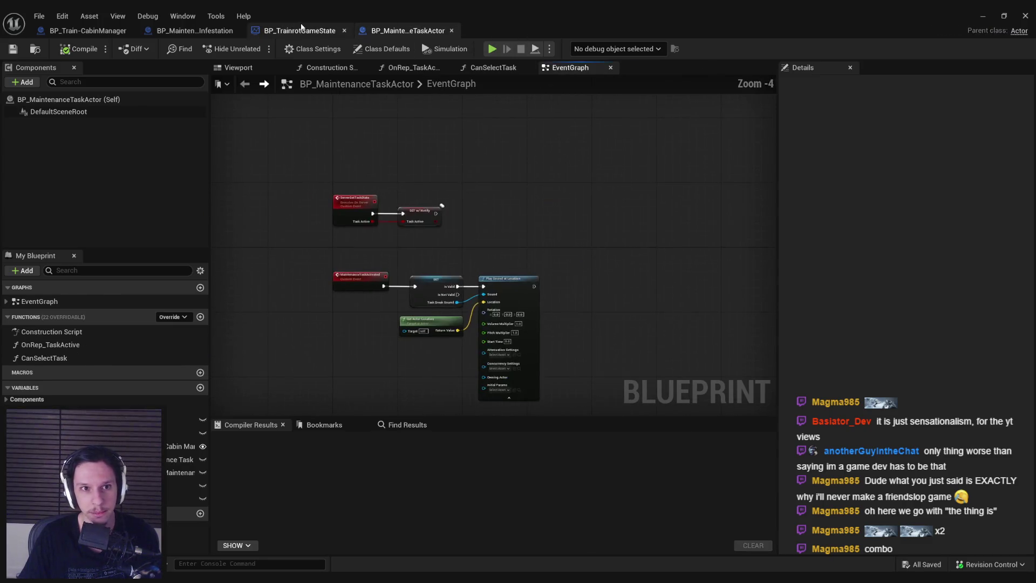
click(296, 30)
click(197, 31)
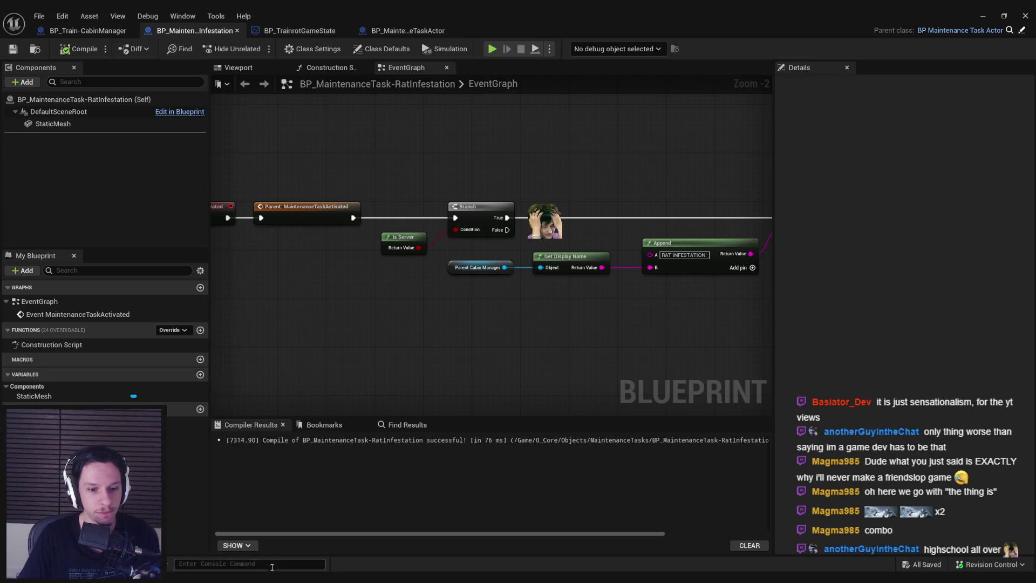
key(alt+Tab)
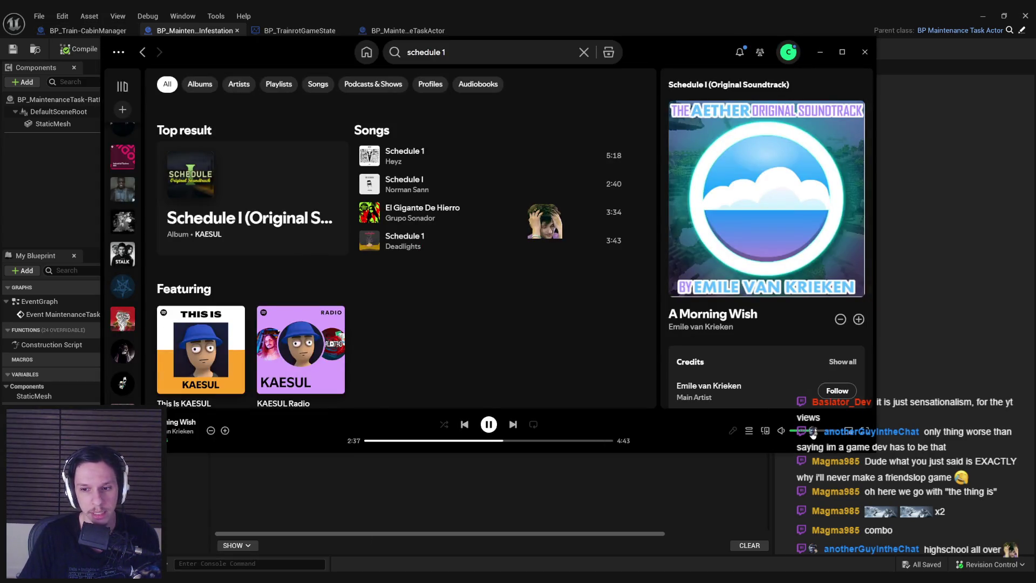
click(819, 52)
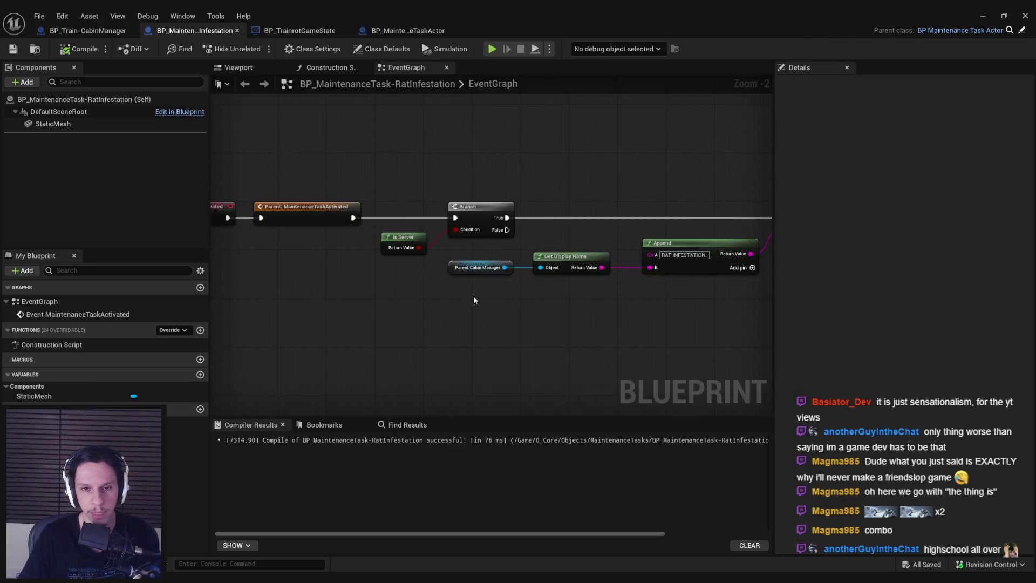
- Shift Parent Cabin Manager and Get Display Name right, right-align Branch to them, and nudge Is Server
scroll(474, 295, down, 2)
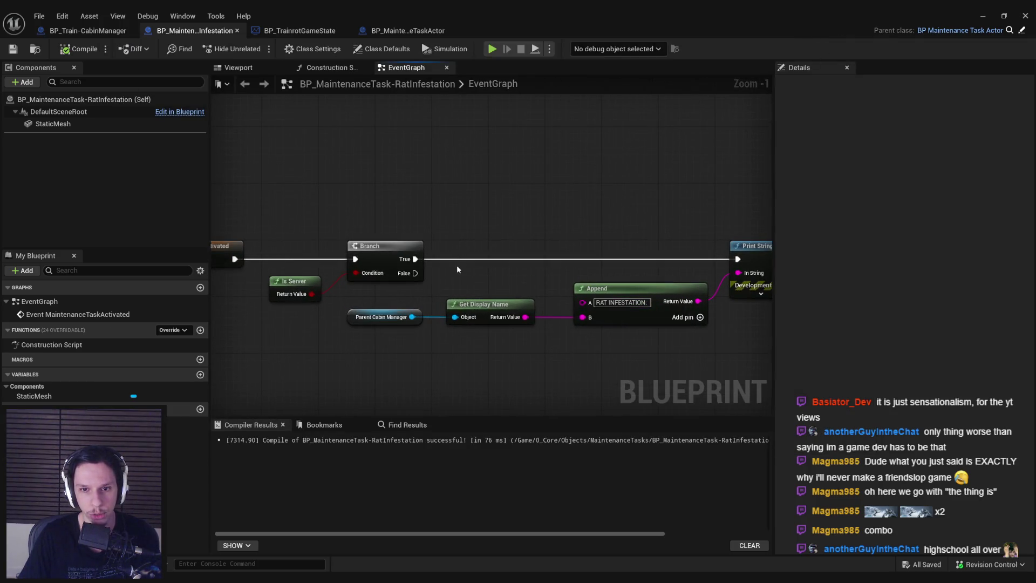
scroll(456, 264, up, 1)
scroll(533, 262, up, 1)
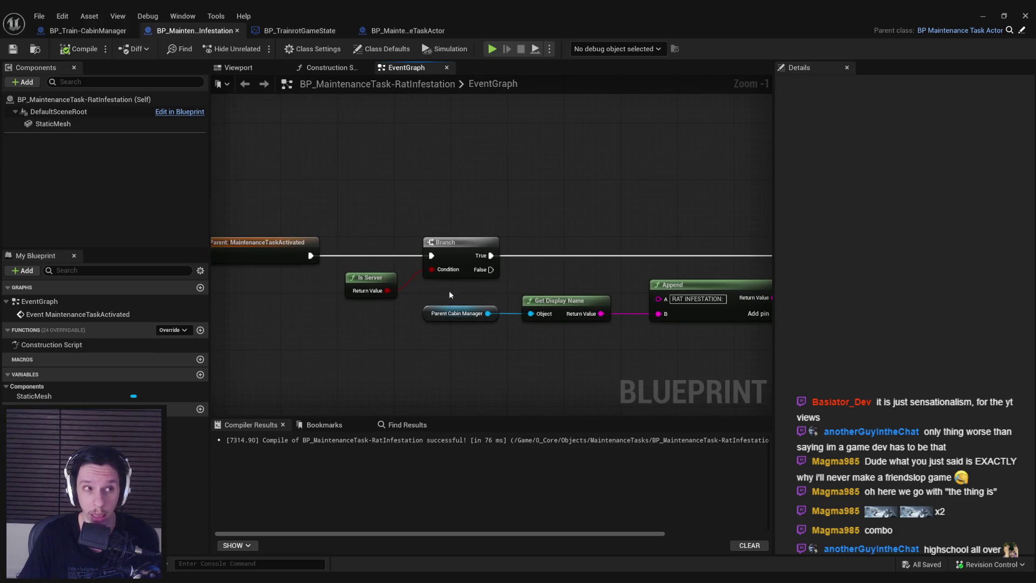
scroll(341, 335, down, 1)
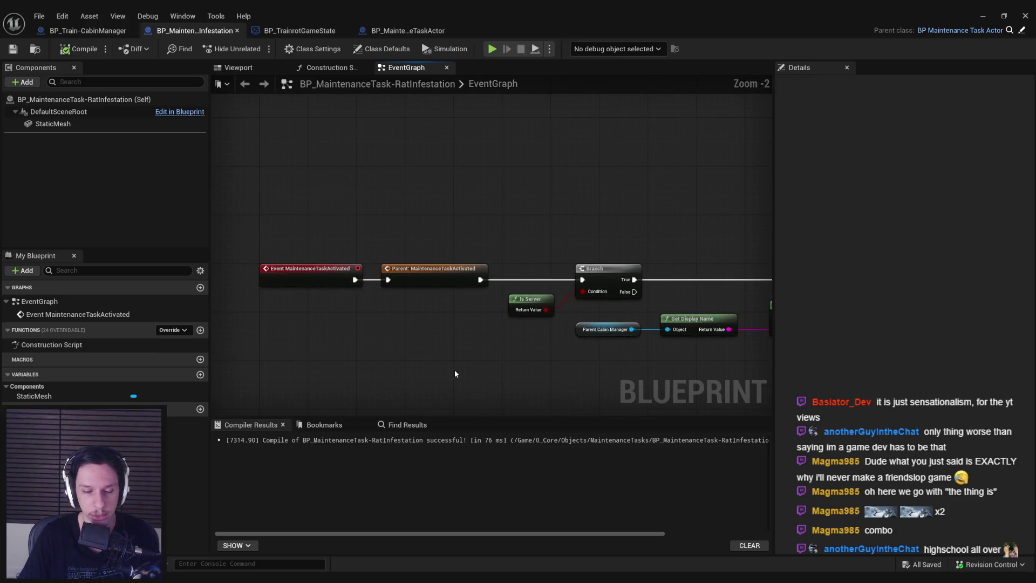
scroll(454, 370, up, 1)
scroll(426, 346, down, 1)
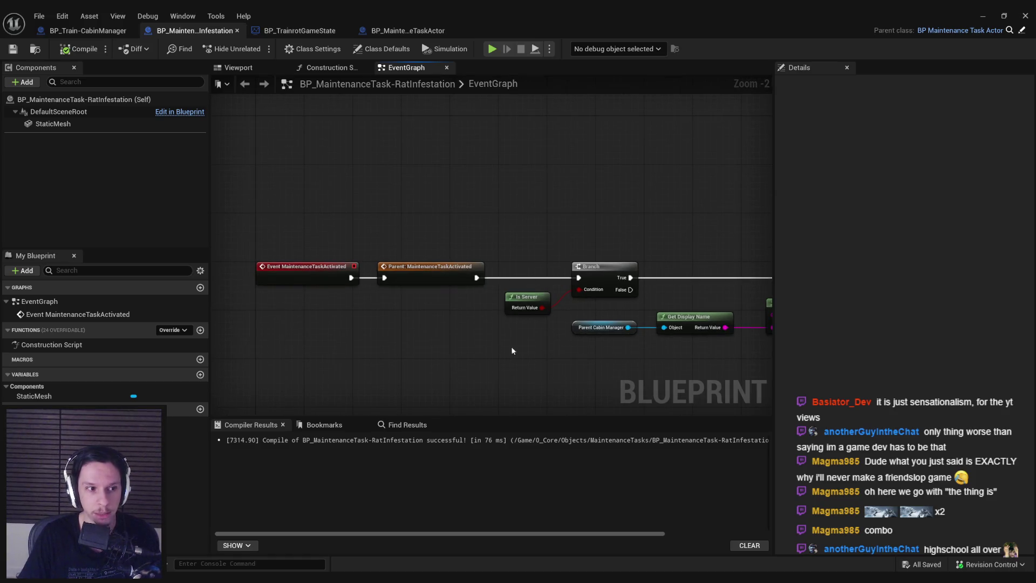
mouse_move(426, 347)
mouse_down()
mouse_move(424, 322)
mouse_move(311, 309)
mouse_up()
drag(499, 316, 350, 272)
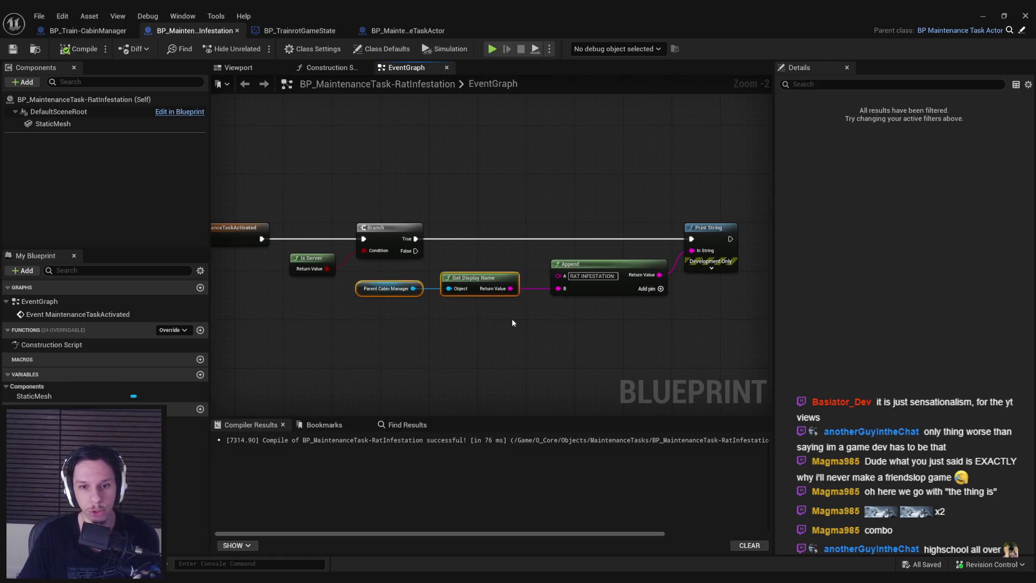
mouse_move(465, 294)
mouse_down()
mouse_move(477, 294)
mouse_move(394, 199)
mouse_up()
click(490, 346)
key(shift+d)
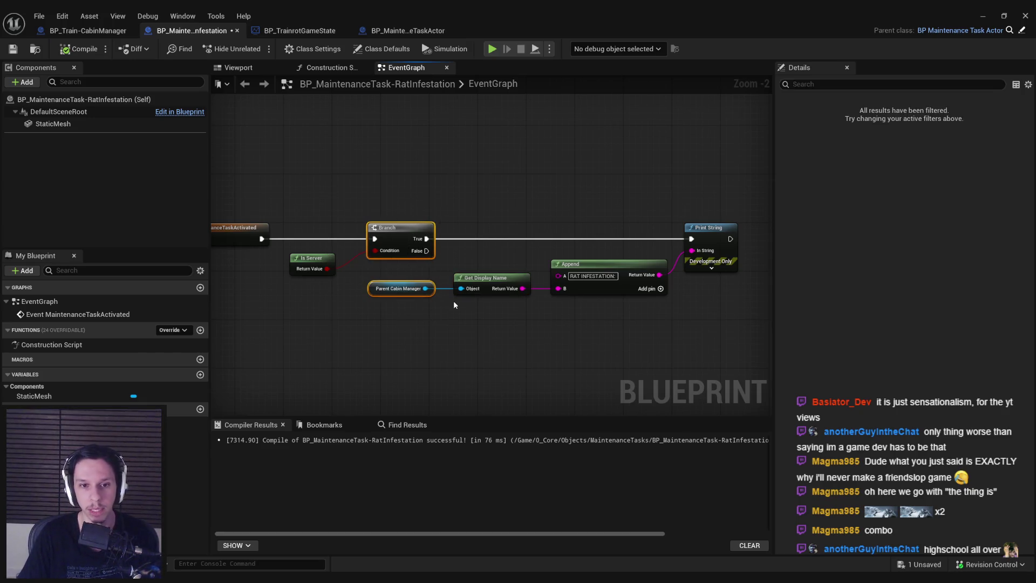
click(322, 294)
drag(313, 257, 319, 258)
- Compile and save the rat infestation blueprint
click(70, 49)
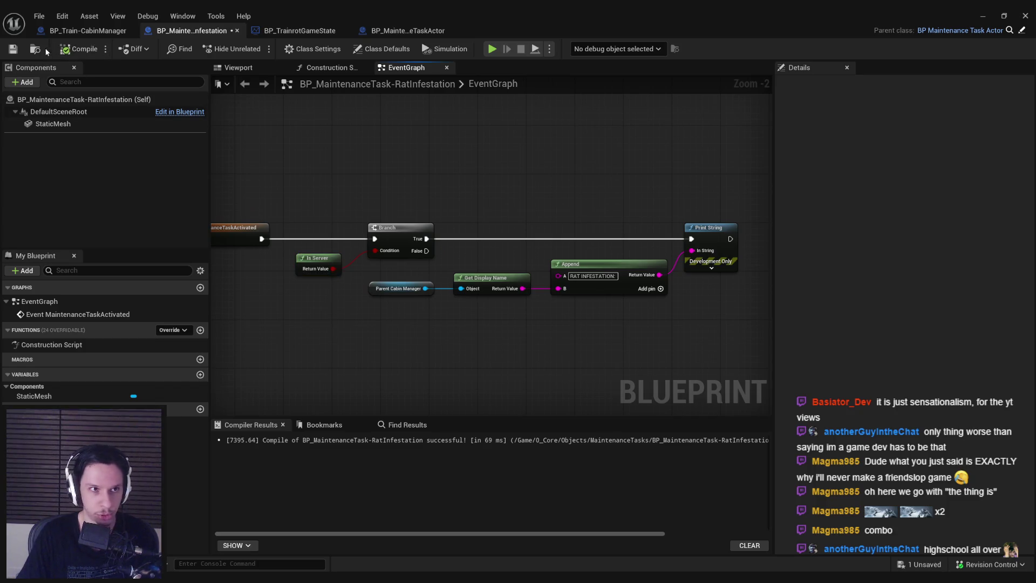
key(ctrl+s)
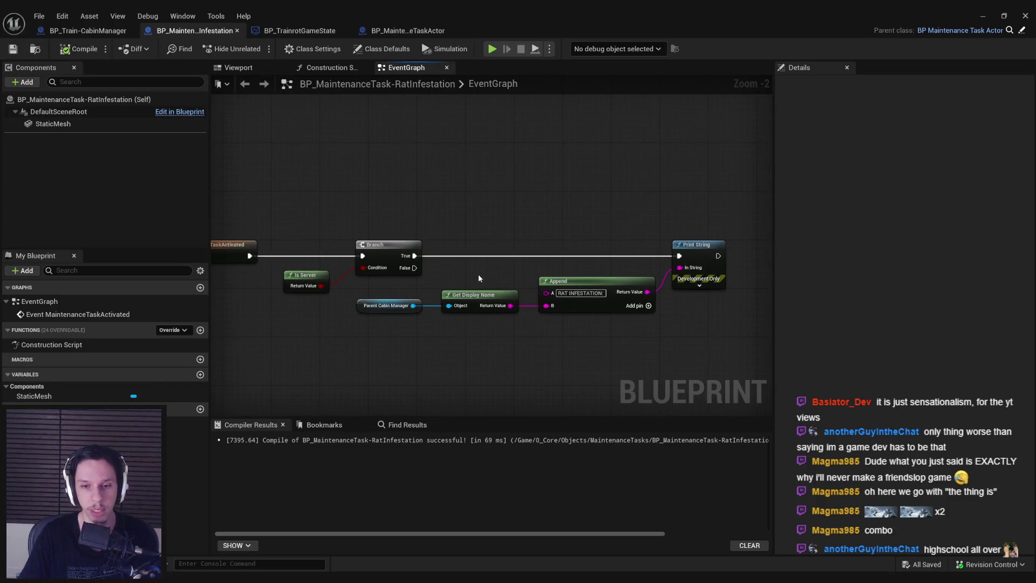
drag(461, 278, 595, 258)
scroll(596, 258, up, 1)
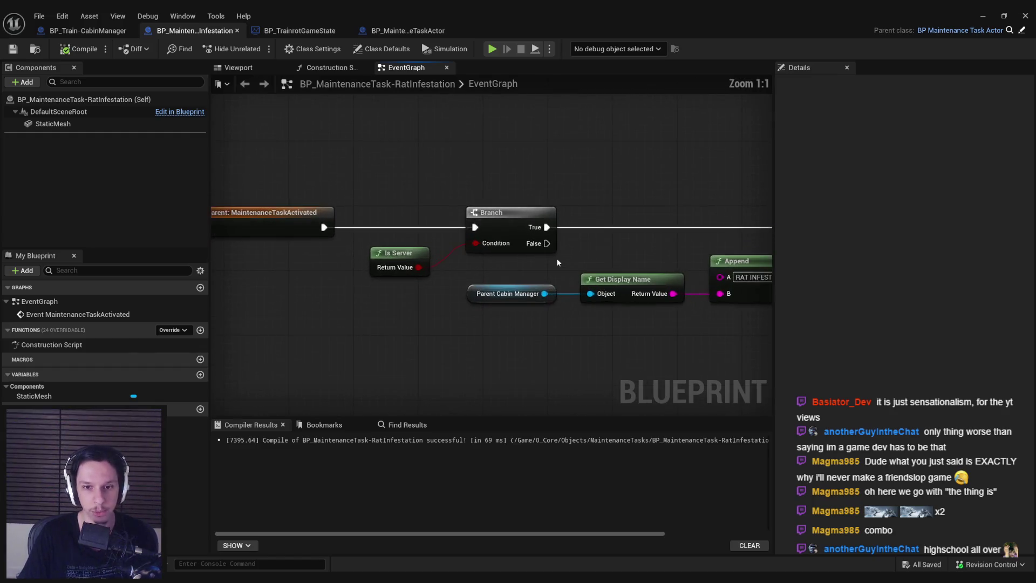
scroll(472, 268, down, 1)
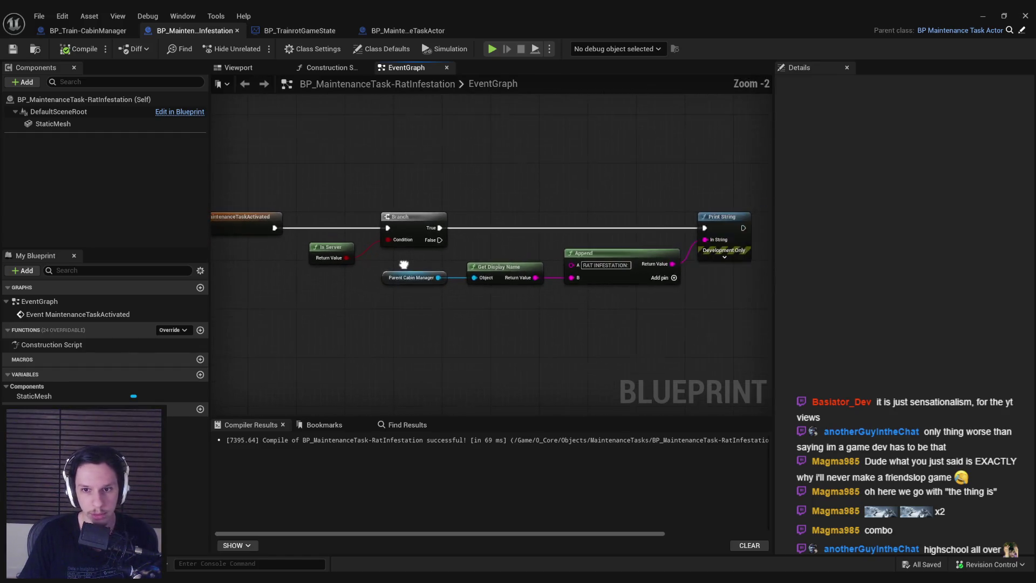
- Check the alignment of Parent Cabin Manager, Get Display Name and Append, then switch to BP_Train-CabinManager
drag(449, 260, 751, 308)
click(751, 309)
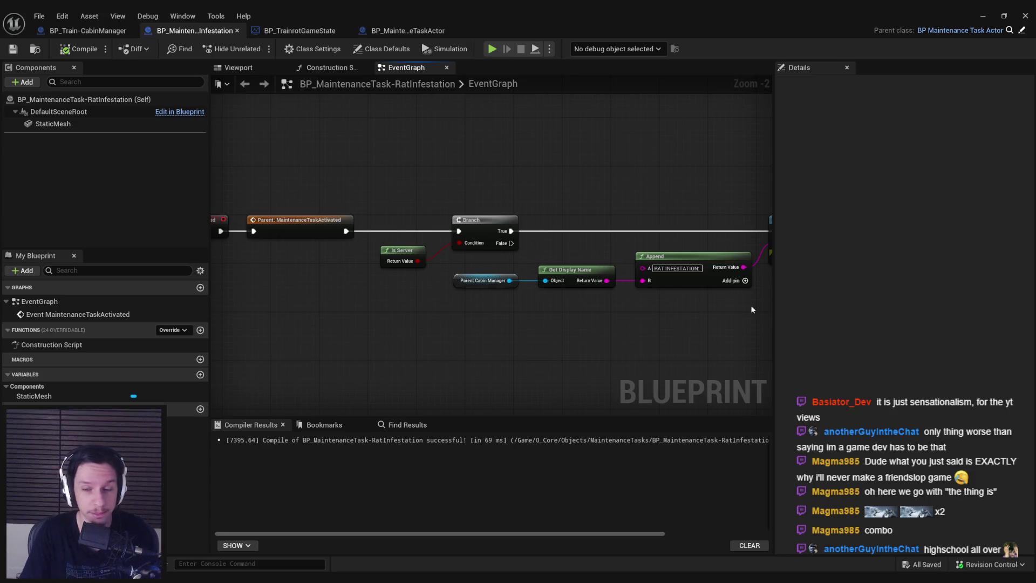
mouse_move(756, 280)
mouse_down()
mouse_move(631, 261)
mouse_move(440, 262)
mouse_up()
click(443, 257)
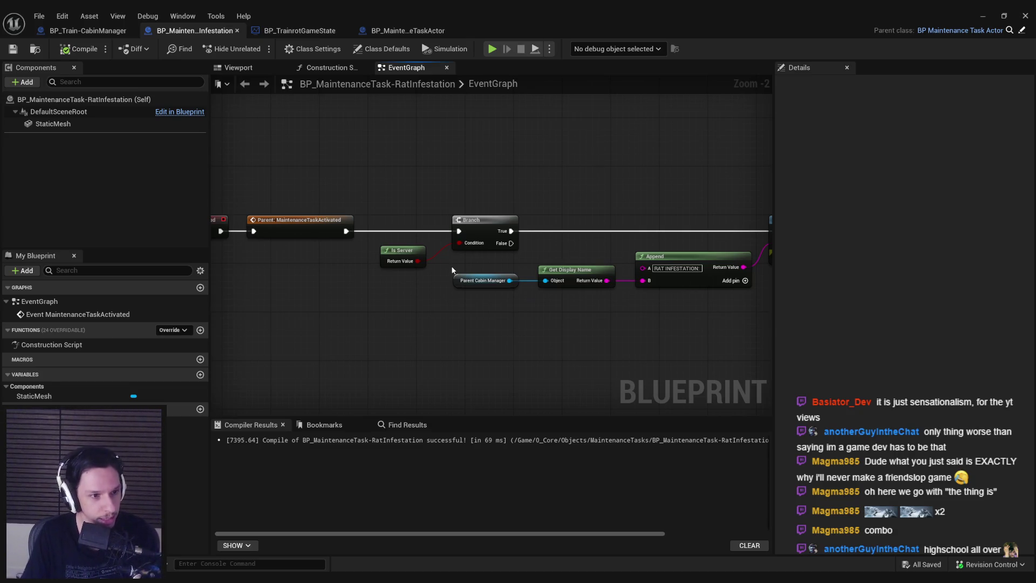
scroll(456, 261, up, 1)
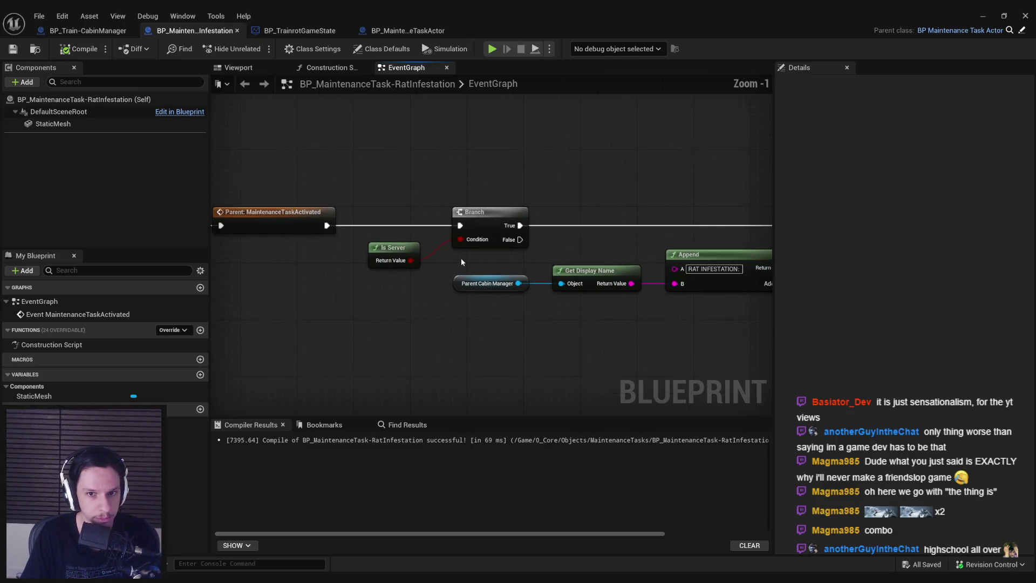
scroll(457, 249, down, 1)
scroll(349, 234, up, 2)
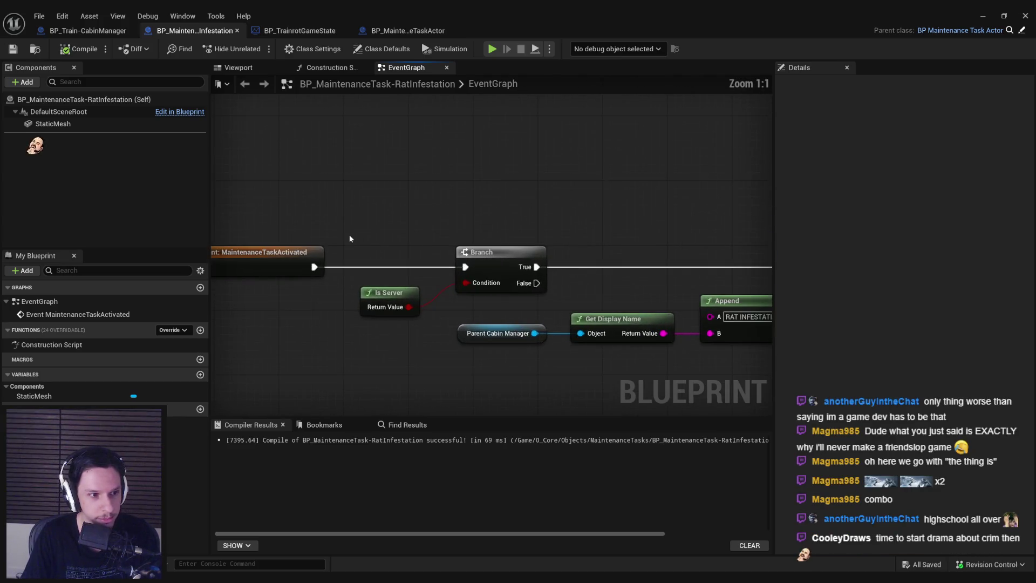
scroll(383, 224, down, 2)
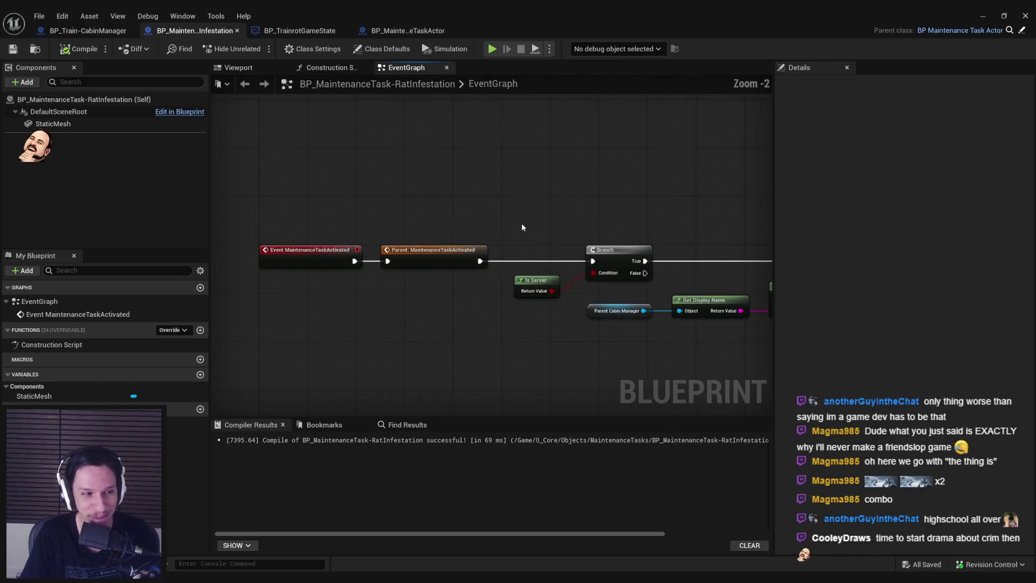
click(127, 30)
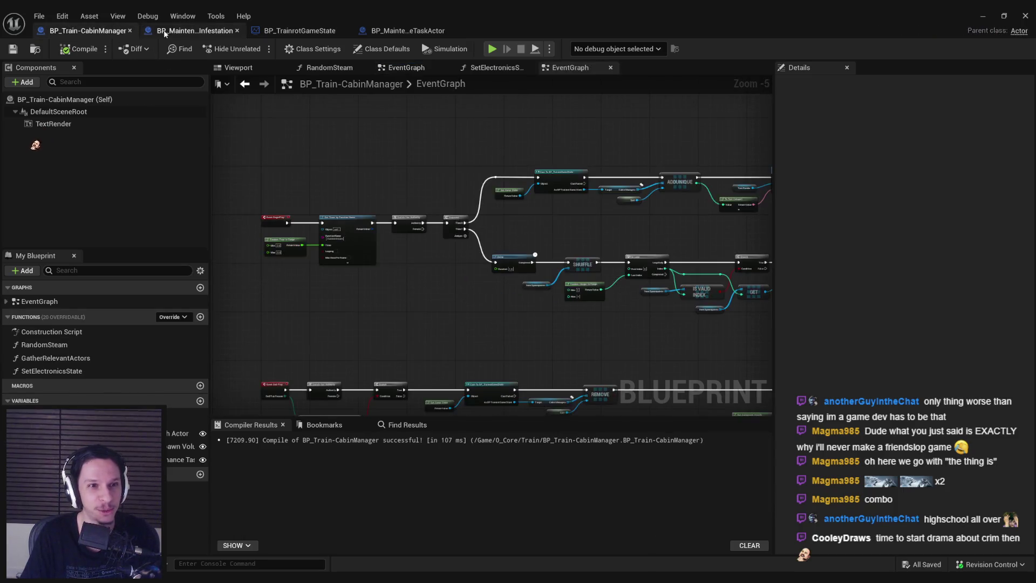
- In the TrainrotGameState task selection, open the RatInfestation blueprint from its SpawnActor node
click(166, 32)
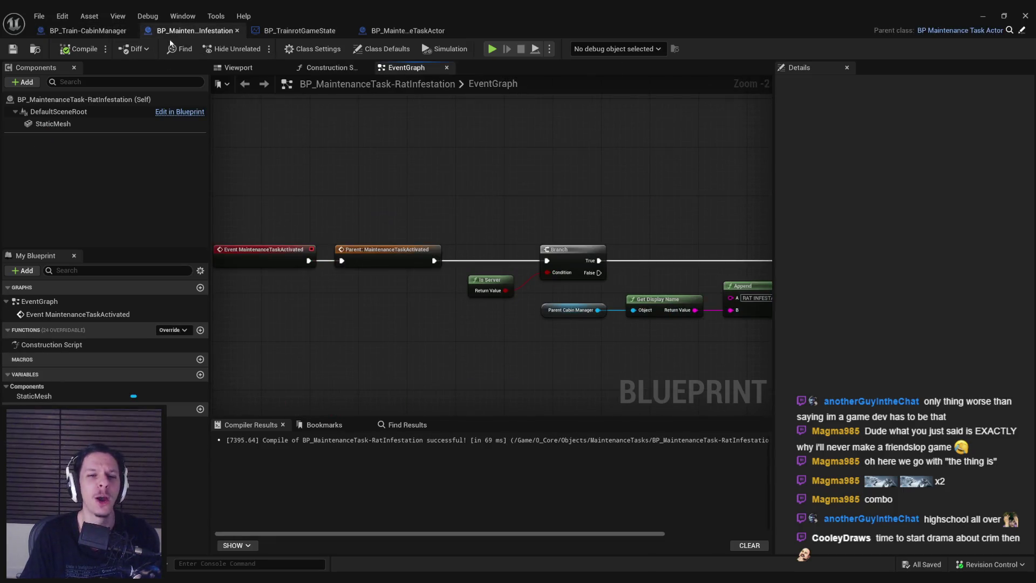
click(307, 32)
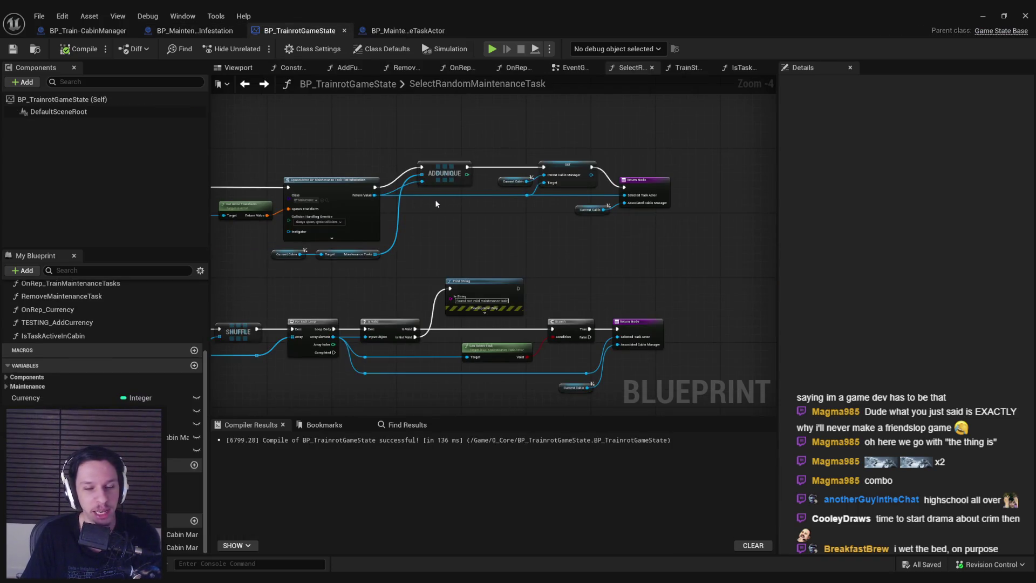
scroll(329, 207, up, 3)
scroll(520, 249, down, 2)
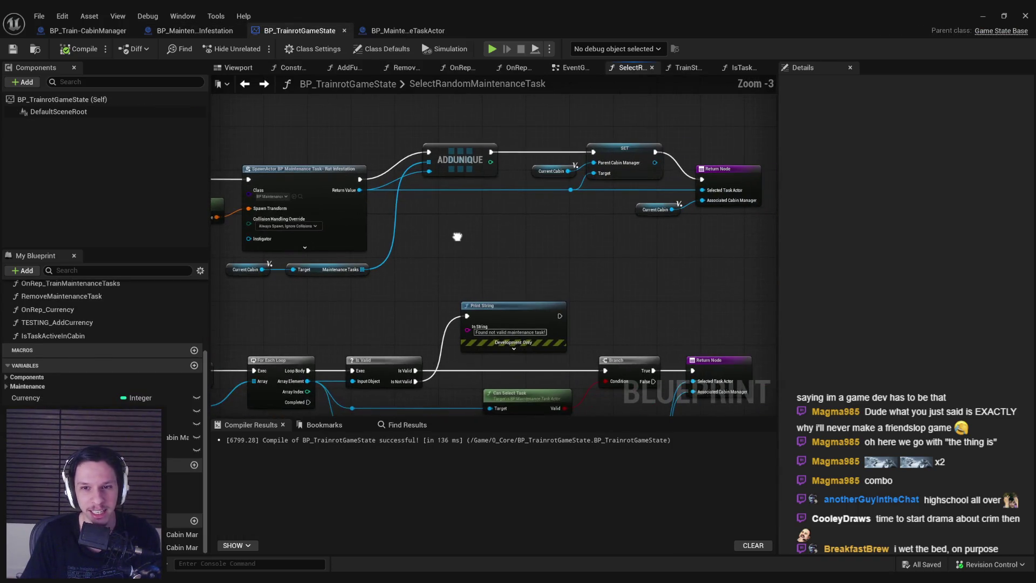
mouse_move(467, 232)
mouse_down()
mouse_move(584, 214)
mouse_move(432, 236)
mouse_up()
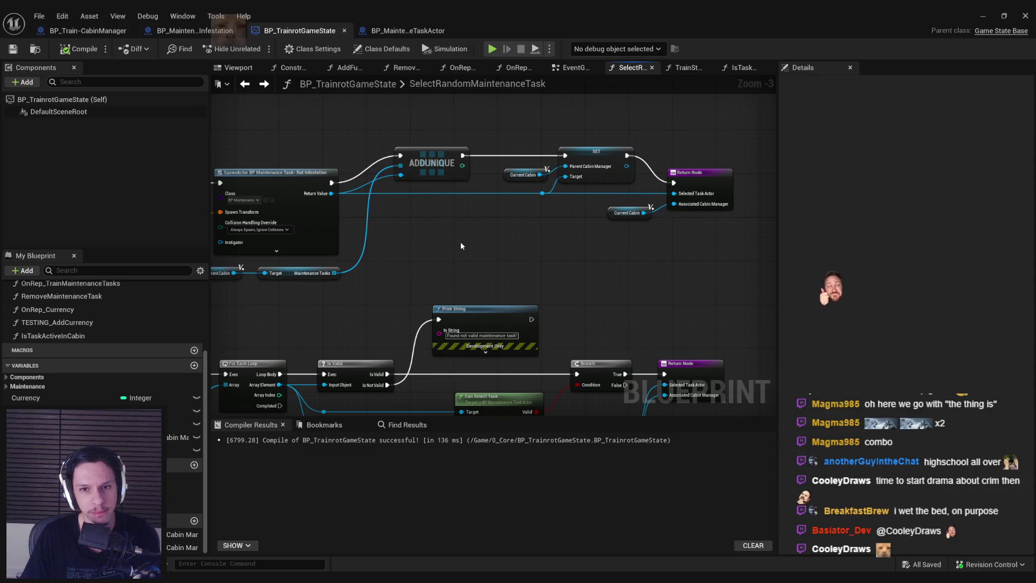
double_click(331, 171)
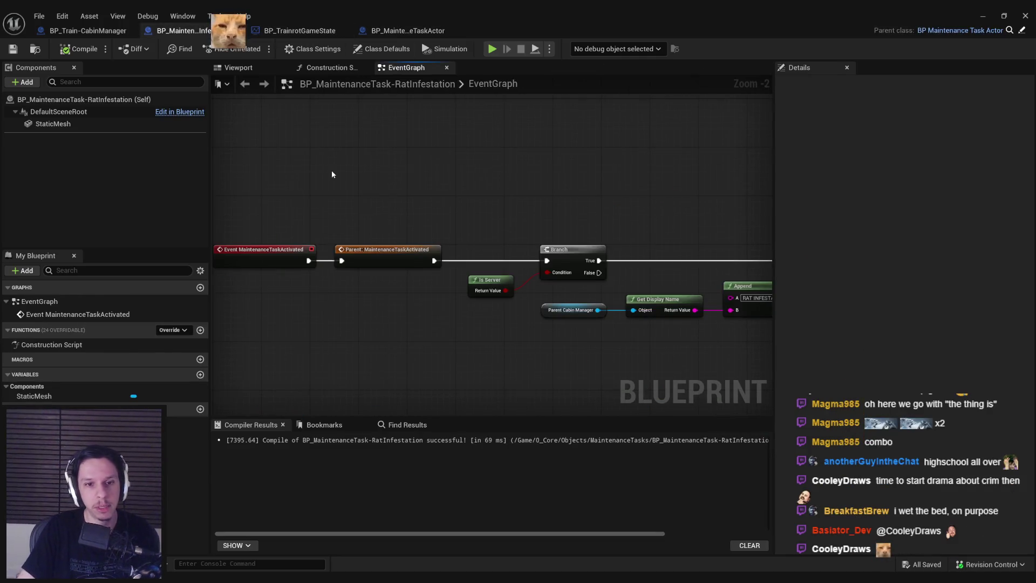
- Compare the game state and base task actor graphs, then view RatInfestation's Print String and Branch nodes
click(305, 30)
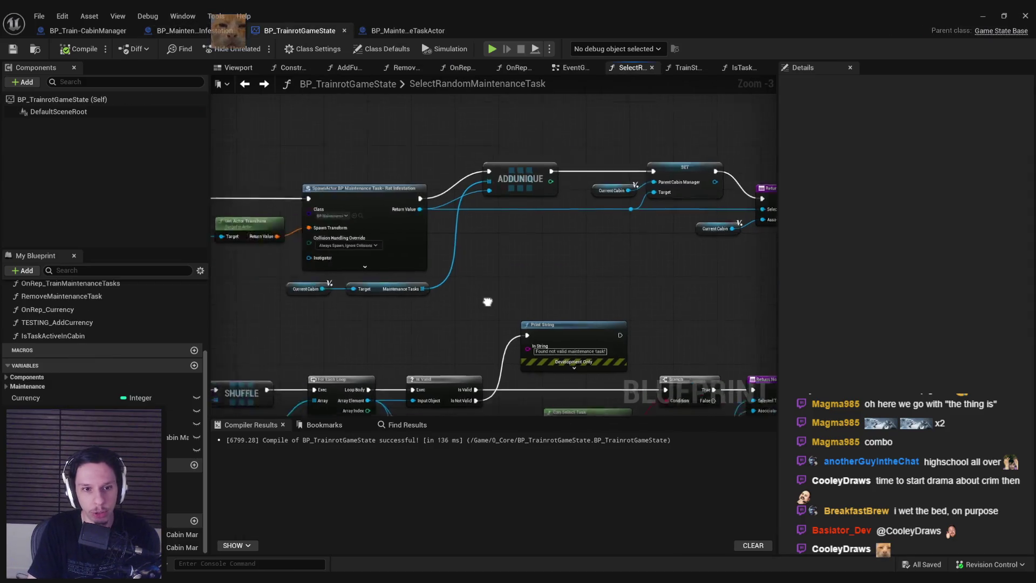
click(419, 30)
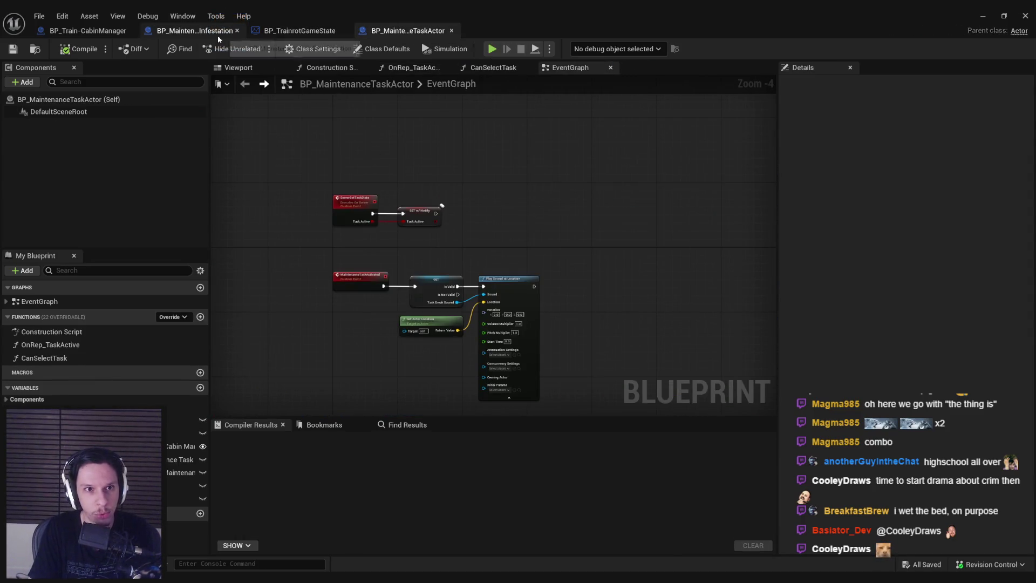
click(195, 30)
mouse_move(541, 322)
mouse_down()
mouse_move(607, 334)
mouse_move(616, 315)
mouse_move(530, 291)
mouse_up()
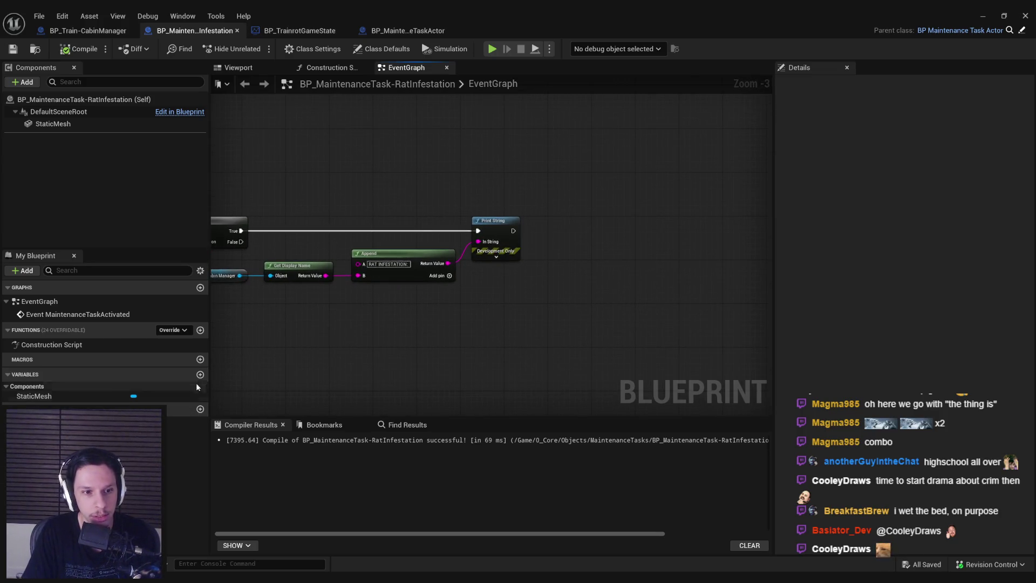
drag(522, 332, 576, 282)
scroll(576, 281, down, 1)
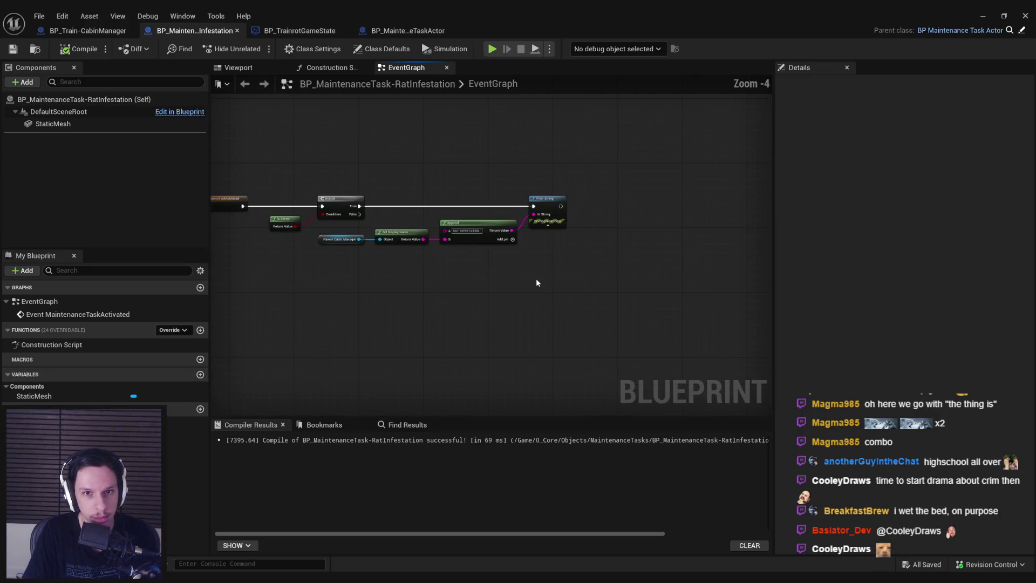
- Add a variable named LiveRats typed as an NPCAI Rat object reference
click(200, 374)
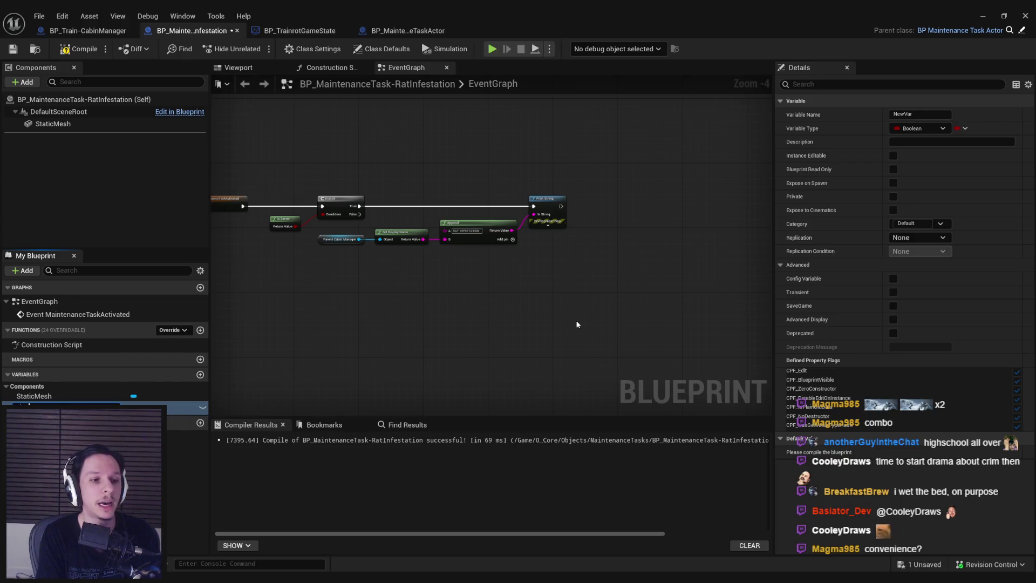
text(LiveRats)
key(Return)
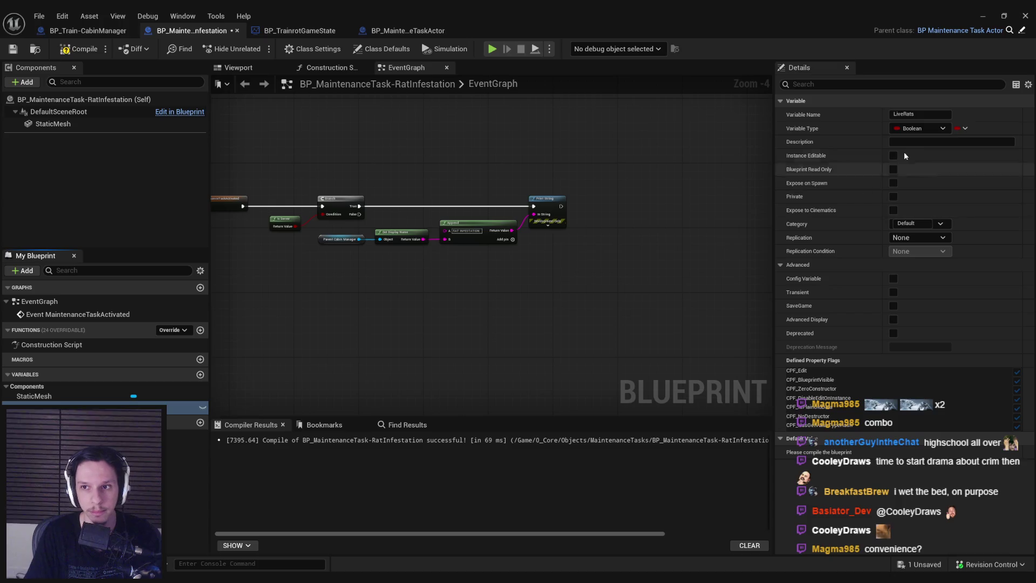
click(911, 128)
text(rat)
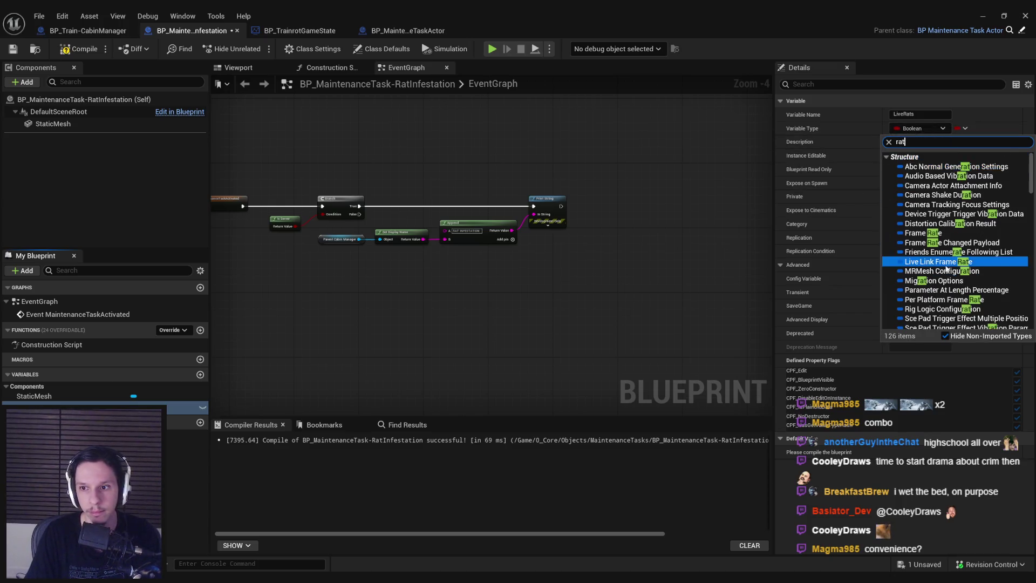
scroll(953, 258, down, 2)
scroll(955, 243, down, 5)
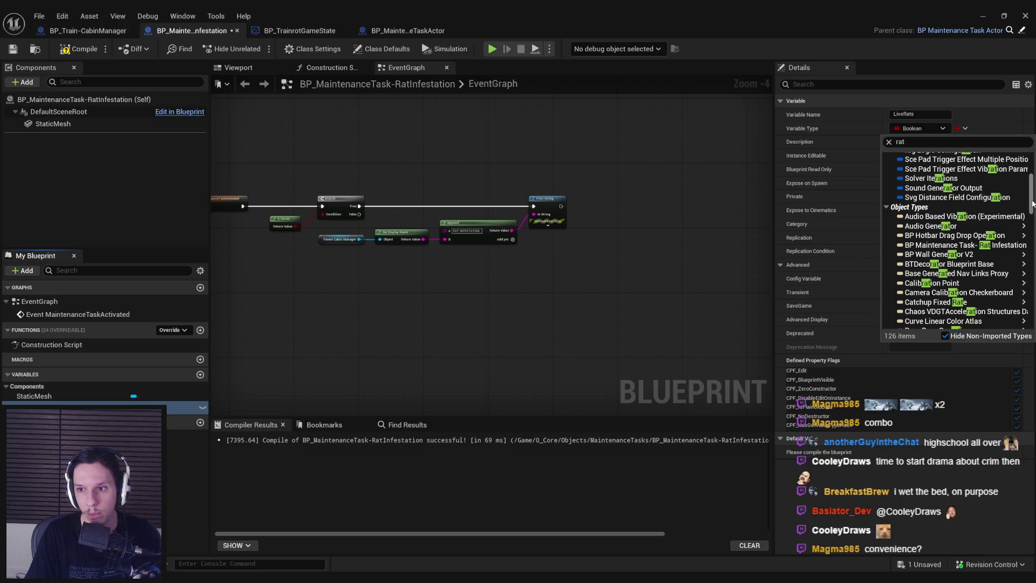
drag(1032, 203, 1032, 233)
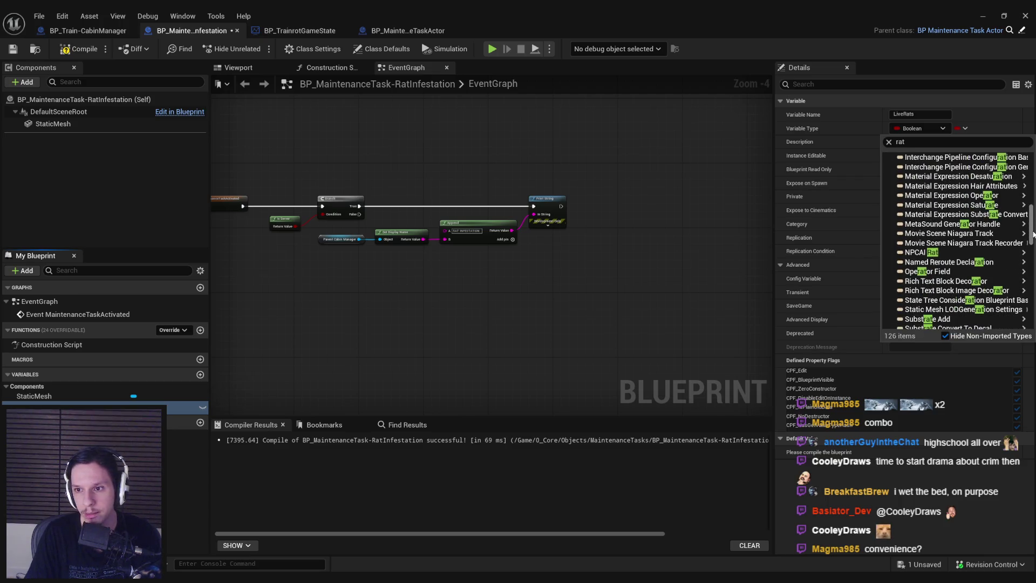
mouse_move(923, 252)
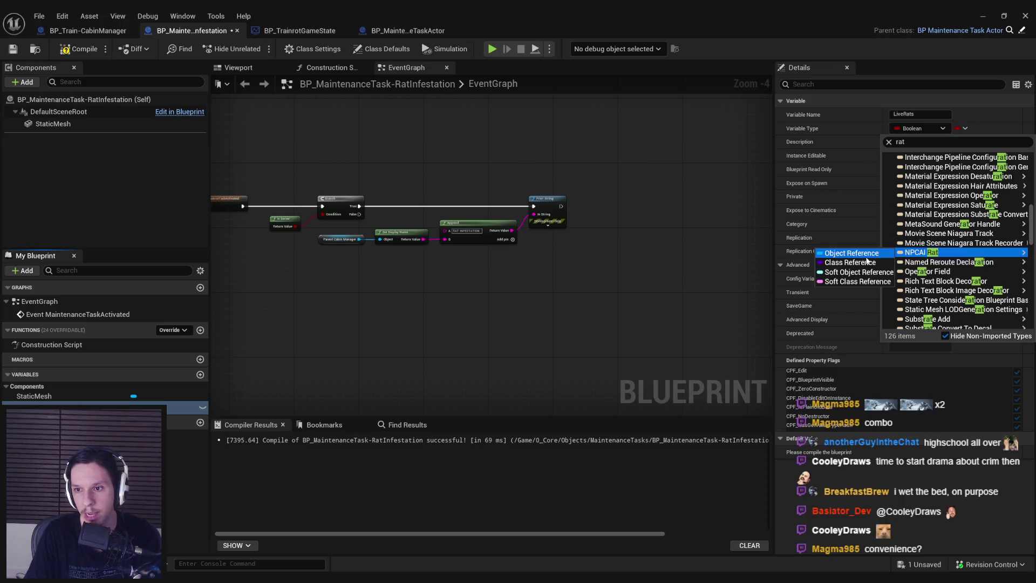
click(847, 257)
- Compile and save the blueprint, then hide the blueprint editor to reach the level
click(79, 48)
key(ctrl+s)
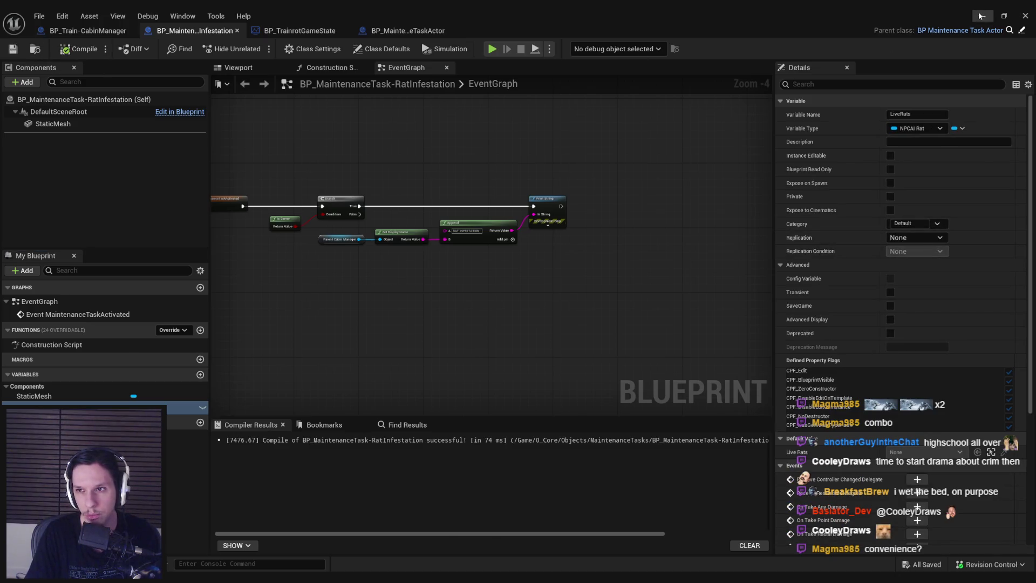
click(982, 16)
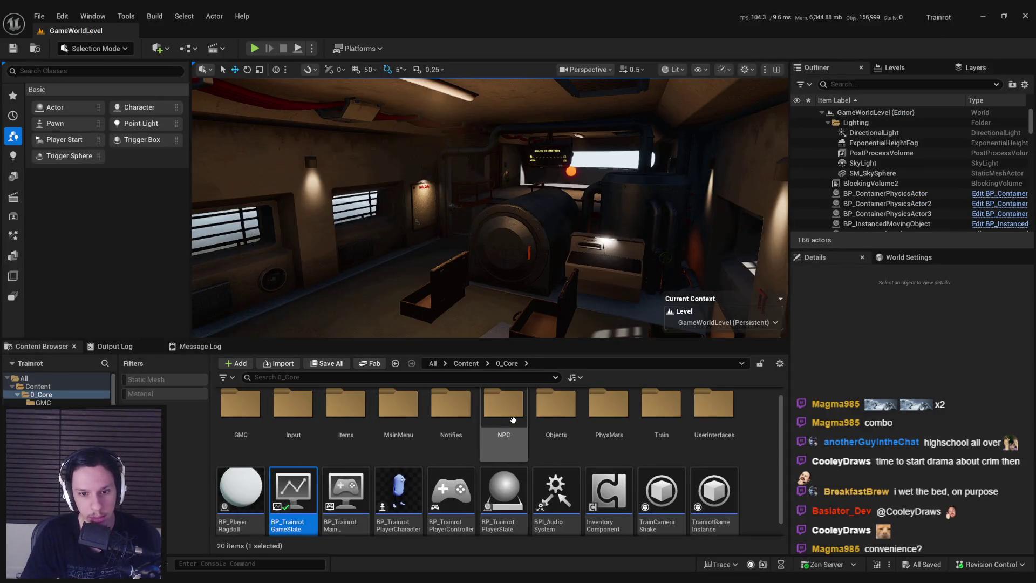
double_click(504, 408)
scroll(546, 499, up, 1)
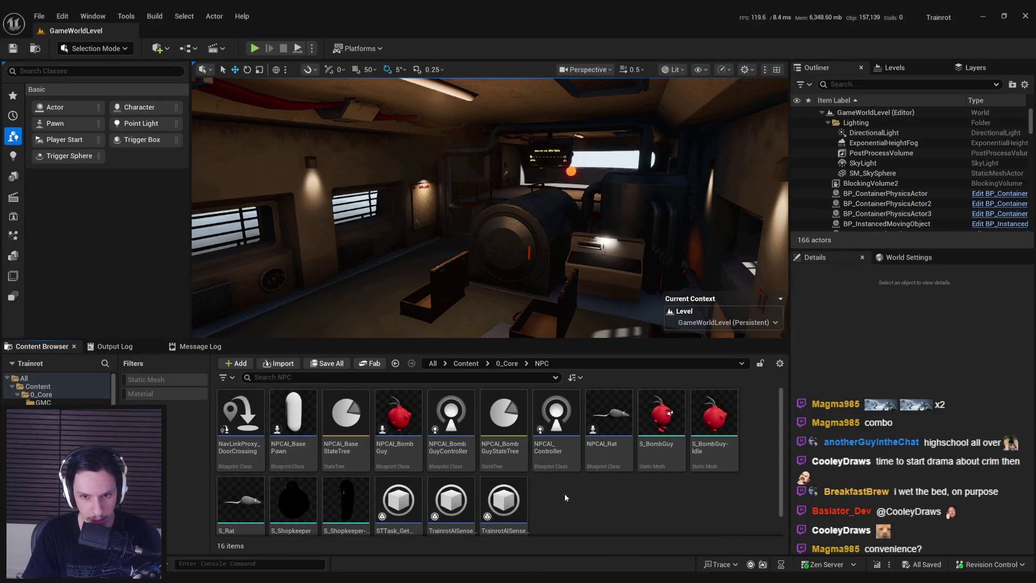
key(alt+Tab)
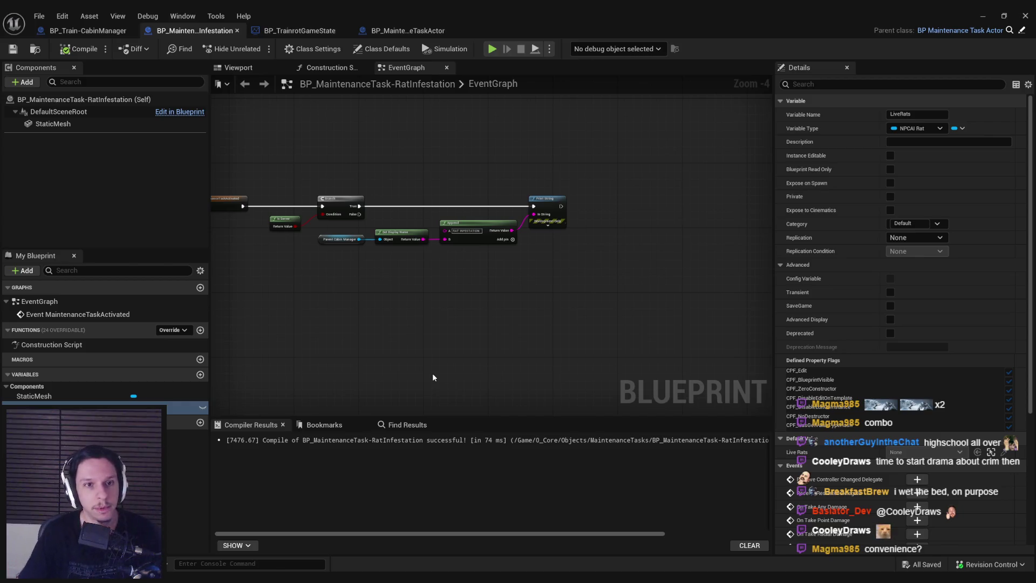
- Add a For Loop node wired to the Print String node's execution output
mouse_move(470, 263)
mouse_down()
mouse_move(552, 263)
mouse_move(551, 295)
mouse_up()
drag(669, 277, 495, 205)
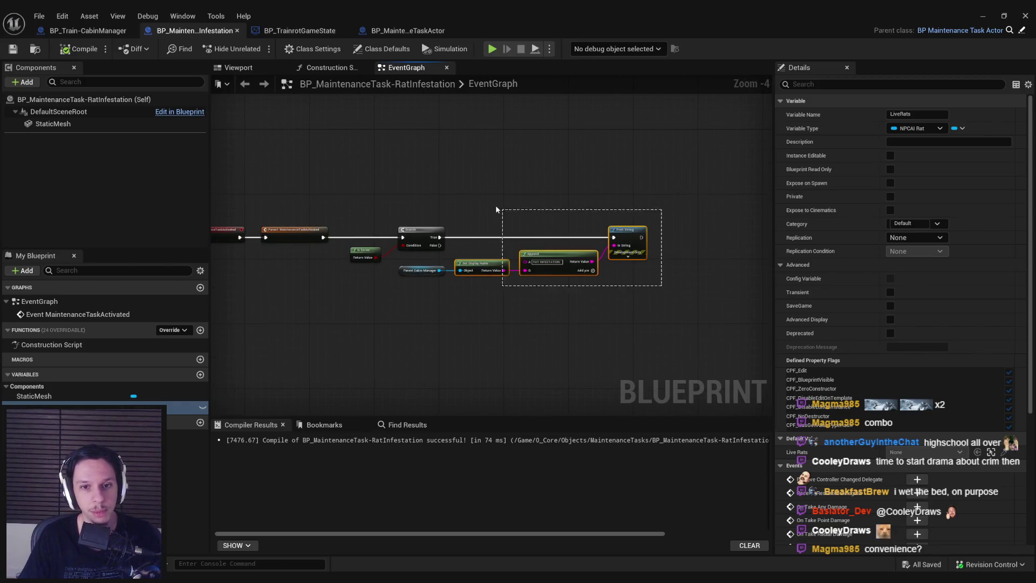
drag(643, 319, 478, 267)
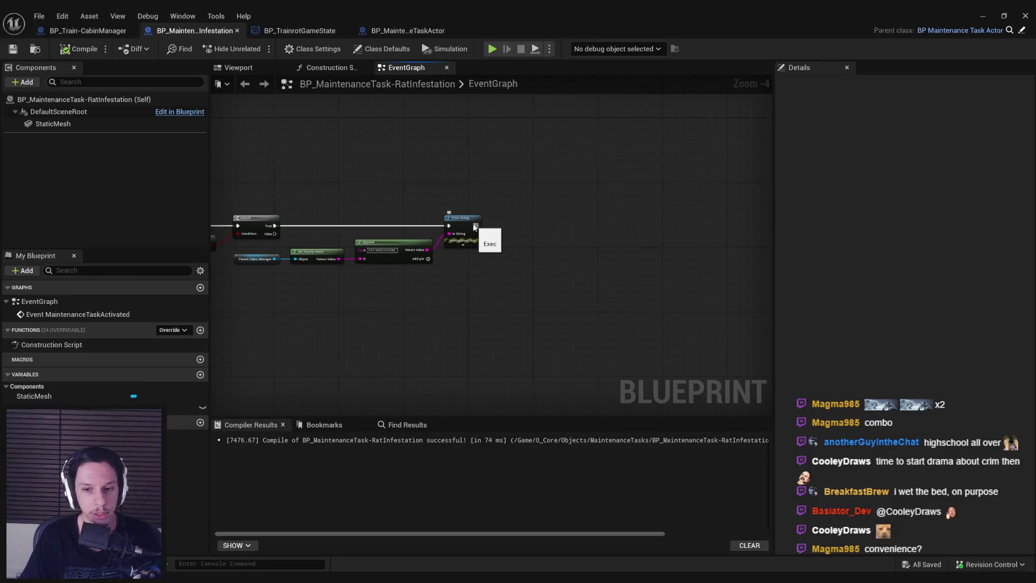
scroll(478, 226, up, 4)
scroll(463, 227, down, 4)
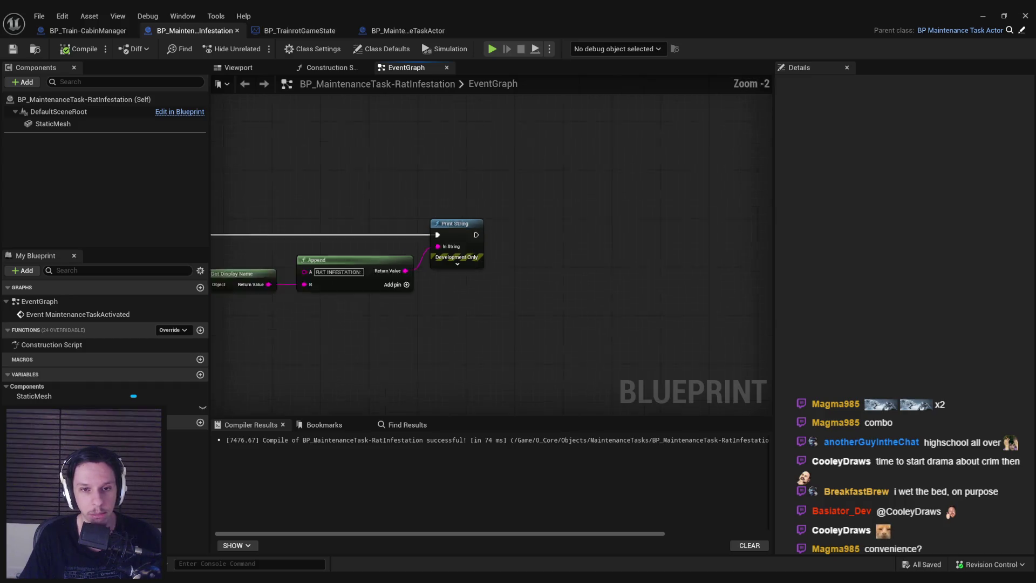
drag(481, 215, 517, 218)
text(for loop)
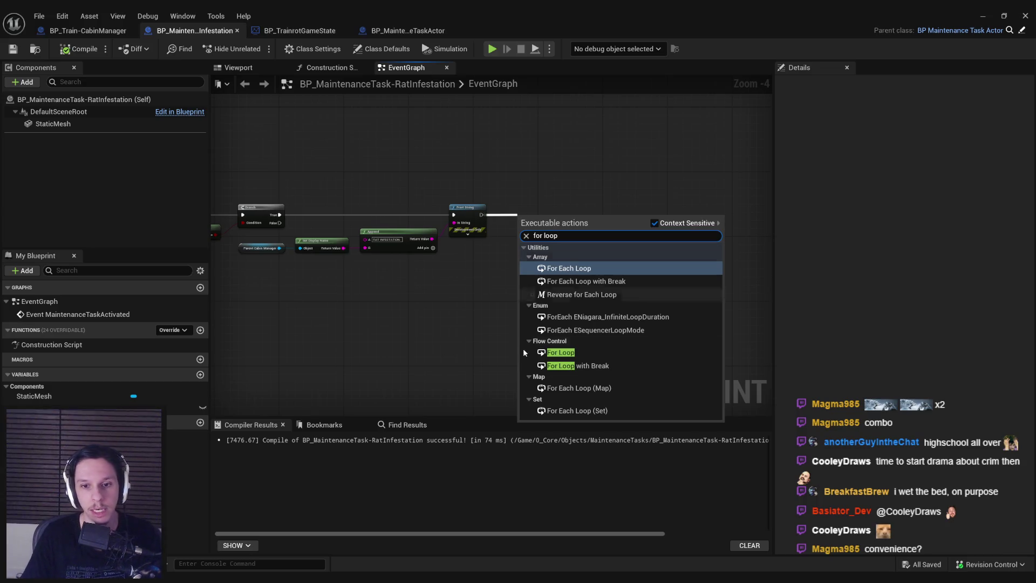
click(561, 352)
- Feed the For Loop's Last Index from a new Random Integer in Range node
scroll(604, 232, up, 3)
drag(607, 243, 520, 282)
text(random int)
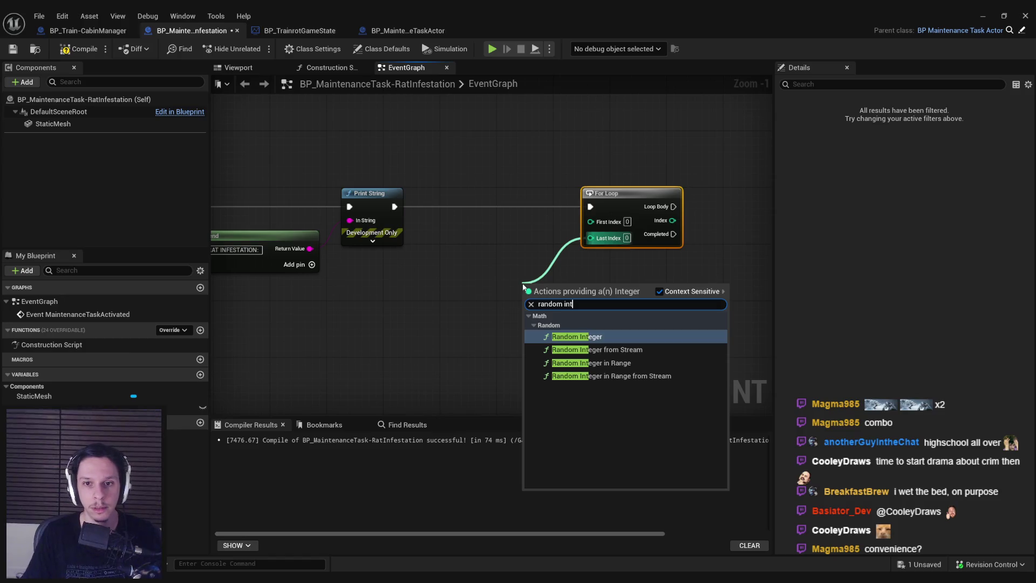
click(578, 363)
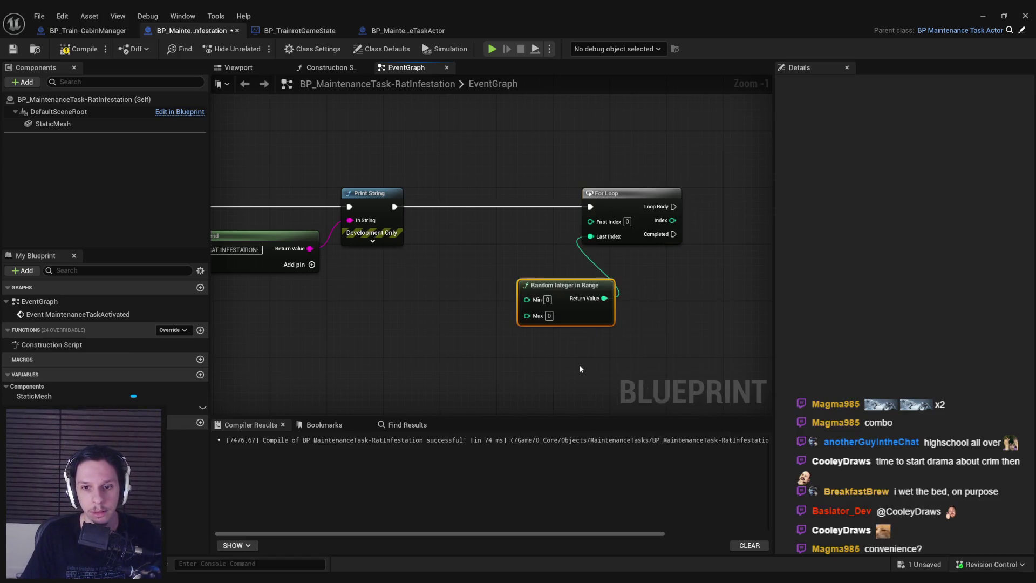
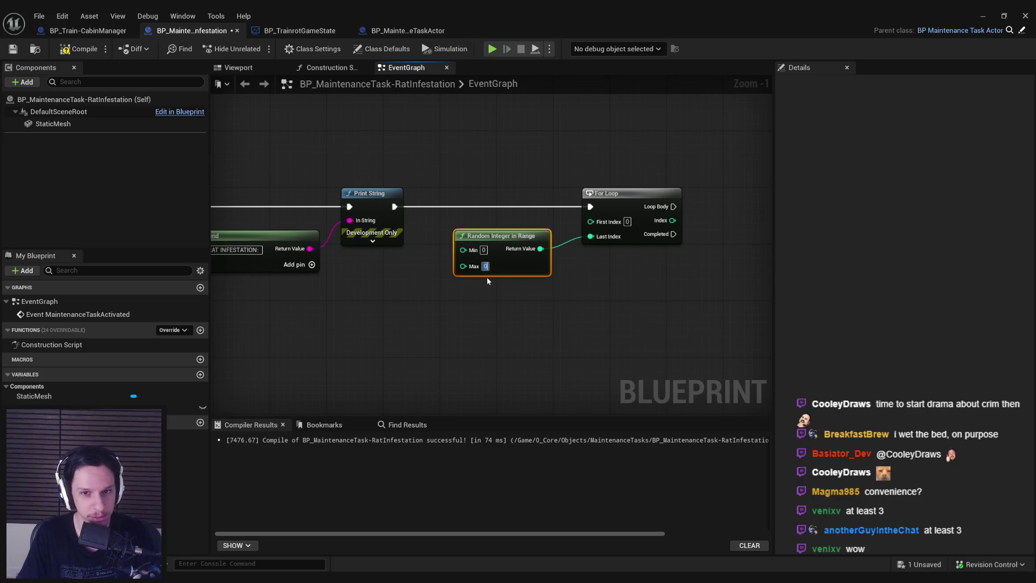
- Set the Random Integer in Range minimum to 3 and maximum to 6
click(485, 250)
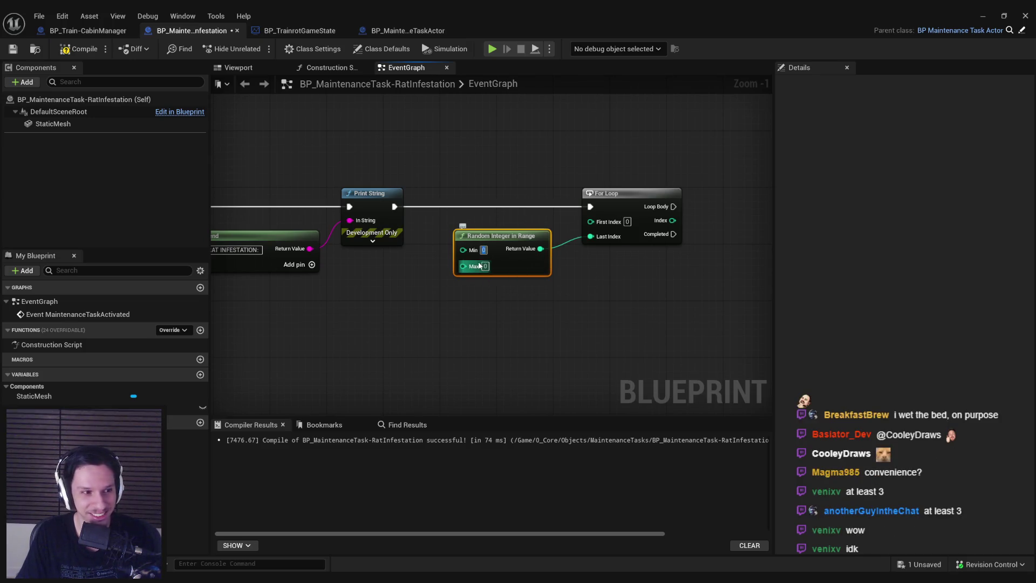
text(3)
key(Tab)
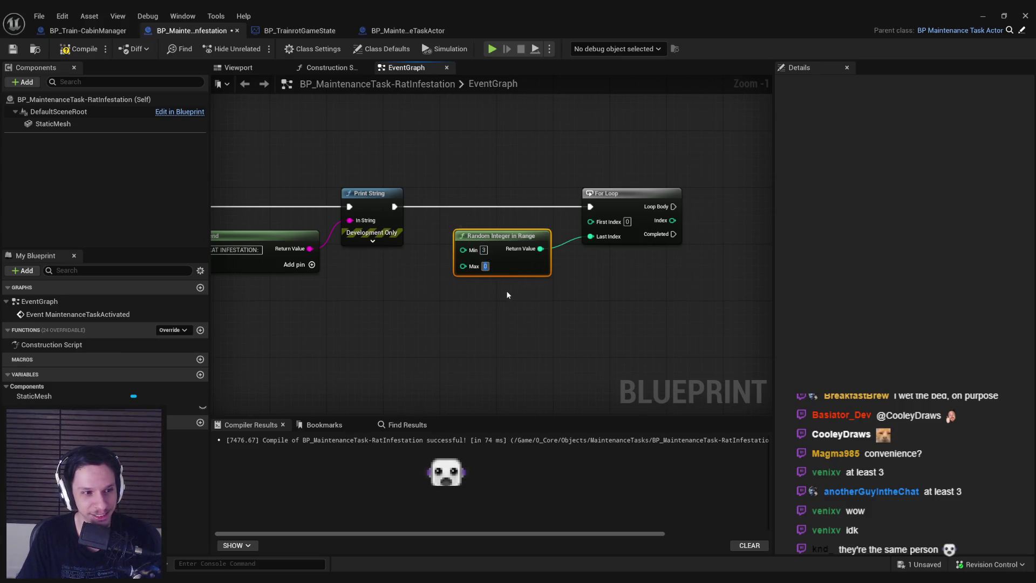
text(6)
click(505, 297)
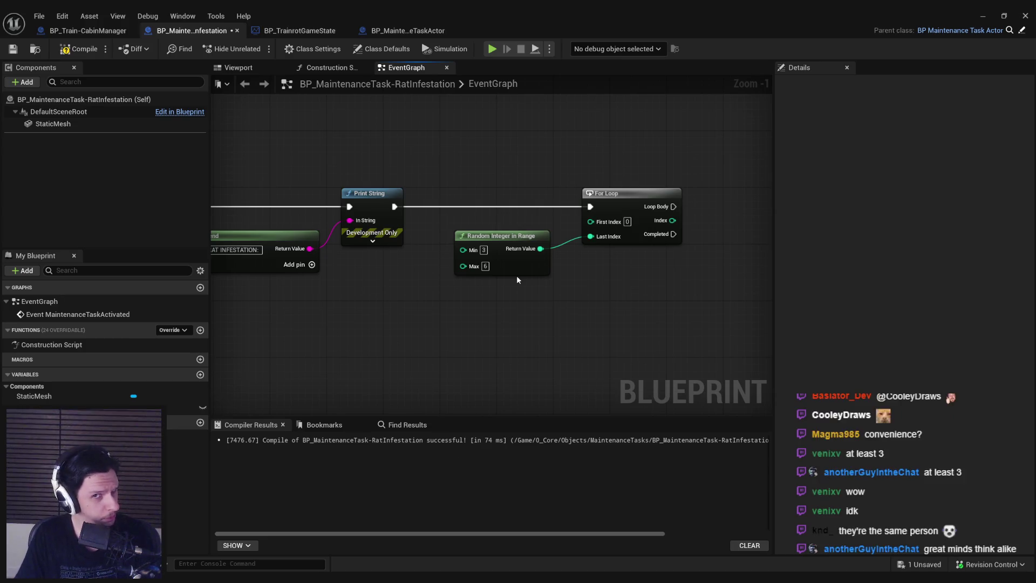
- Tidy the Random Integer and For Loop nodes, then compile and save the blueprint
drag(517, 275, 523, 275)
drag(648, 310, 530, 209)
drag(617, 203, 596, 205)
click(517, 301)
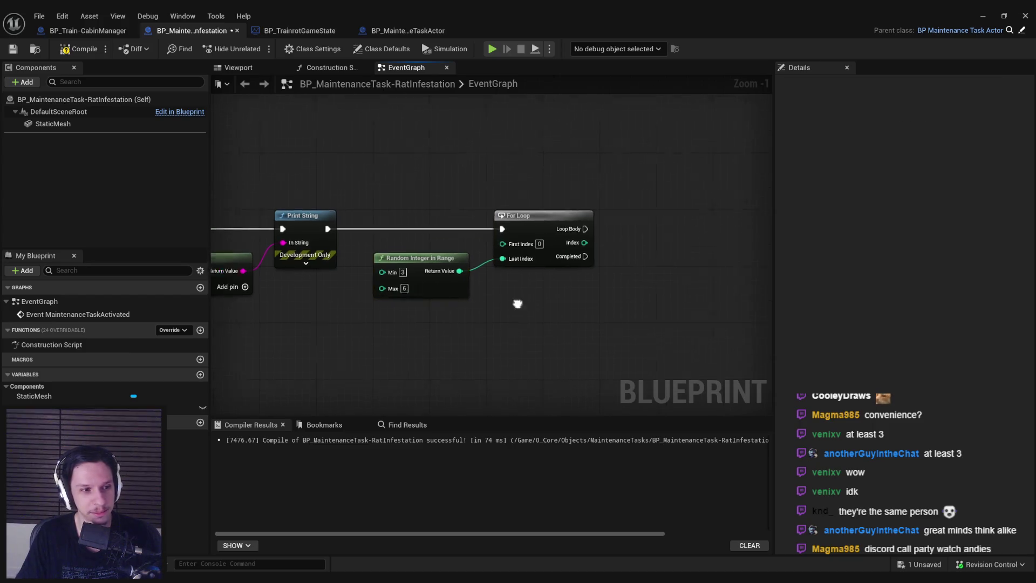
scroll(327, 186, down, 1)
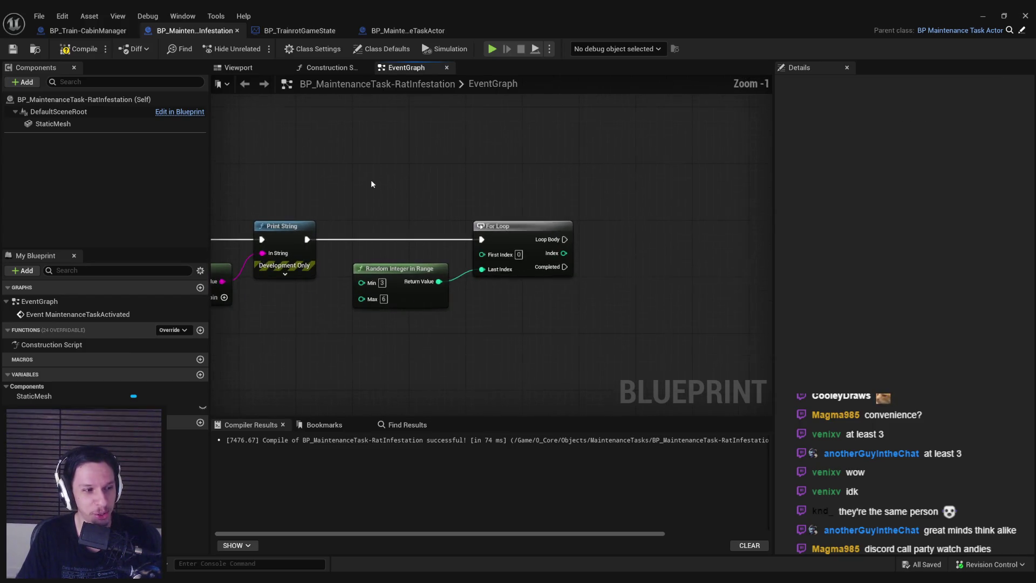
scroll(371, 184, up, 1)
click(80, 48)
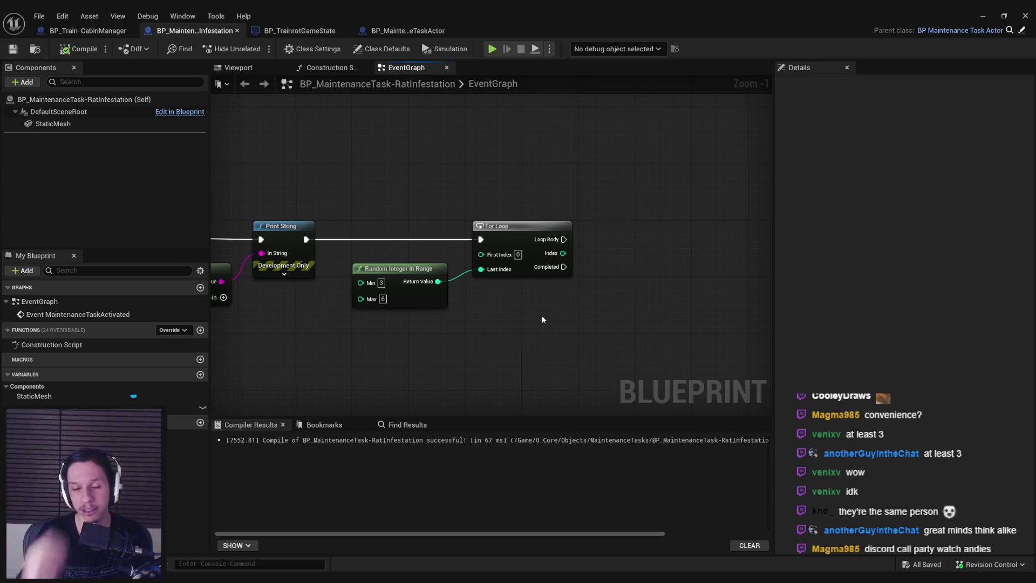
- Re-enter Min 3 and Max 6 on the Random Integer in Range node
mouse_move(543, 321)
mouse_down()
mouse_move(539, 310)
mouse_move(588, 307)
mouse_move(573, 302)
mouse_up()
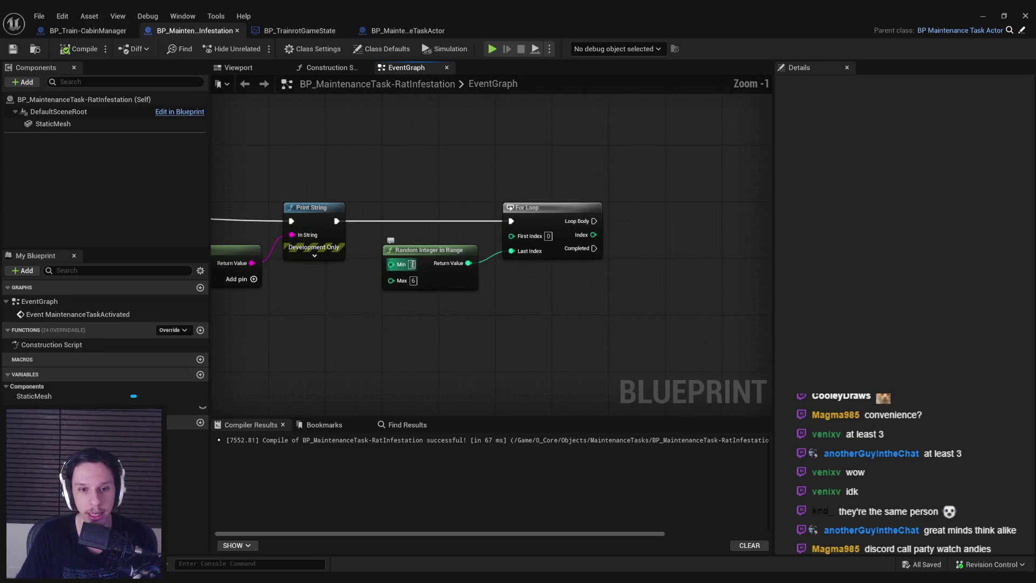
click(412, 264)
text(3)
scroll(428, 313, up, 1)
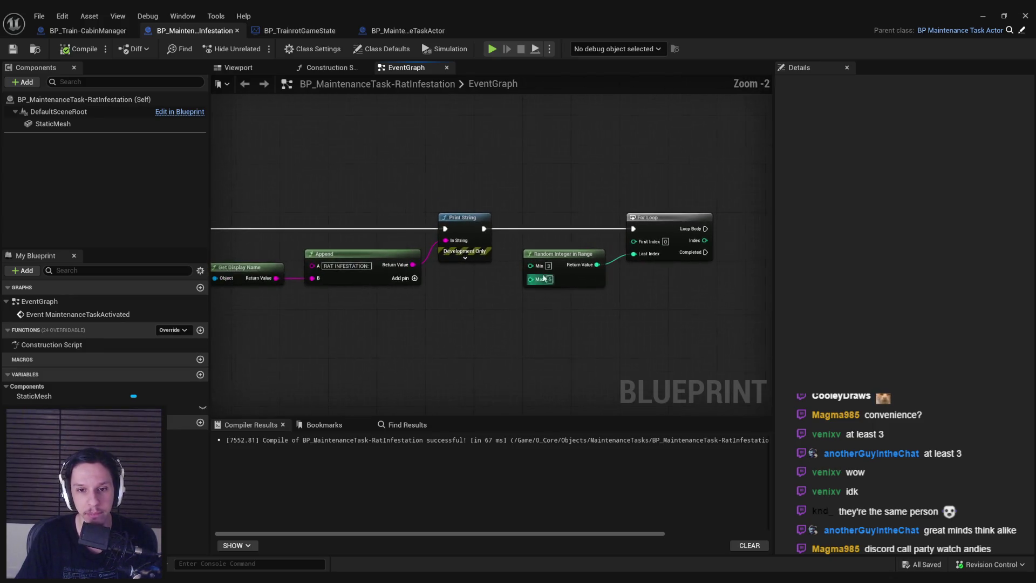
click(551, 281)
text(6)
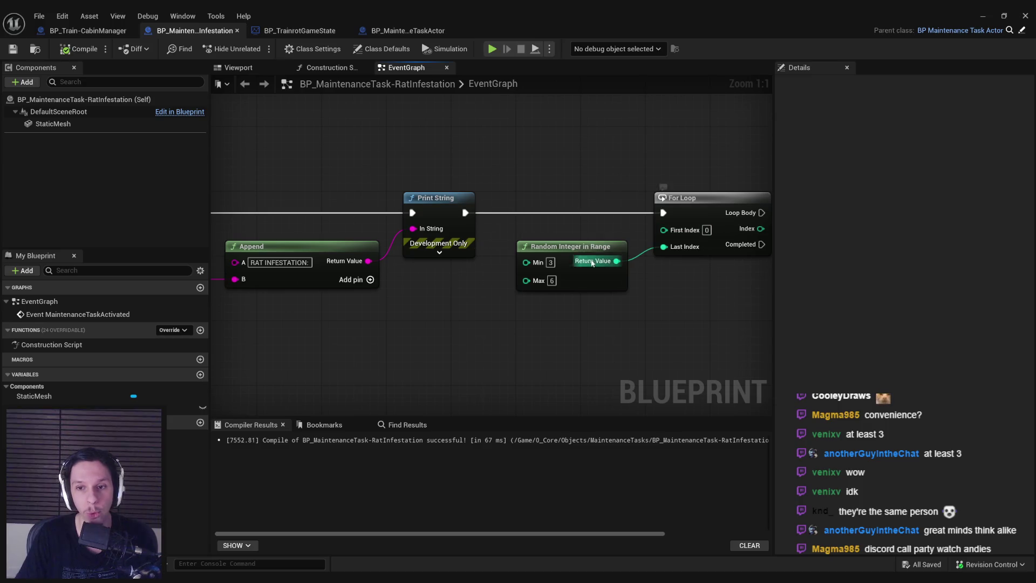
click(550, 262)
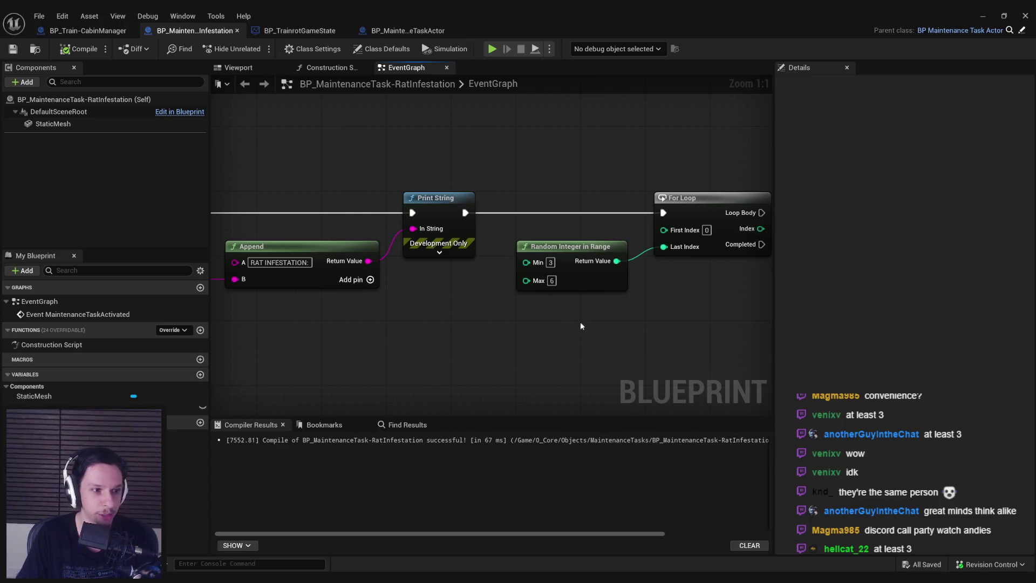
- Pull a new wire from the For Loop's Loop Body output
drag(580, 322, 517, 353)
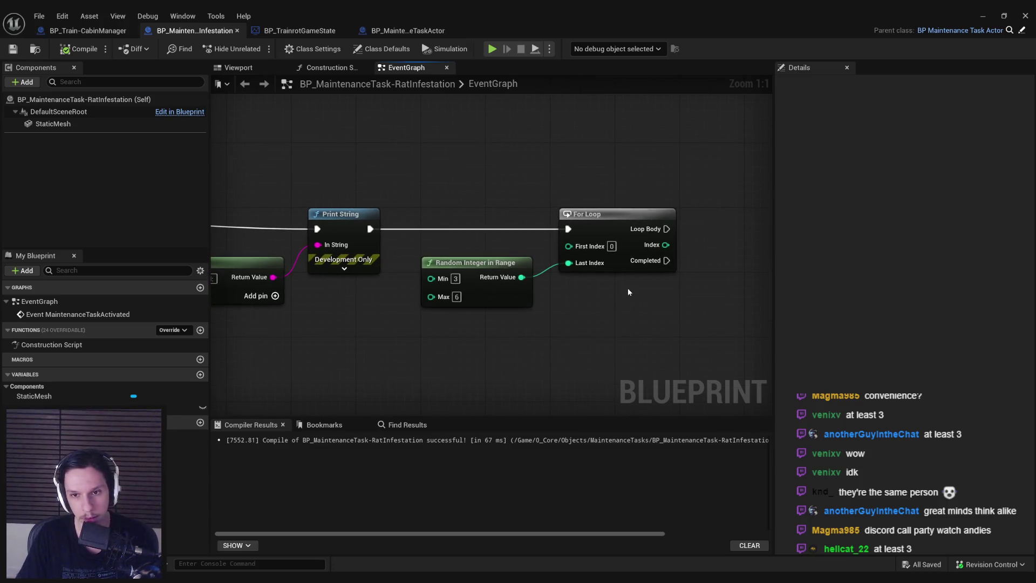
drag(628, 292, 419, 187)
scroll(419, 187, down, 2)
scroll(379, 131, up, 2)
scroll(380, 131, down, 1)
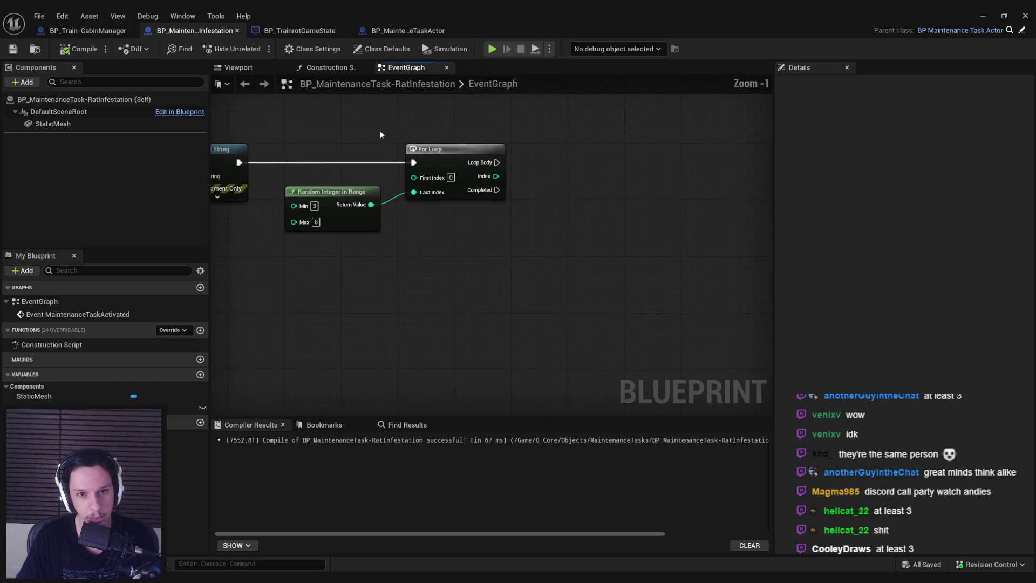
drag(379, 131, 373, 234)
scroll(453, 248, up, 1)
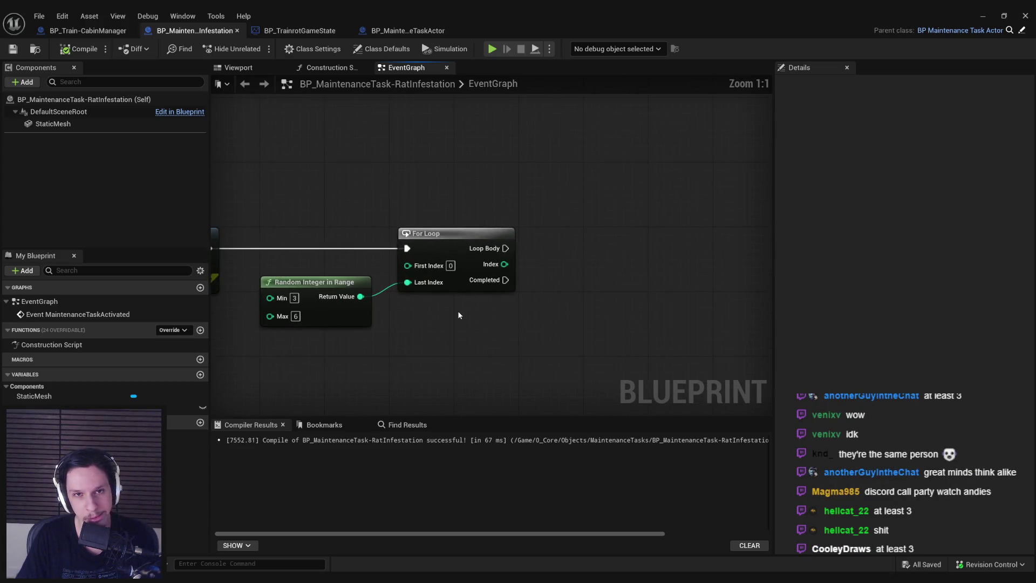
scroll(459, 315, down, 2)
drag(458, 316, 445, 265)
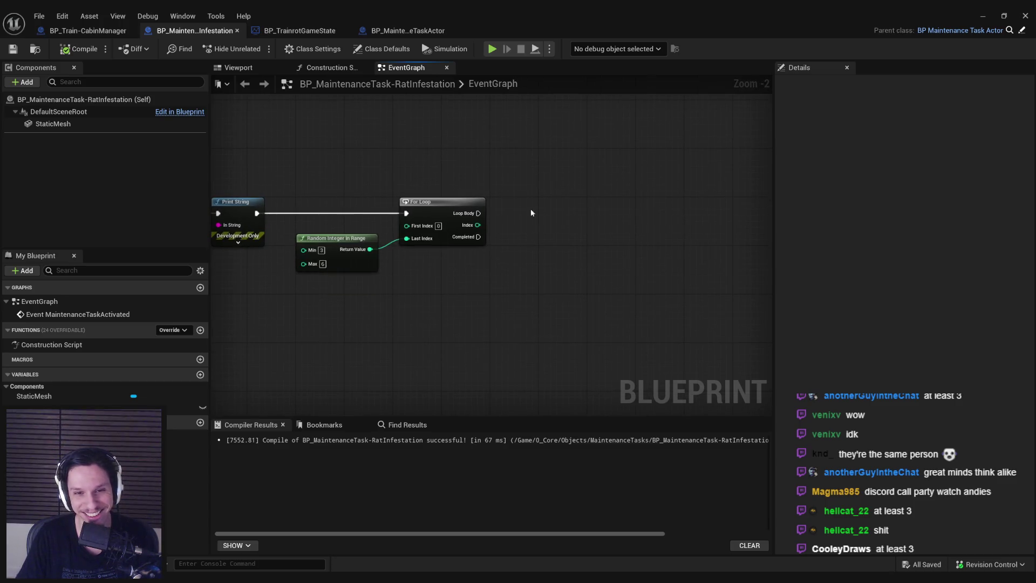
drag(478, 214, 524, 216)
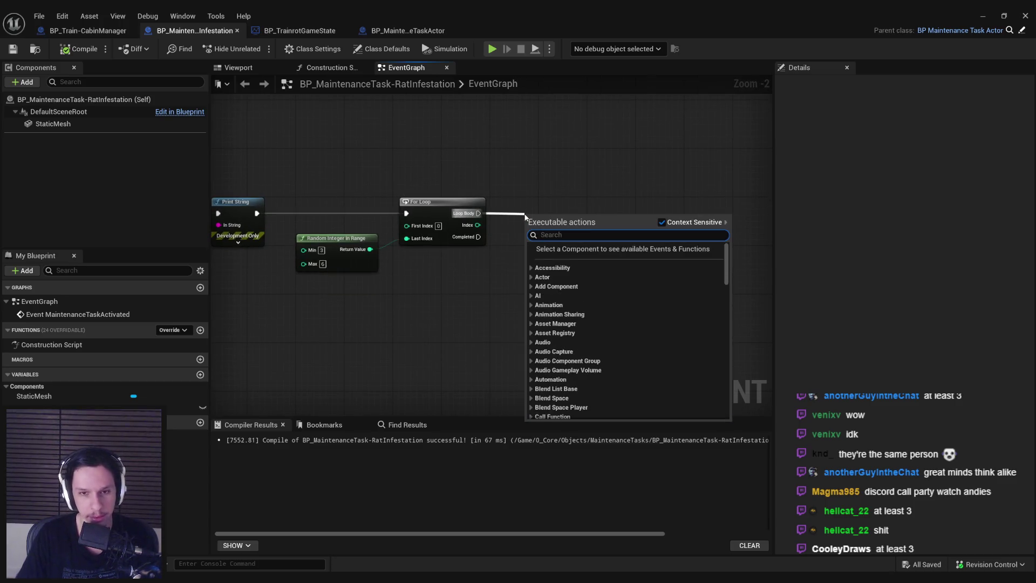
- Add a SpawnActor from Class node to the Loop Body via the 'spawn a' search
text(spawn a)
key(Return)
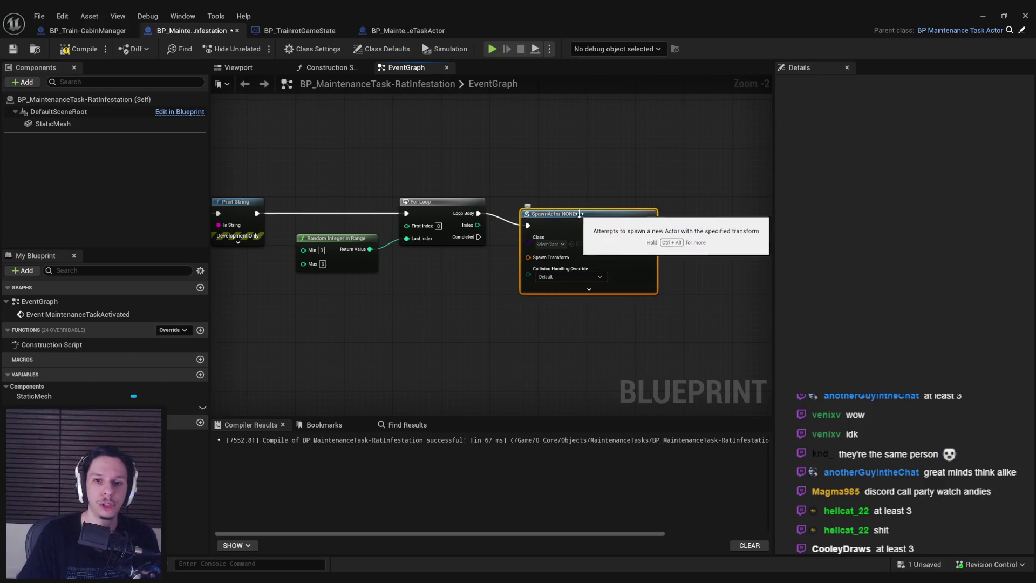
drag(589, 208, 638, 210)
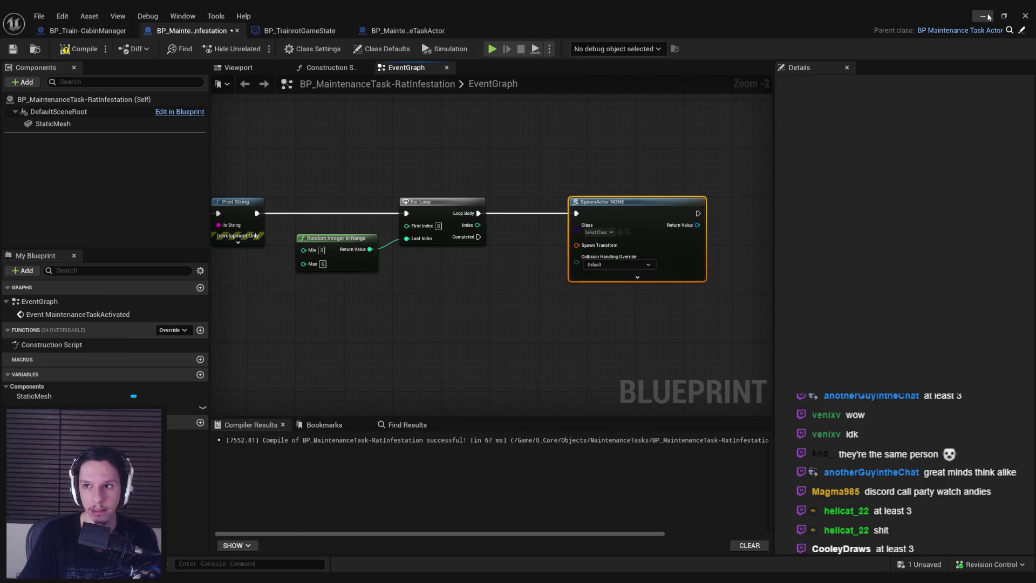
- Check the NPCAI_Rat blueprint for reference, then return to the rat infestation blueprint
click(988, 16)
double_click(609, 426)
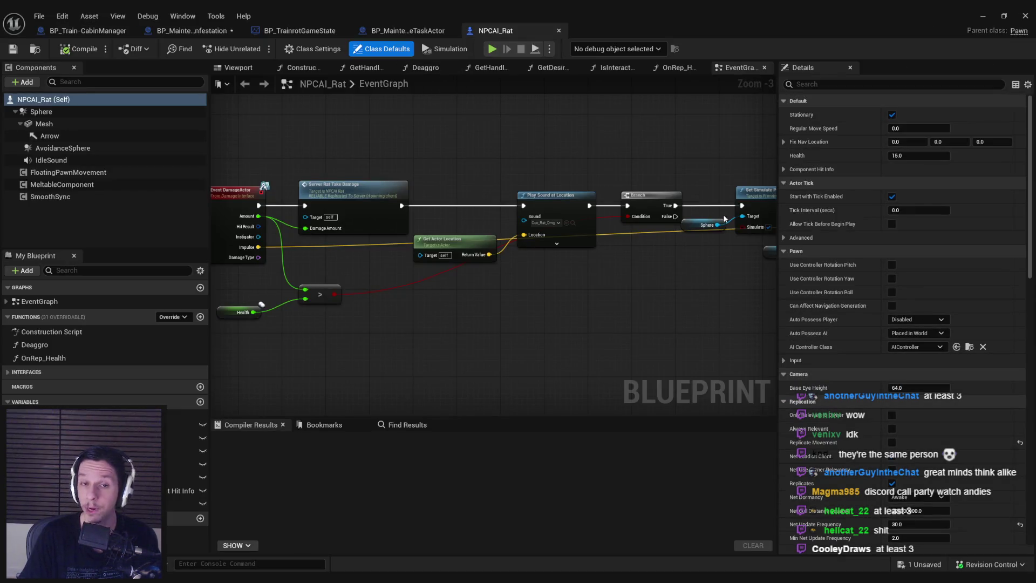
click(558, 30)
click(293, 33)
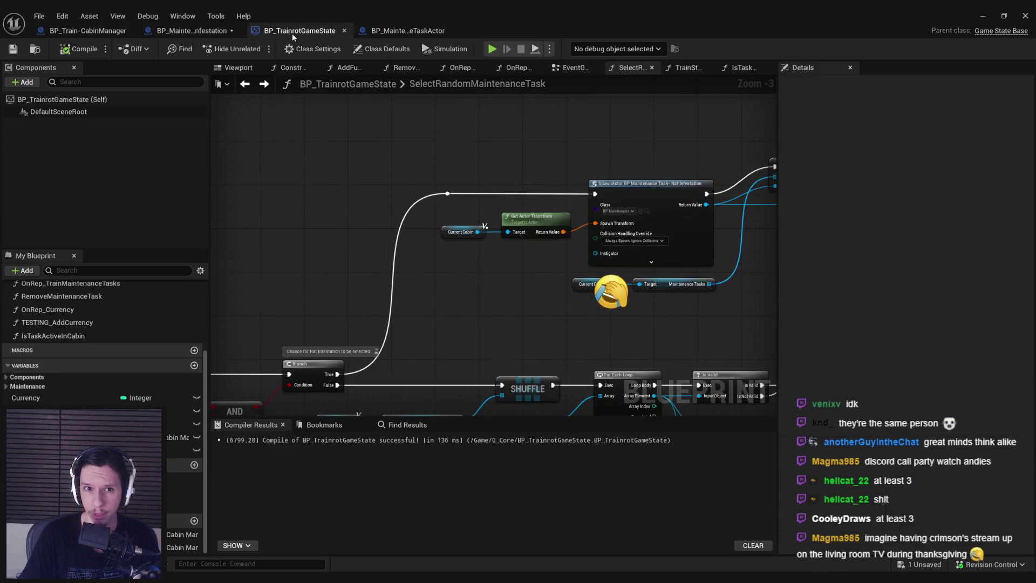
click(201, 30)
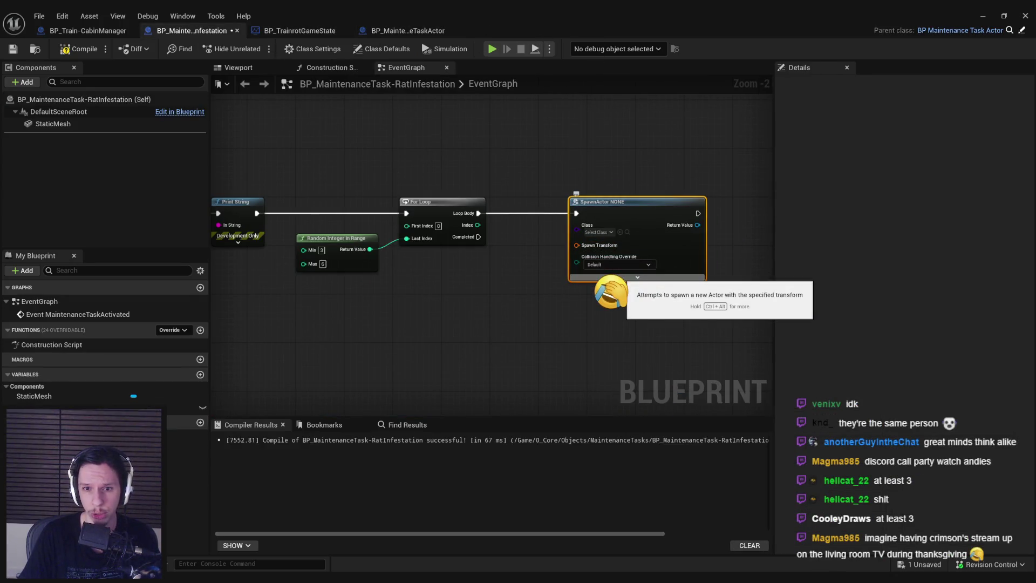
- Set collision handling to Try To Adjust Location, But Always Spawn and Class to NPCAI Rat
click(614, 271)
click(616, 288)
drag(623, 291, 511, 302)
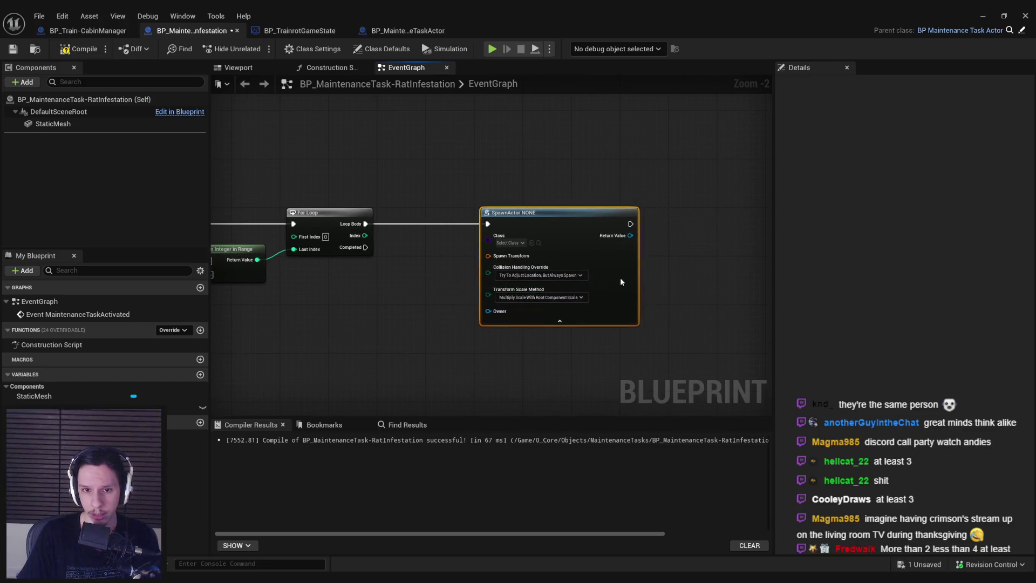
click(564, 243)
text(npcai rat)
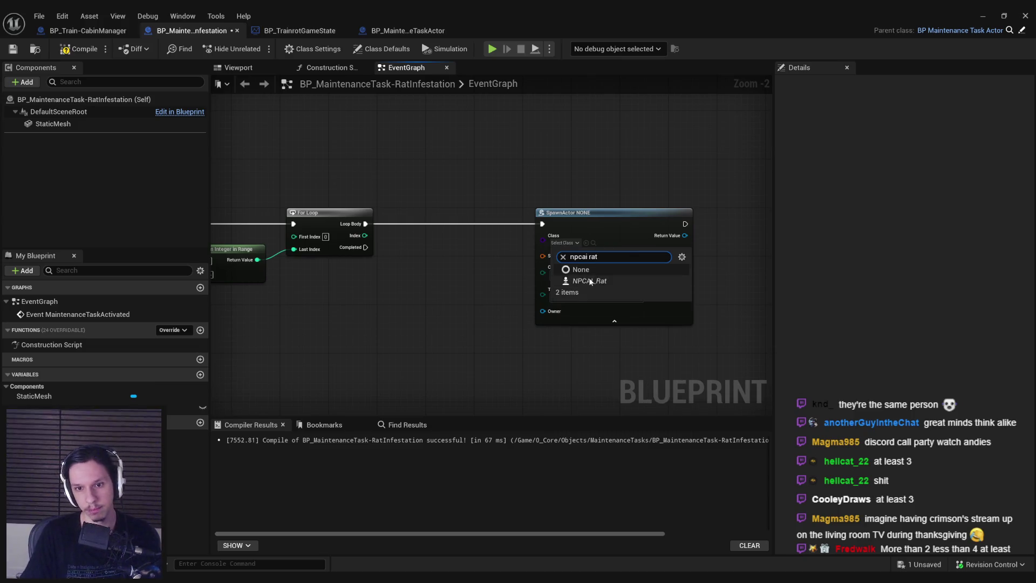
click(605, 278)
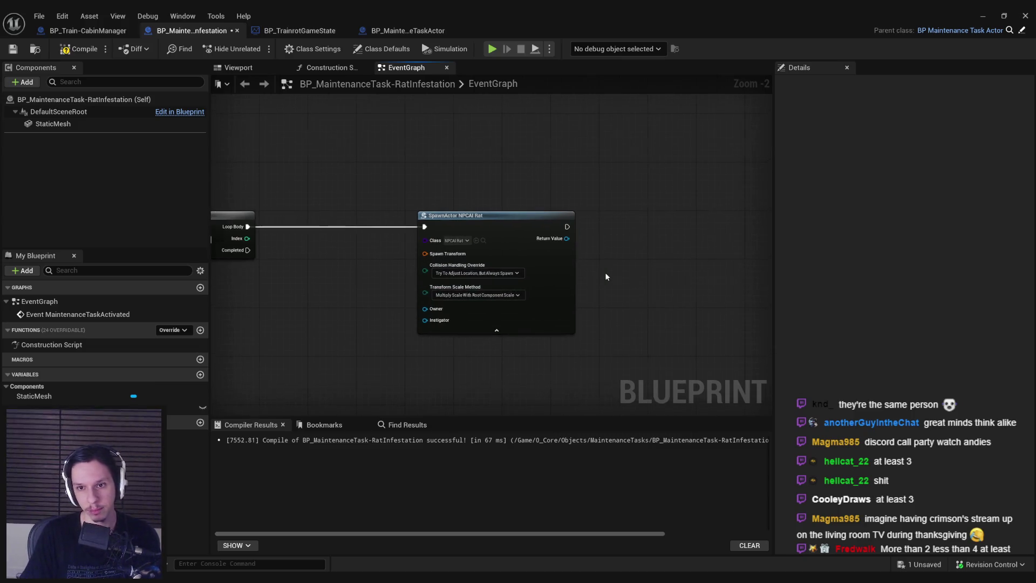
drag(571, 238, 601, 245)
- Place a Live Rats variable node in the graph, then compile and save
text(add)
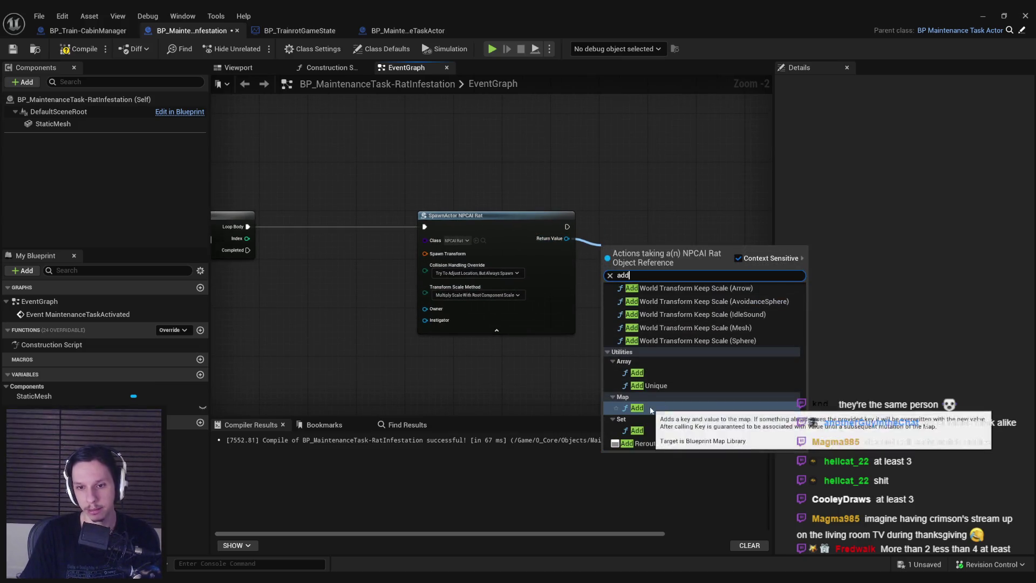
mouse_move(108, 407)
mouse_down()
mouse_move(633, 265)
mouse_move(613, 273)
mouse_up()
click(957, 128)
click(933, 155)
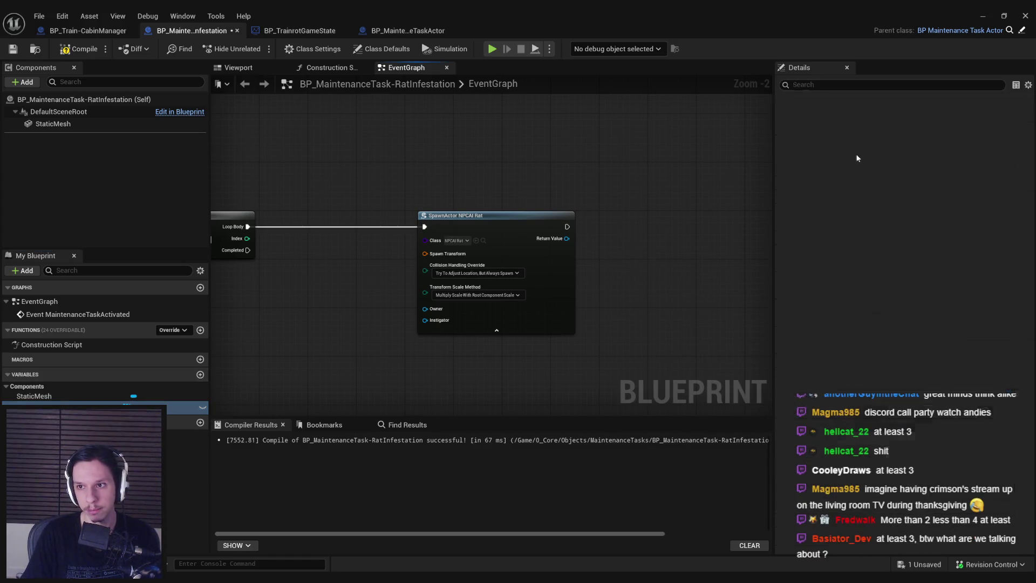
key(F7)
key(ctrl+s)
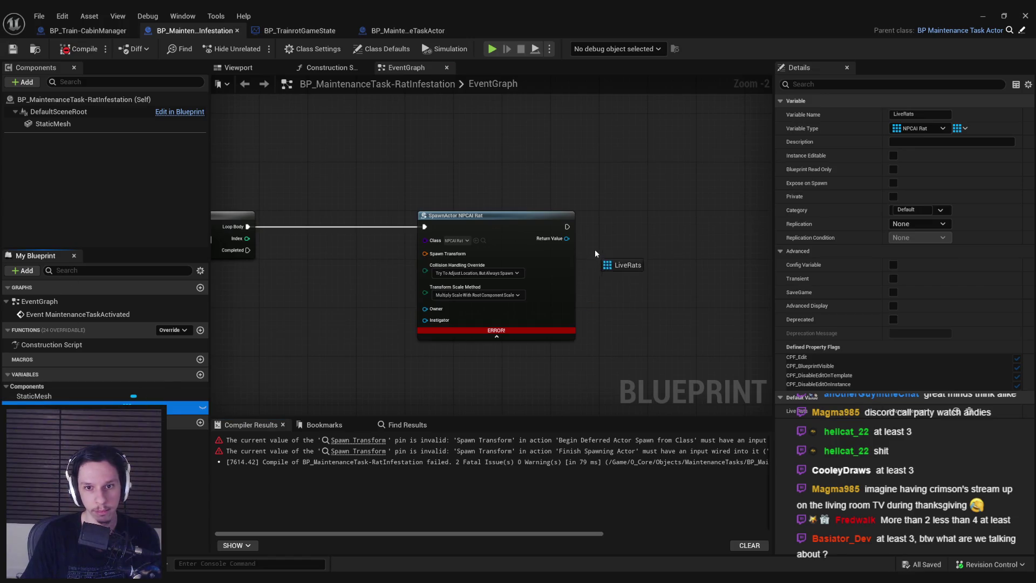
- Add an array ADD node from Live Rats beside the spawned rat
mouse_move(596, 253)
mouse_down()
mouse_move(661, 248)
mouse_move(687, 215)
mouse_up()
text(add)
click(698, 308)
scroll(717, 273, up, 2)
mouse_move(518, 212)
mouse_down()
mouse_move(687, 210)
mouse_move(658, 241)
mouse_up()
- Add reroute points on the rat wire and shift the Live Rats and ADD nodes right
double_click(571, 231)
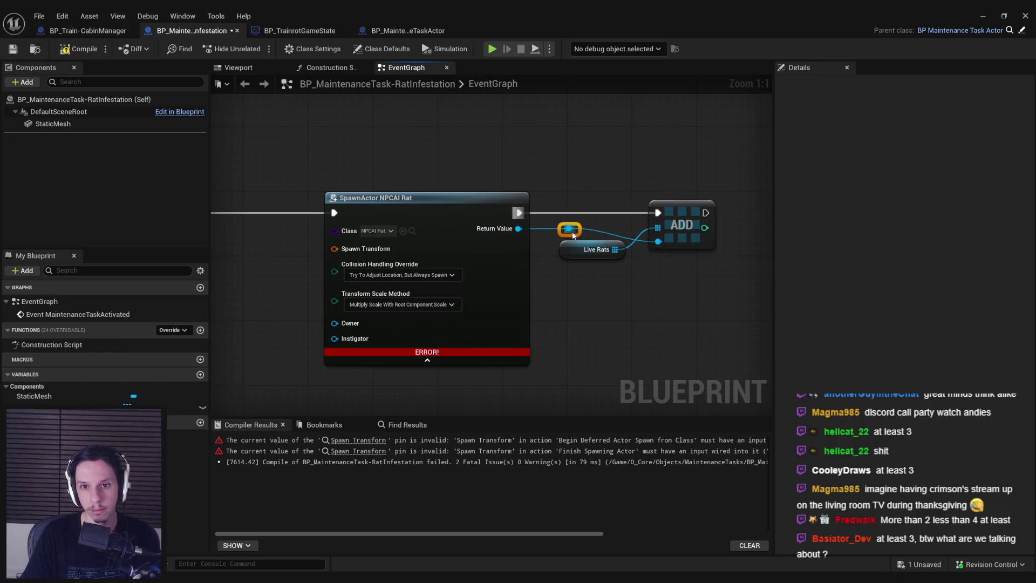
right_click(573, 235)
drag(570, 231, 555, 272)
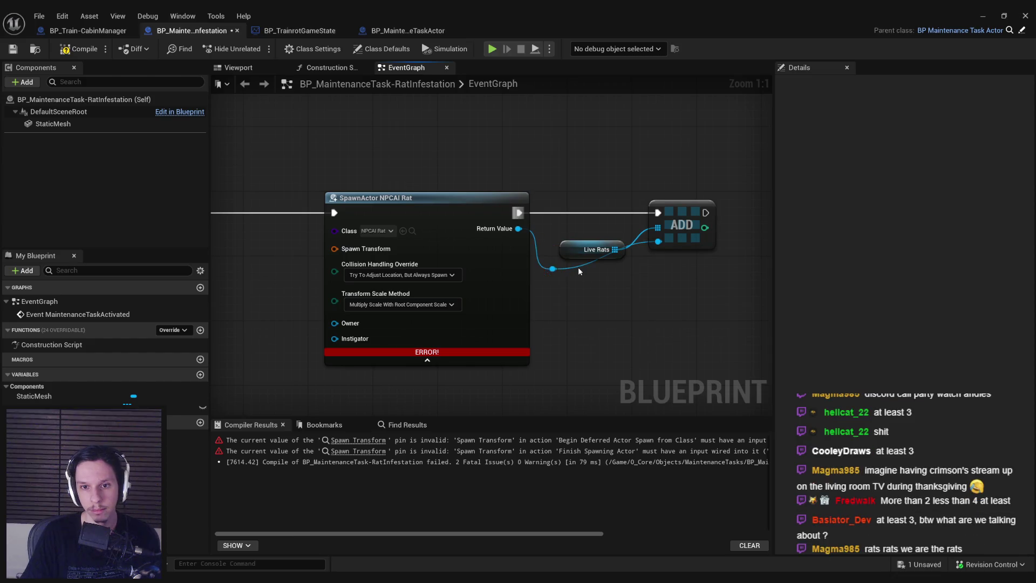
double_click(578, 263)
click(591, 245)
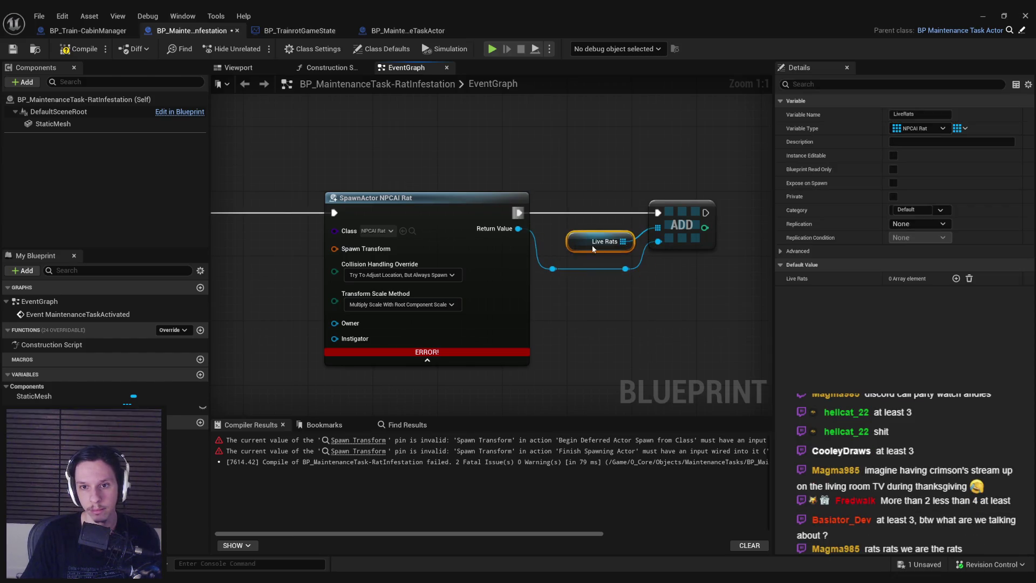
drag(723, 189, 540, 303)
drag(620, 268, 639, 268)
click(679, 301)
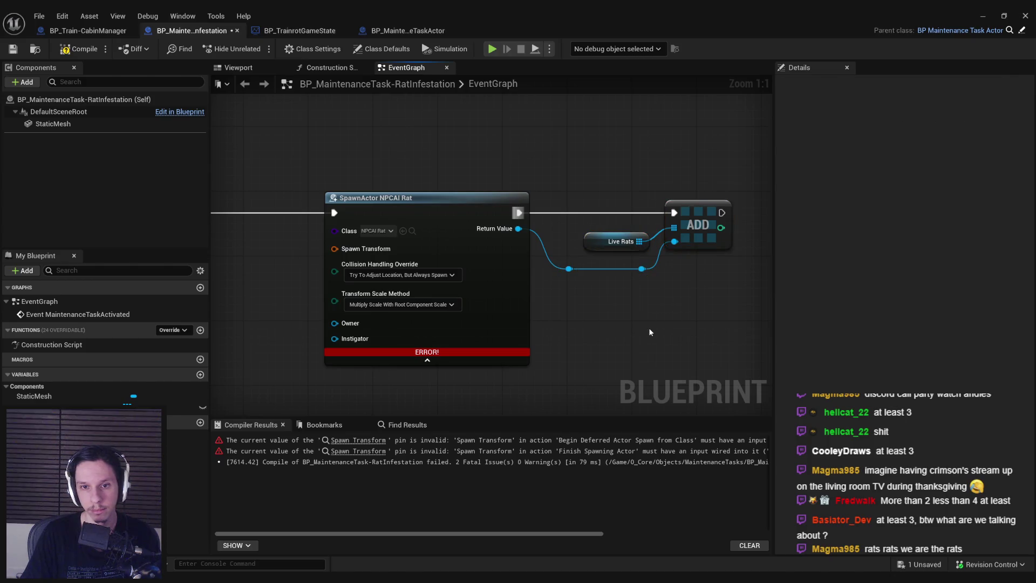
drag(280, 322, 393, 301)
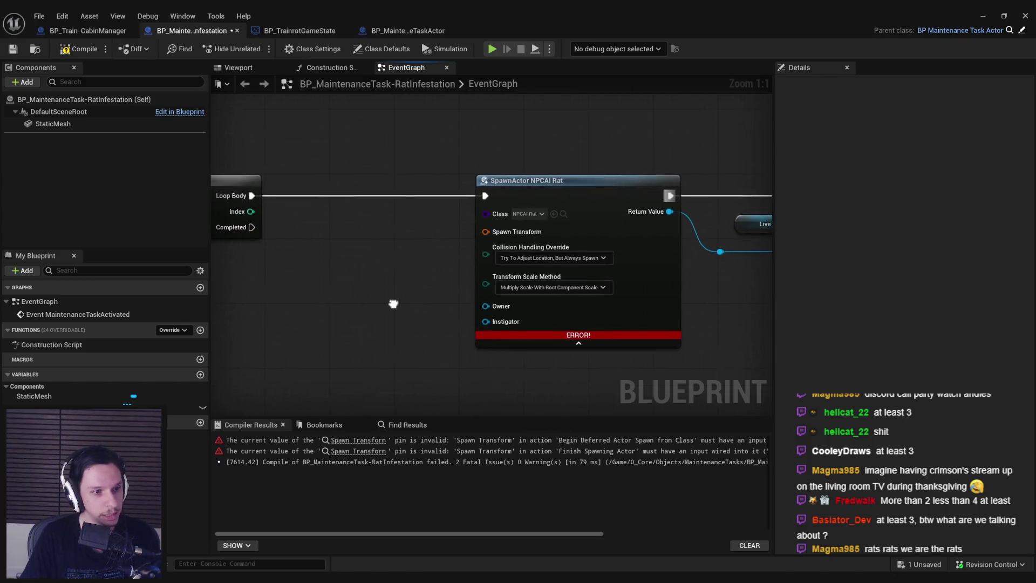
scroll(393, 312, down, 1)
scroll(398, 277, up, 1)
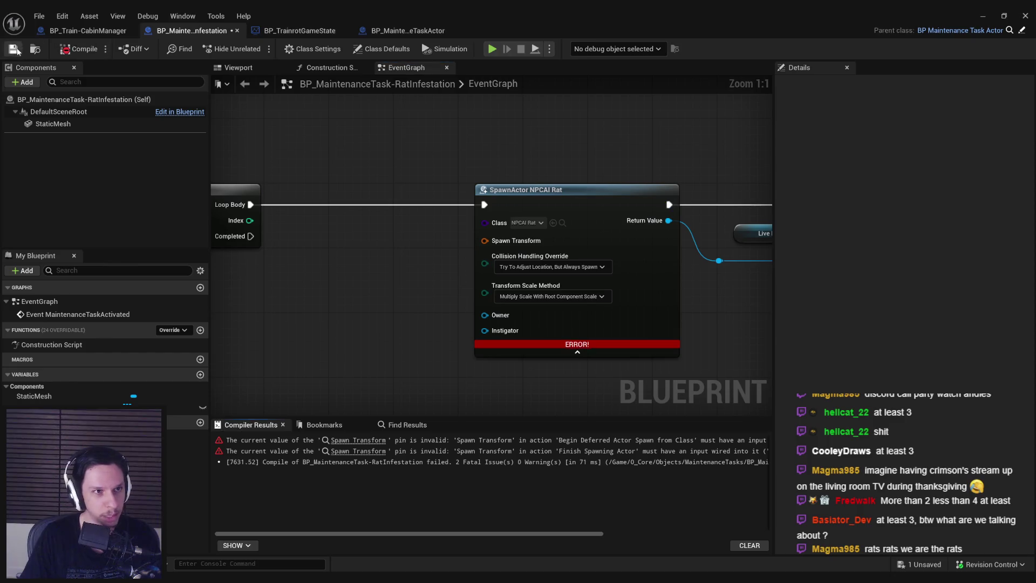
right_click(492, 236)
- Split the Spawn Transform pin into Location, Rotation and Scale
right_click(484, 240)
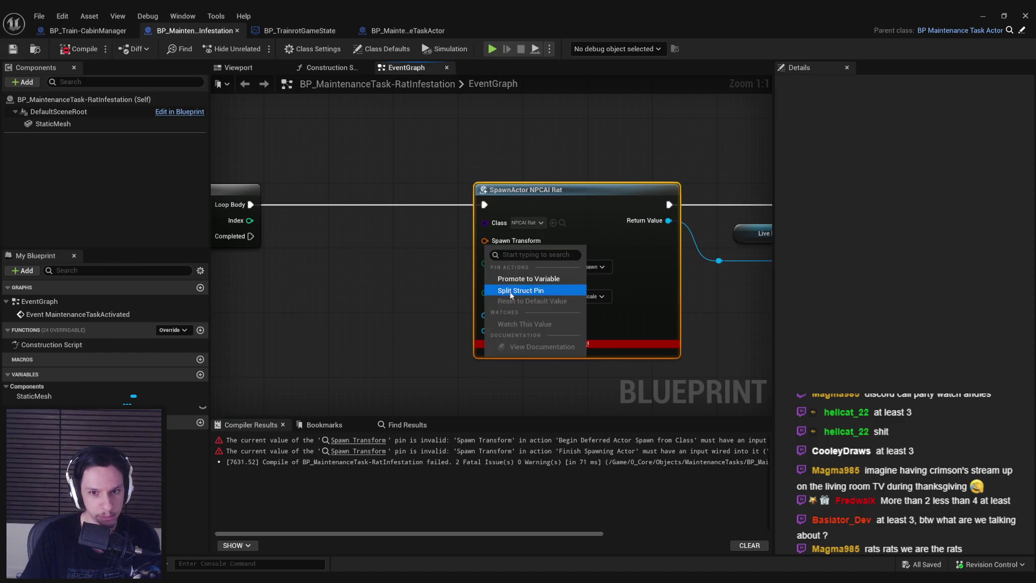
click(513, 297)
scroll(509, 281, down, 2)
drag(412, 306, 510, 282)
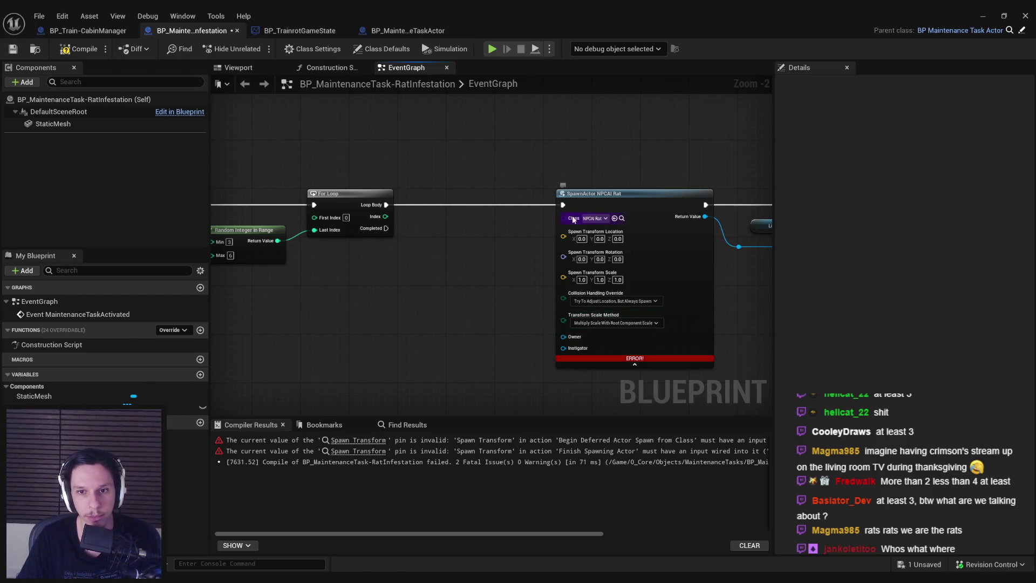
- Start feeding a value into the spawn location from the all-actions list
drag(564, 236, 508, 264)
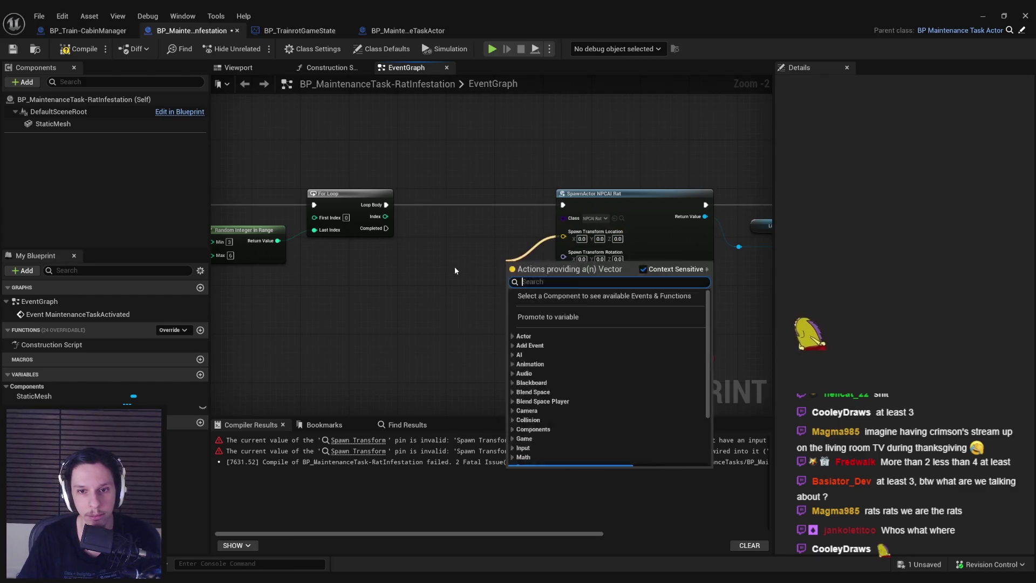
scroll(454, 270, down, 2)
scroll(455, 270, up, 1)
right_click(441, 288)
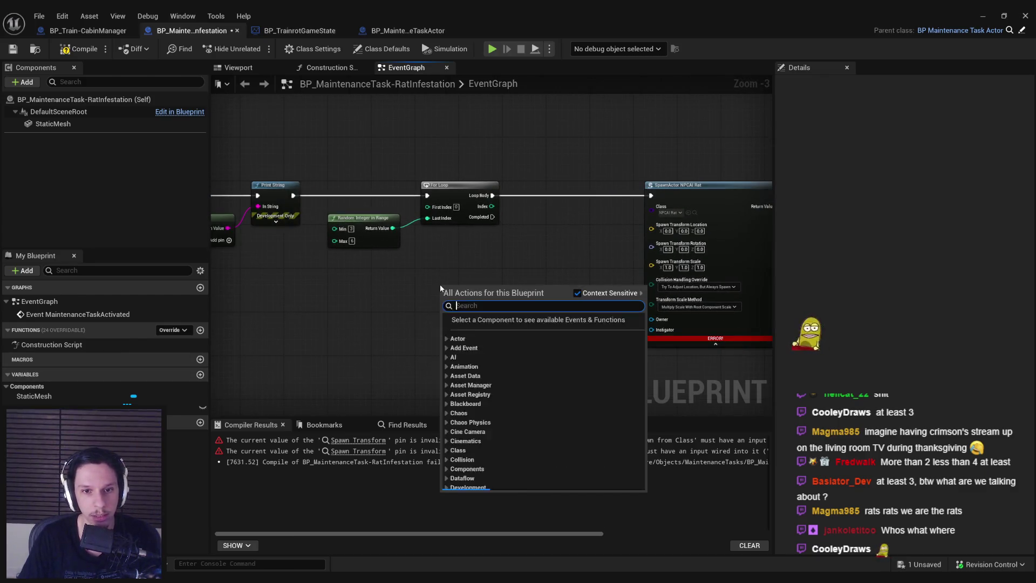
- Add a Parent Cabin Manager getter and get its Main Cabin Mesh
text(cabin manager)
key(Return)
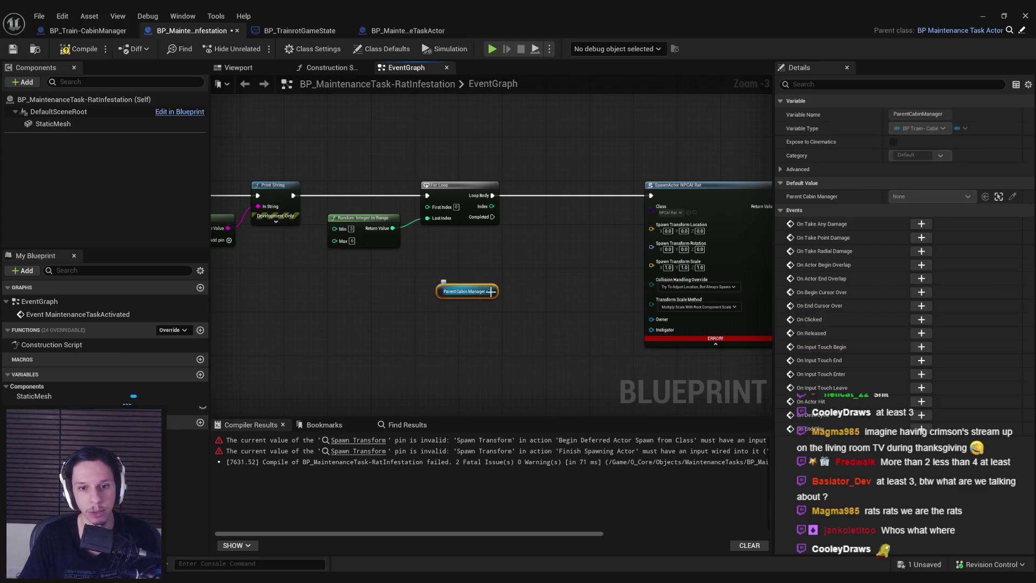
drag(491, 292, 526, 288)
text(cabin)
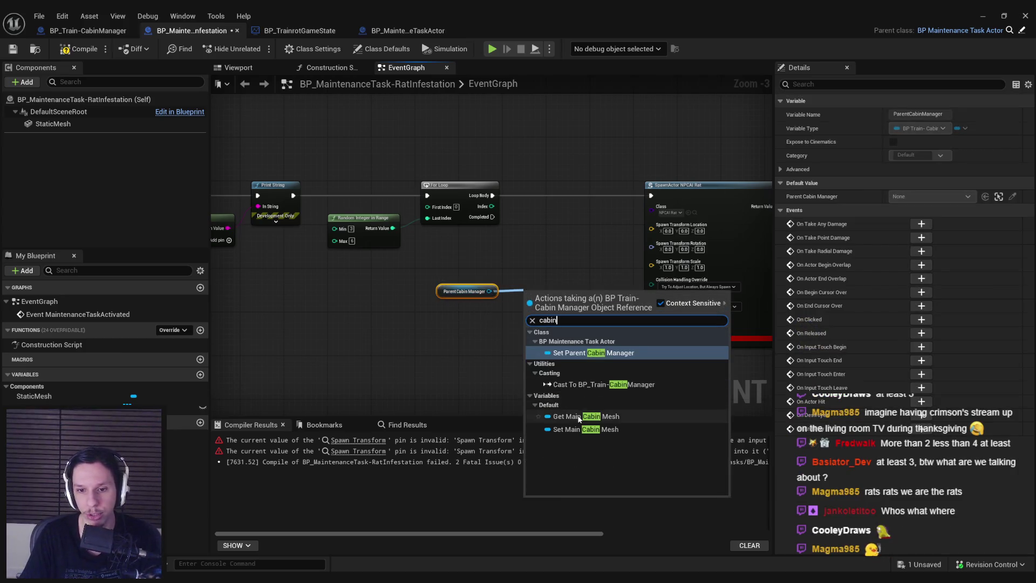
click(579, 416)
- Add Get Actor Bounds on the Main Cabin Mesh with Only Colliding Components ticked
scroll(460, 312, up, 2)
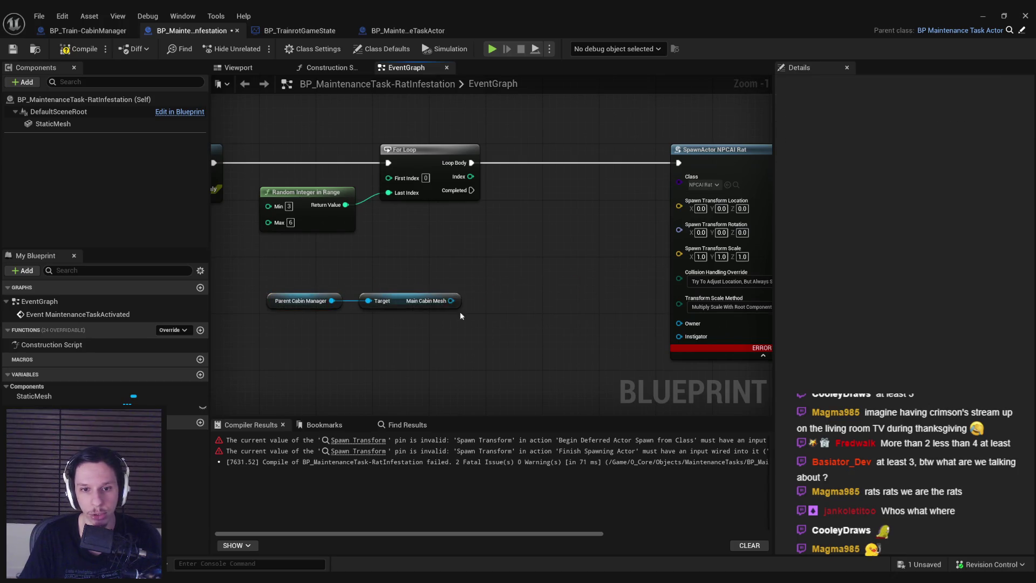
drag(451, 300, 514, 277)
text(ran)
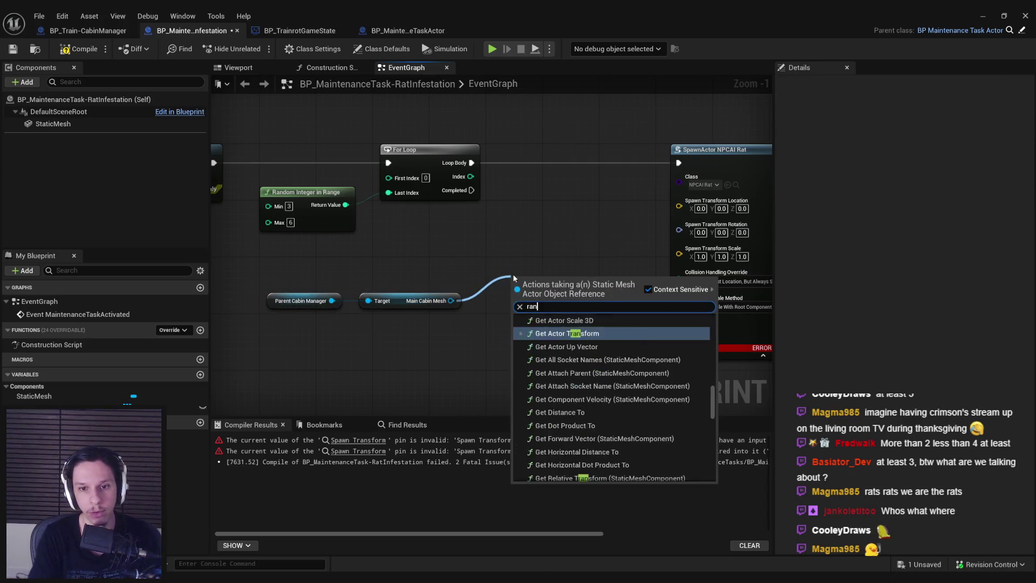
text(dom)
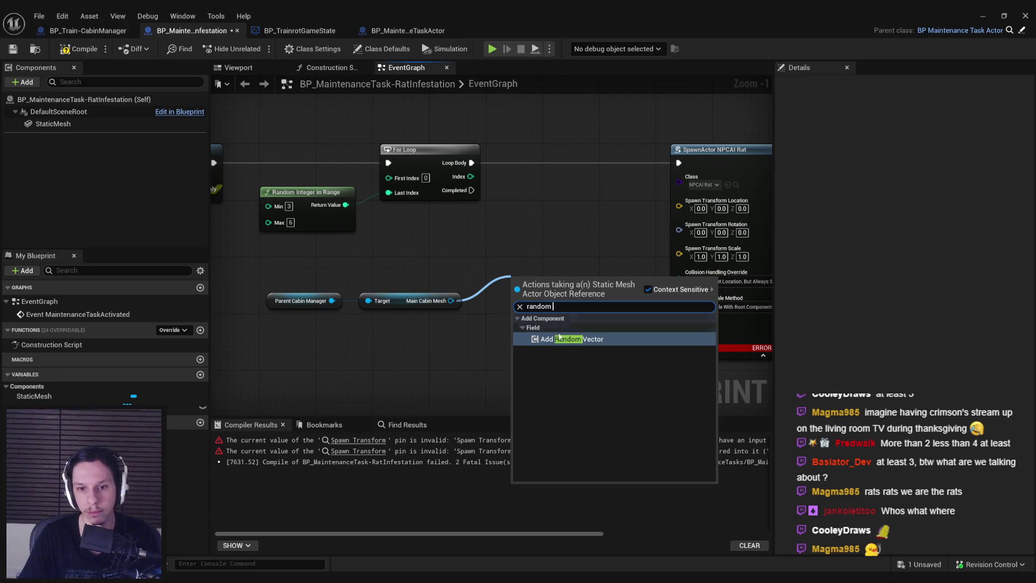
key(Escape)
drag(451, 301, 500, 284)
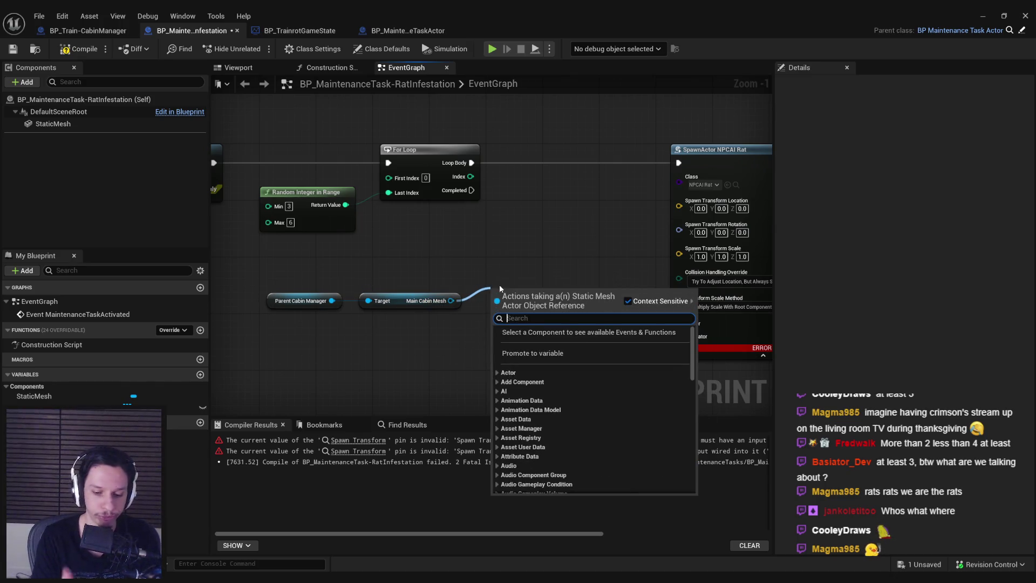
text(get bounds)
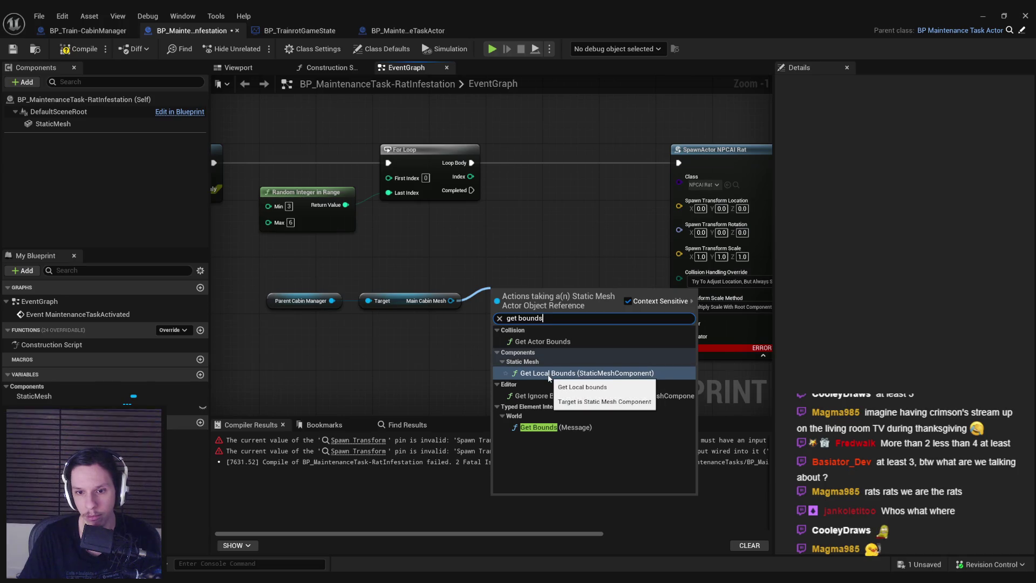
click(545, 341)
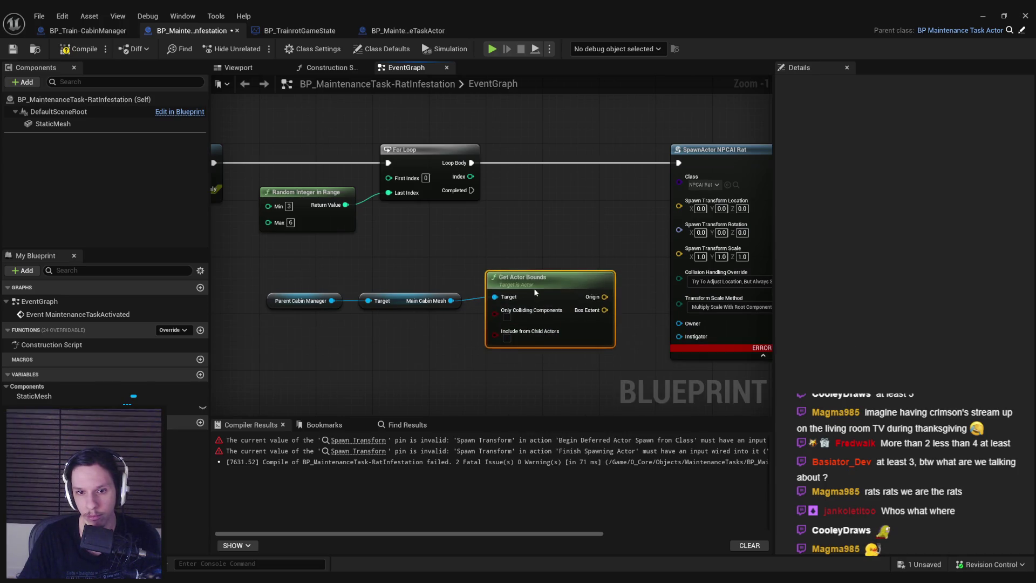
drag(535, 292, 535, 295)
click(507, 321)
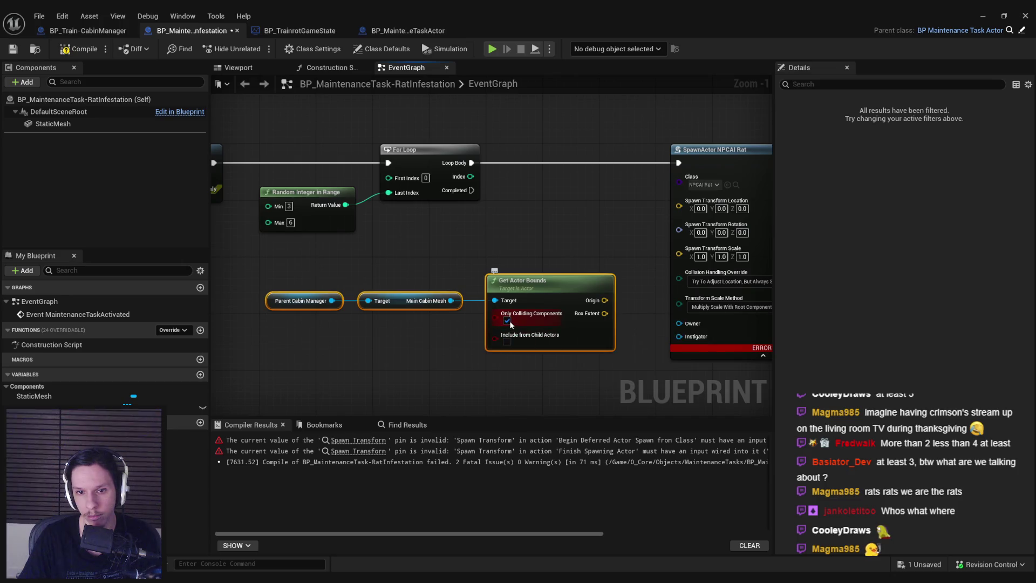
click(519, 311)
scroll(518, 302, down, 2)
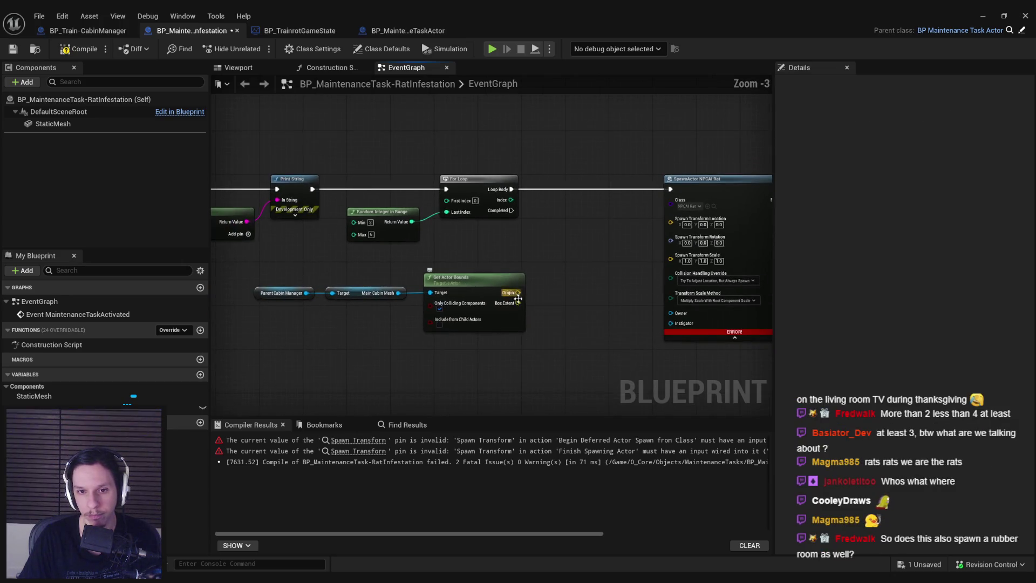
- Add Random Point in Bounding Box, wiring Box Extent to Half Size and Origin to Center
drag(518, 303, 552, 302)
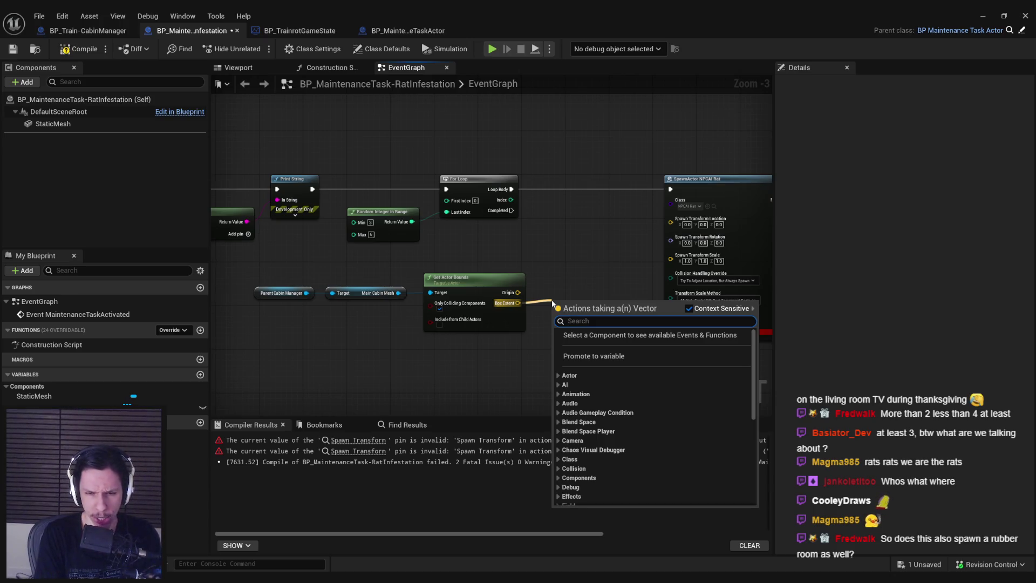
text(box)
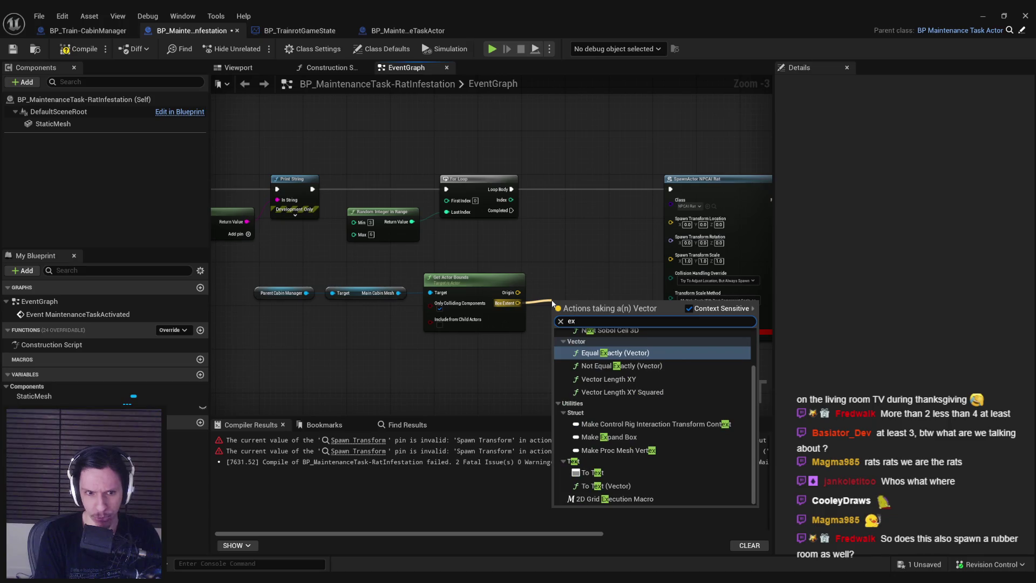
key(BackSpace)
key(BackSpace)
key(BackSpace)
text(random)
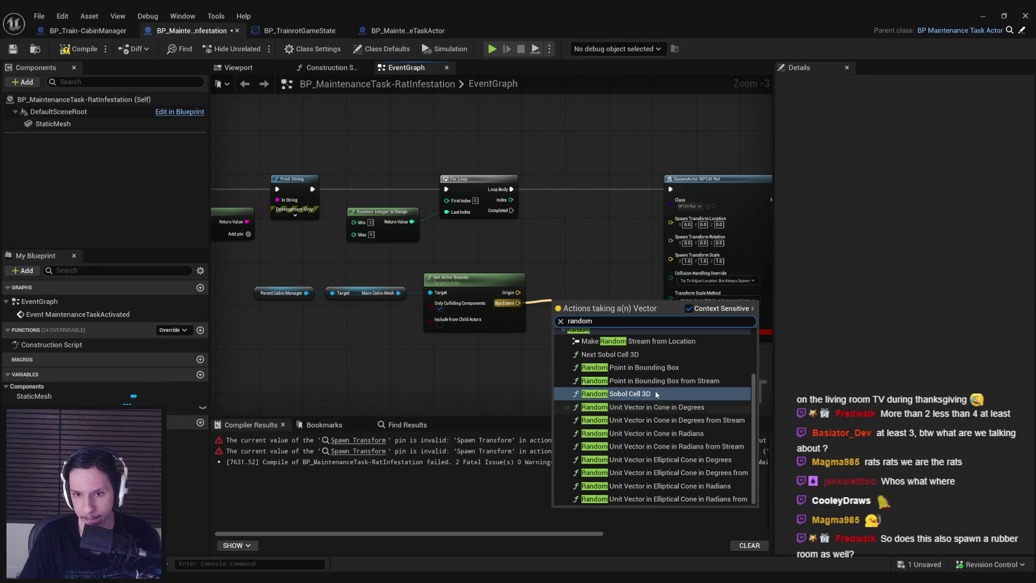
click(639, 367)
scroll(589, 306, up, 3)
drag(588, 308, 598, 284)
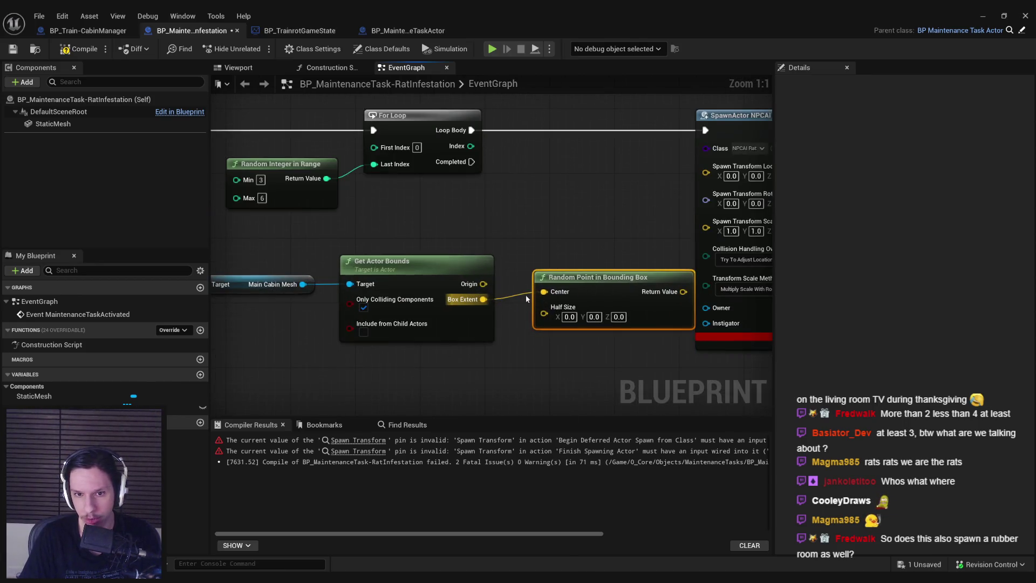
alt+click(544, 298)
drag(484, 300, 543, 326)
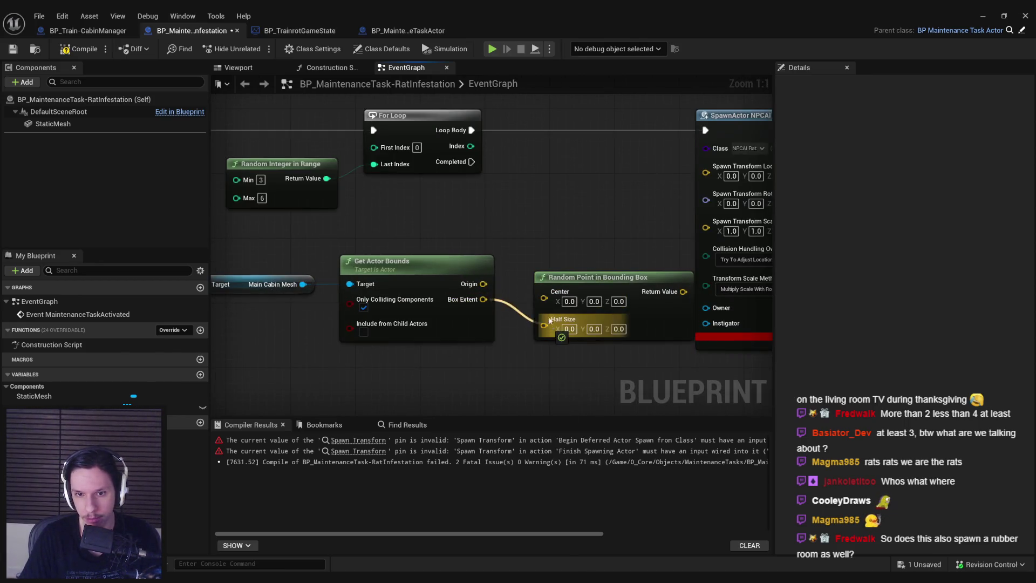
mouse_move(483, 284)
mouse_down()
mouse_move(544, 298)
mouse_move(576, 277)
mouse_up()
click(561, 329)
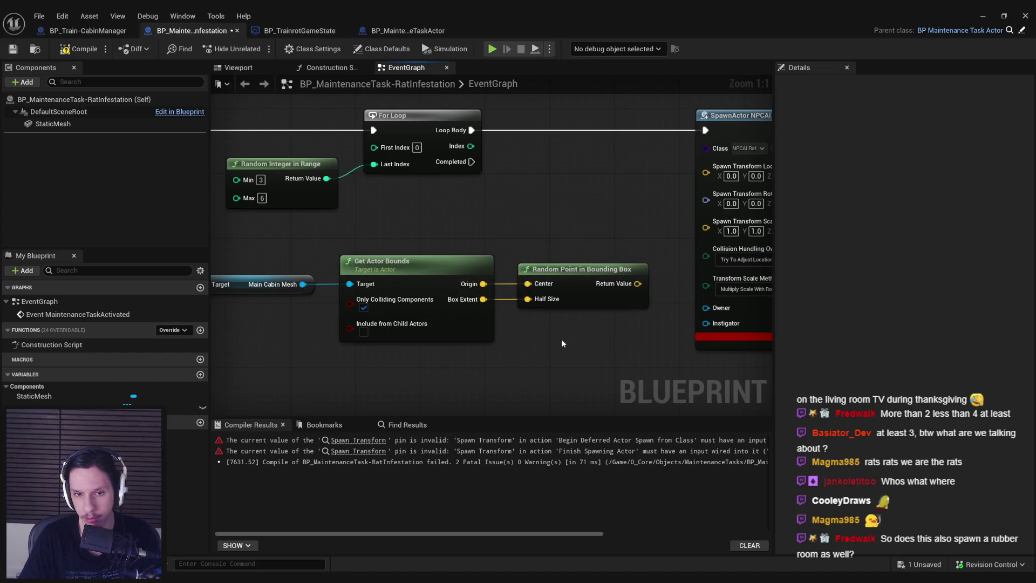
- Delete the Random Point in Bounding Box node
scroll(618, 324, down, 2)
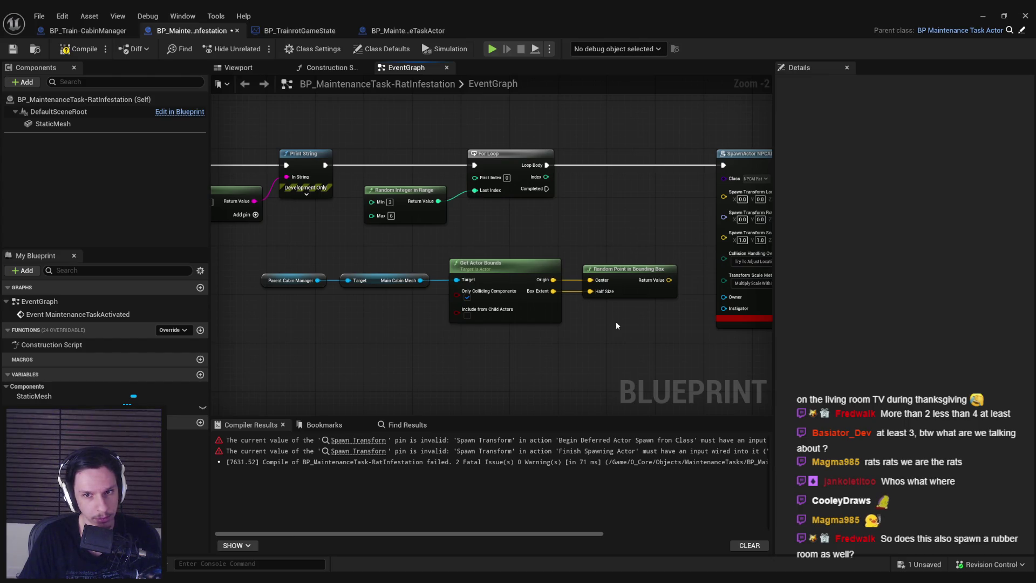
click(628, 275)
key(Delete)
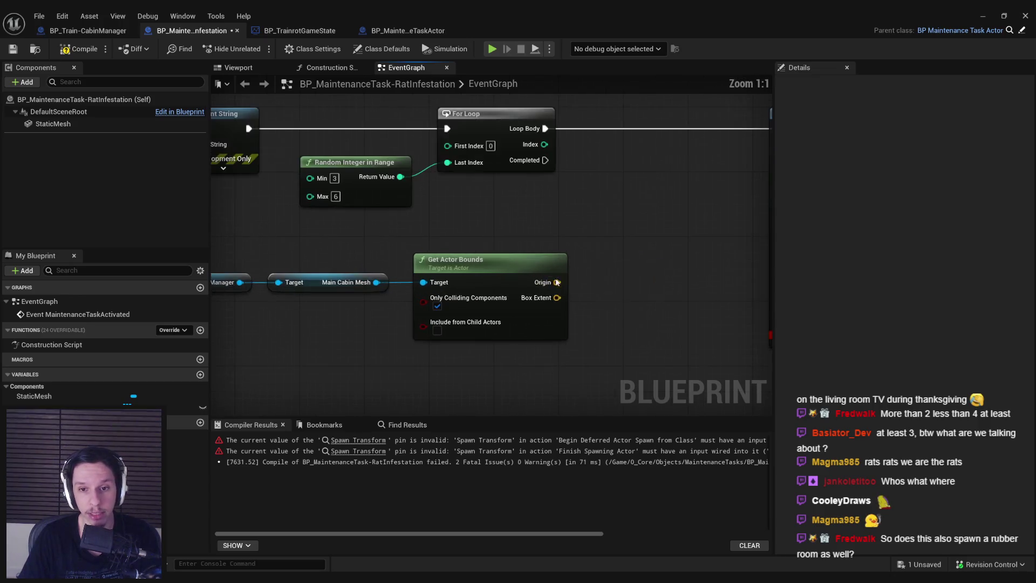
- Replace Get Actor Bounds with a Get Actor Location node on the Main Cabin Mesh
scroll(631, 323, up, 1)
mouse_move(632, 322)
mouse_down()
mouse_move(673, 342)
mouse_move(488, 229)
mouse_up()
key(Delete)
mouse_move(454, 277)
mouse_down()
mouse_move(579, 269)
mouse_move(521, 243)
mouse_move(544, 255)
mouse_up()
text(get actor location)
key(Return)
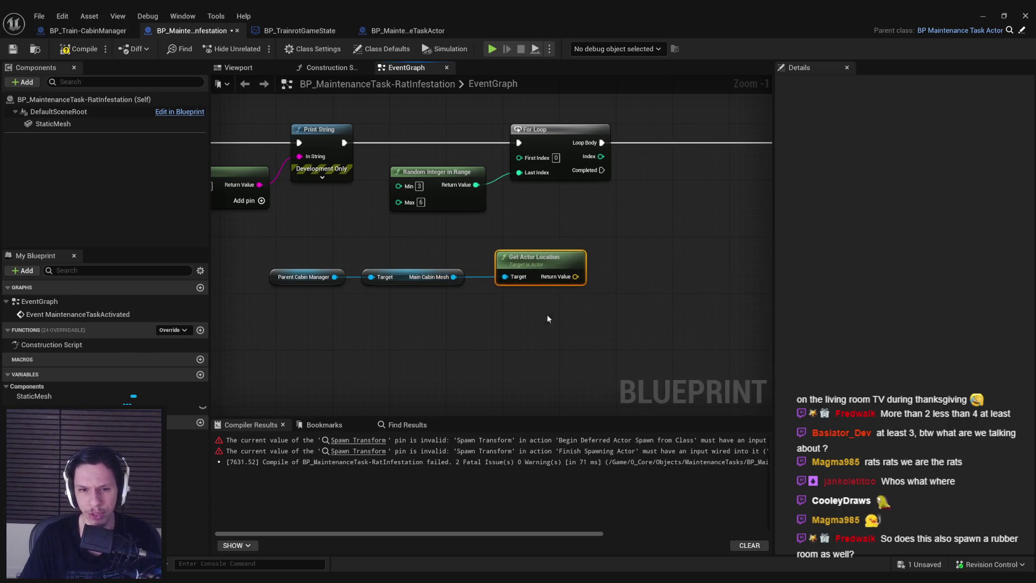
- Group the three cabin nodes together, then compile and save the blueprint
drag(546, 314, 262, 259)
drag(546, 266, 573, 259)
click(563, 322)
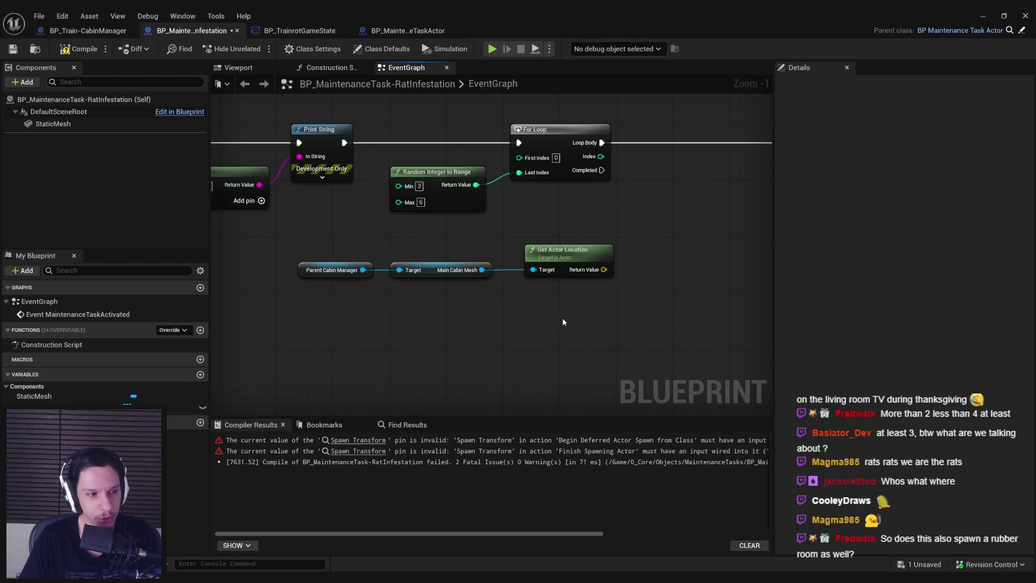
drag(562, 322, 428, 343)
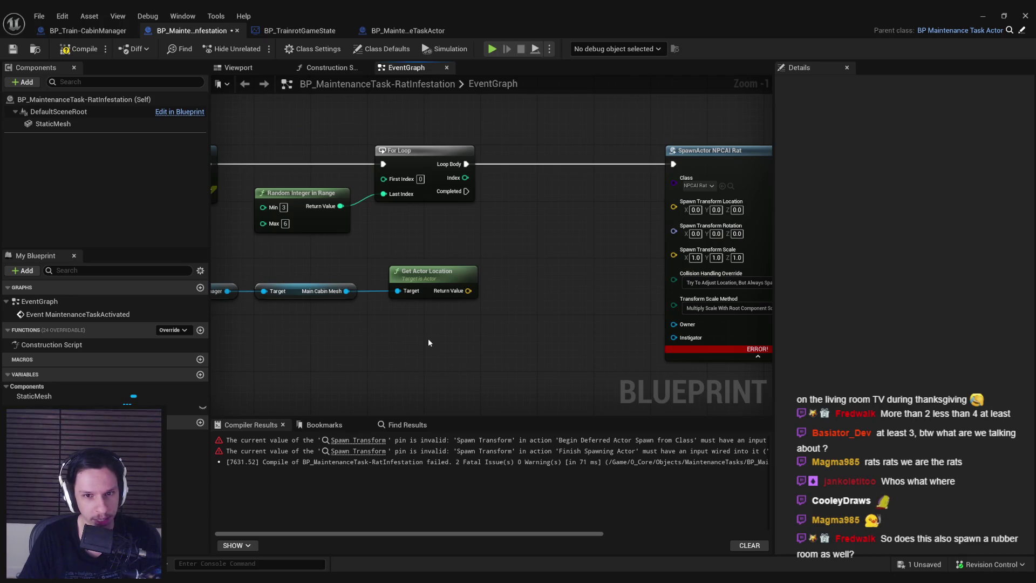
click(81, 50)
click(13, 49)
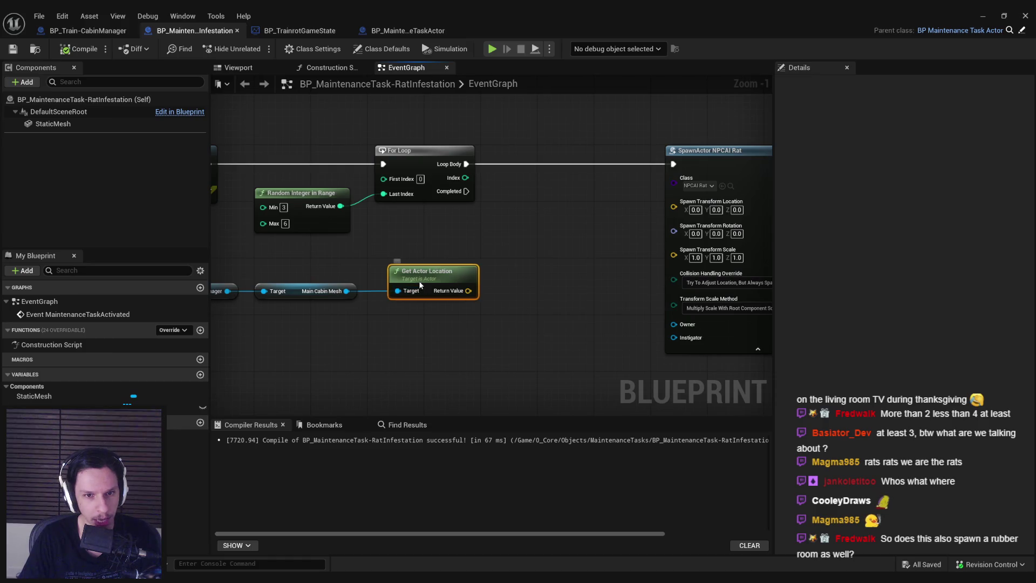
- Realign the cabin nodes beside the For Loop, then recompile and save
drag(418, 280, 406, 280)
drag(418, 327, 238, 272)
drag(519, 275, 527, 275)
click(531, 286)
shift+click(544, 202)
click(545, 232)
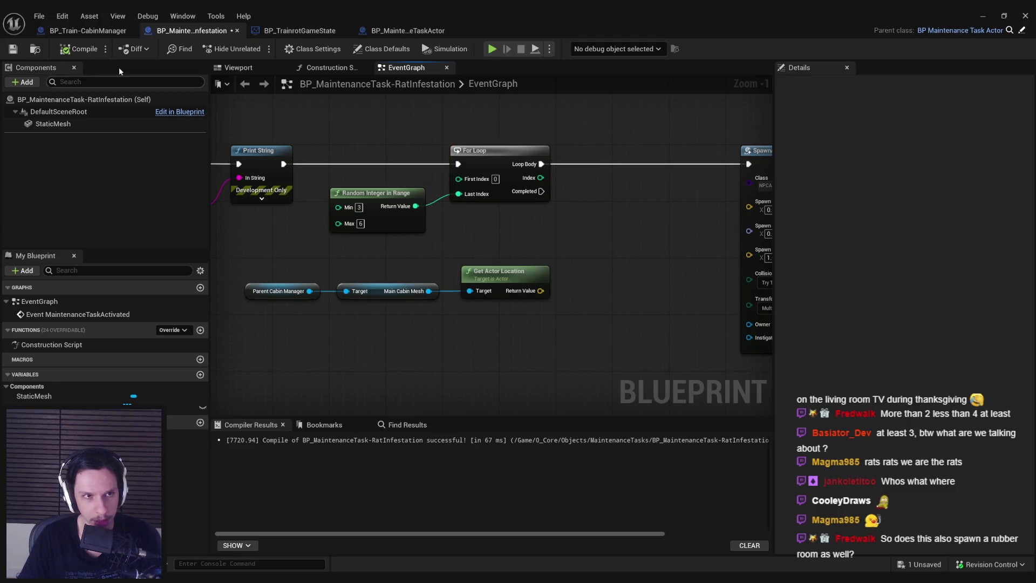
click(81, 49)
click(13, 49)
drag(546, 252, 509, 246)
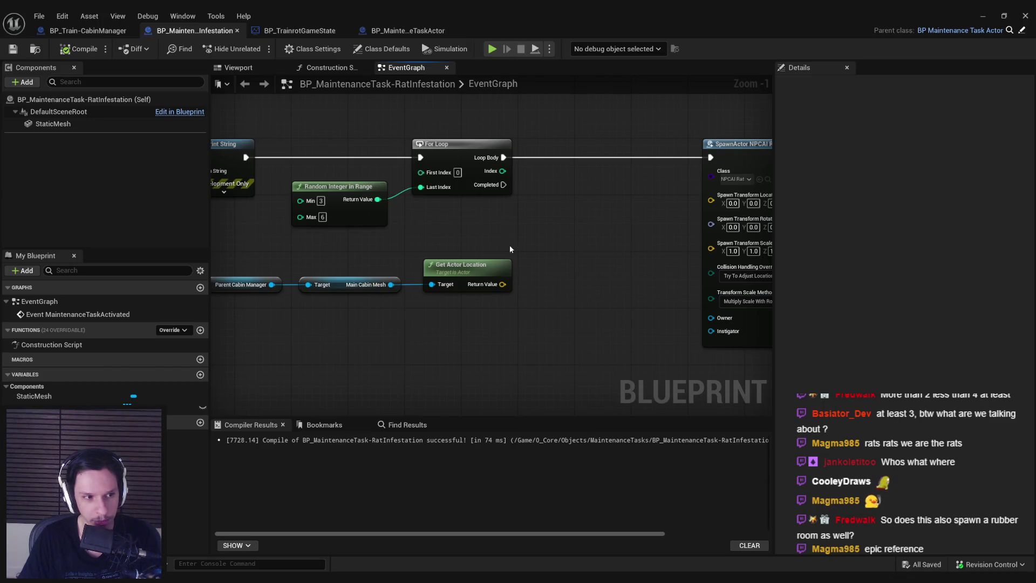
mouse_move(509, 245)
mouse_down()
mouse_move(435, 248)
mouse_move(452, 305)
mouse_move(534, 243)
mouse_move(474, 239)
mouse_up()
scroll(468, 250, down, 1)
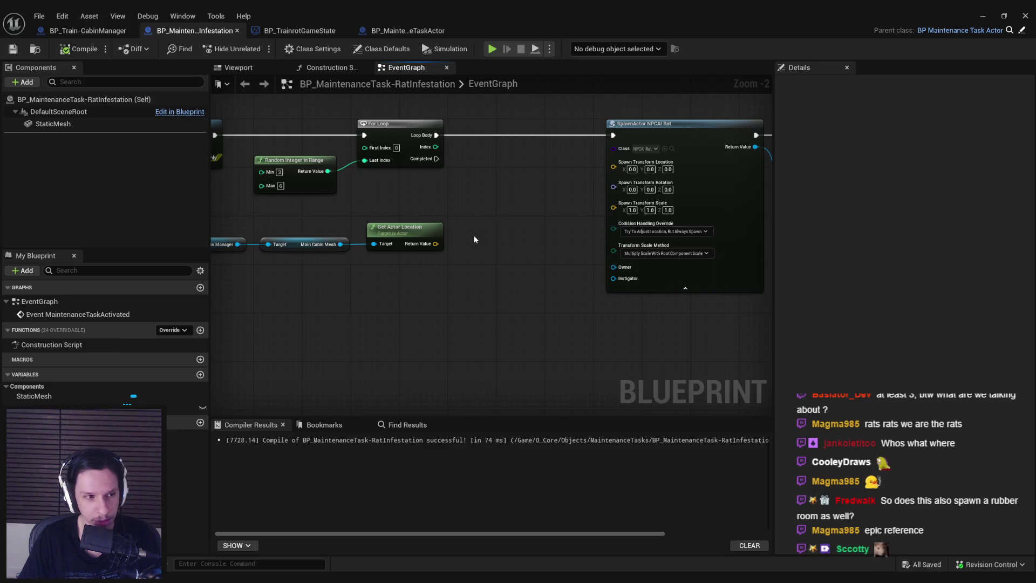
scroll(474, 235, up, 1)
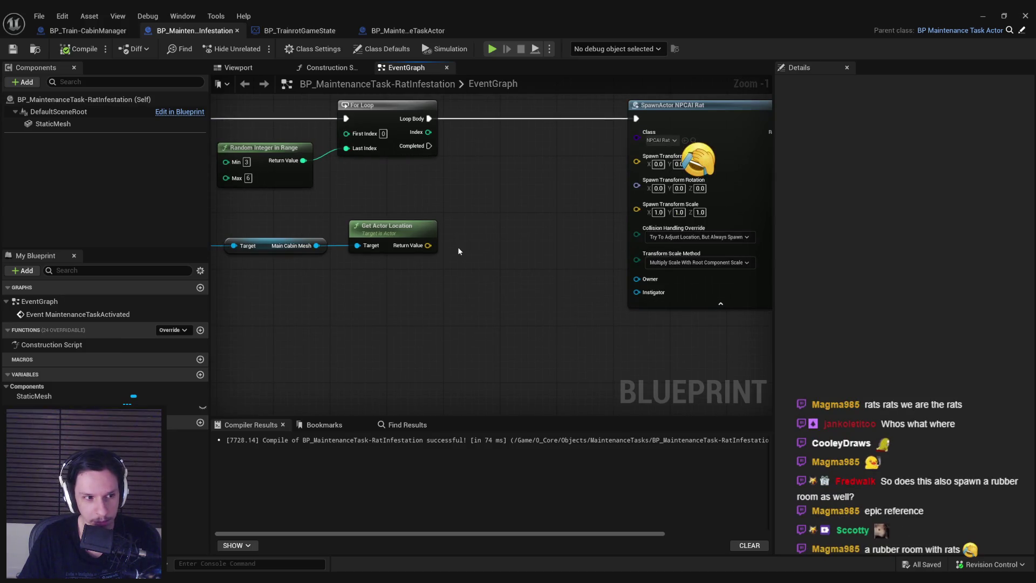
scroll(458, 251, down, 1)
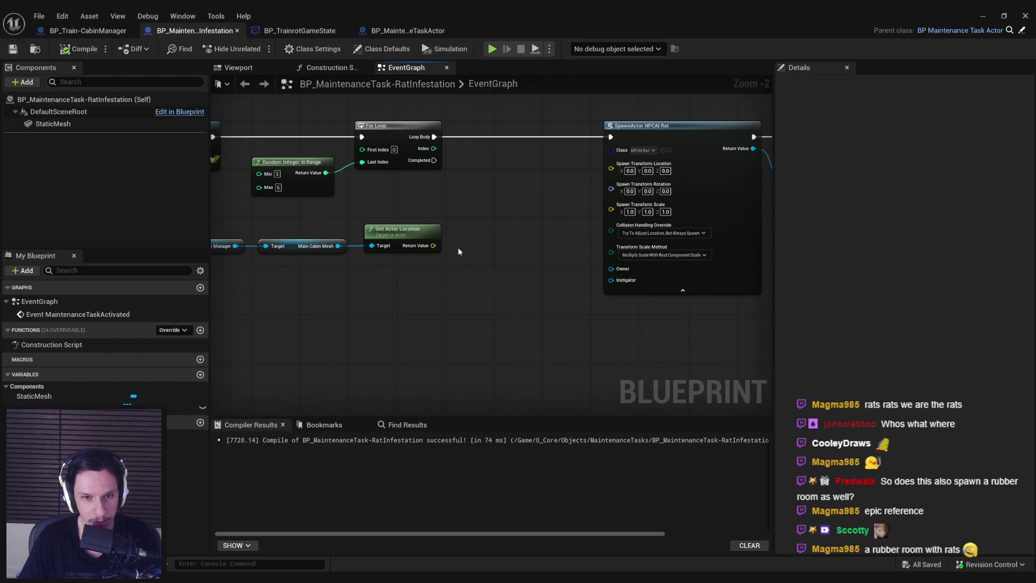
mouse_move(433, 246)
mouse_down()
mouse_move(521, 240)
mouse_move(500, 229)
mouse_up()
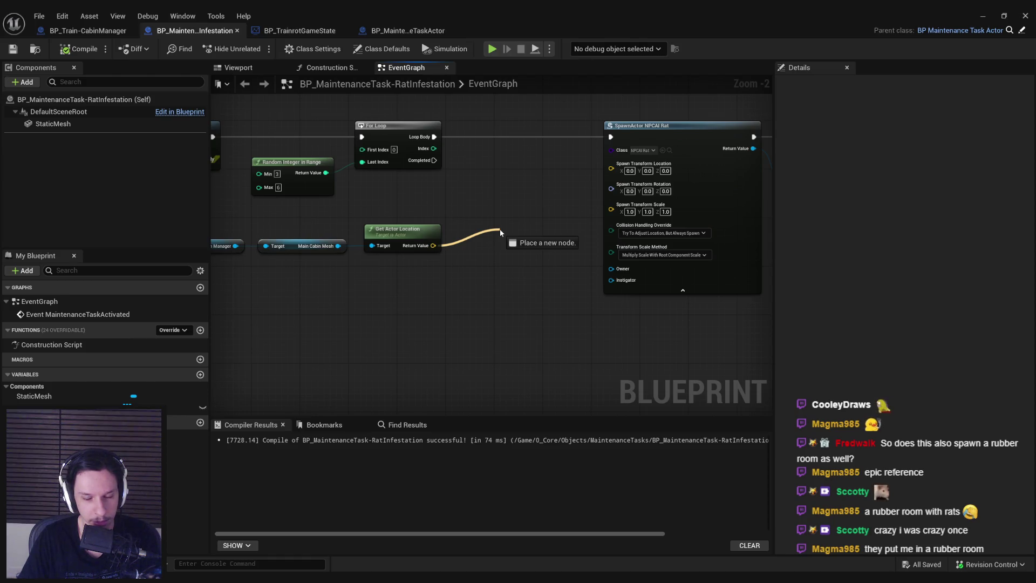
drag(500, 229, 500, 228)
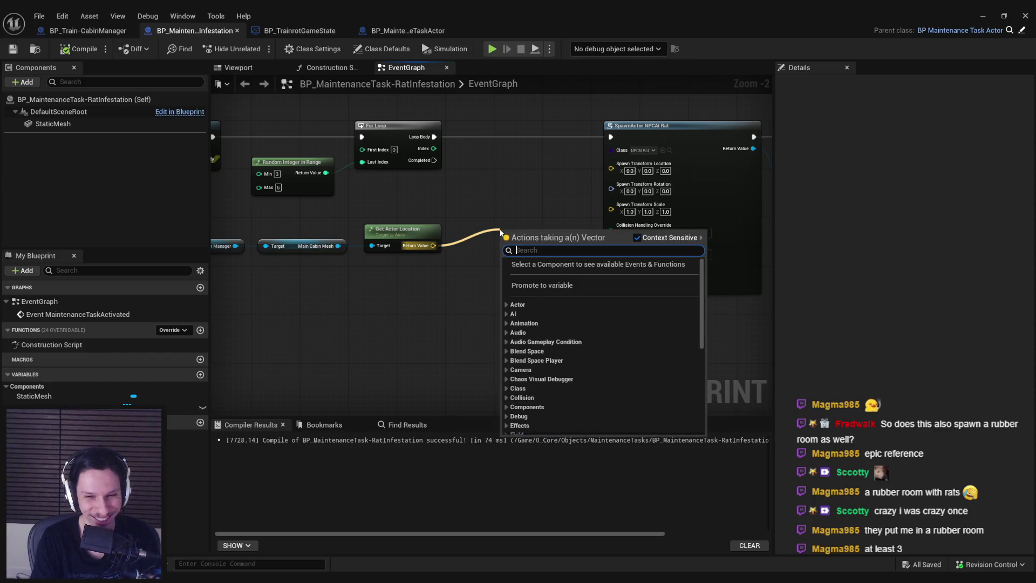
- Insert a Get Random Location in Navigable Radius node into the Loop Body chain
text(navigab)
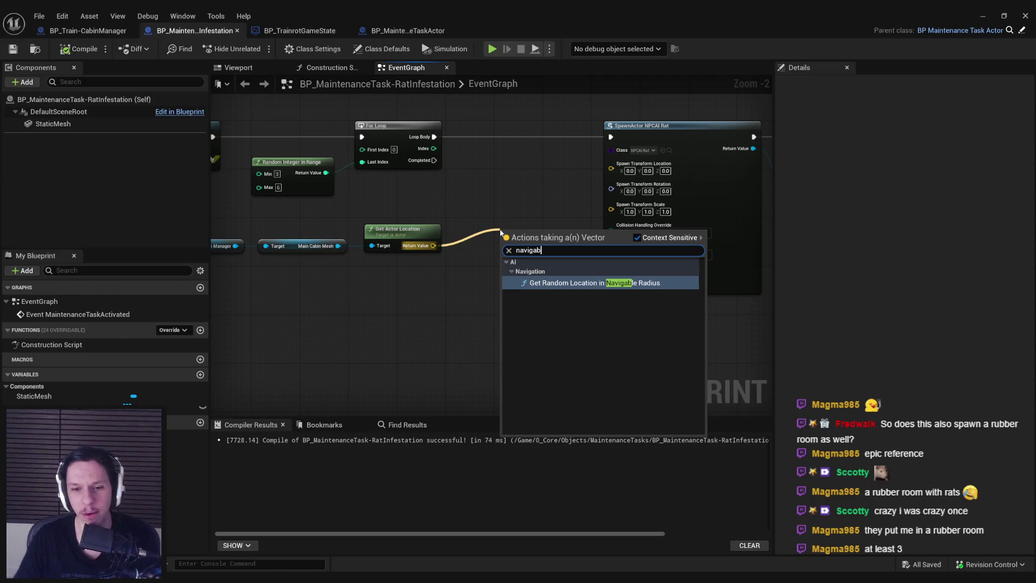
key(Return)
mouse_move(568, 249)
mouse_down()
mouse_move(543, 138)
mouse_move(543, 148)
mouse_up()
drag(434, 137, 477, 136)
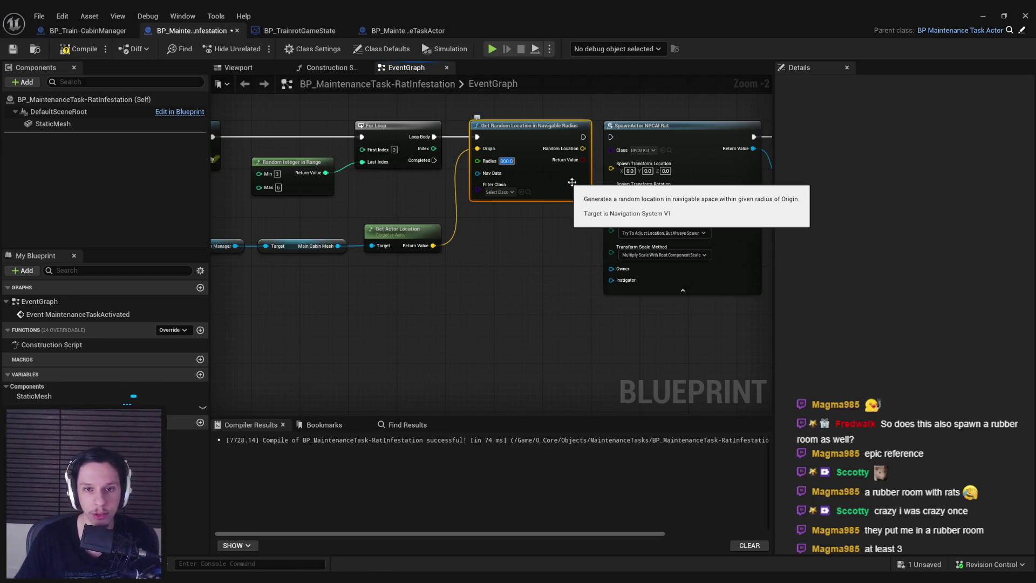
click(512, 232)
- Wire Random Location into the rat's Spawn Transform Location and save
mouse_move(583, 149)
mouse_down()
mouse_move(611, 179)
mouse_move(611, 170)
mouse_up()
mouse_move(544, 264)
mouse_down()
mouse_move(289, 293)
mouse_move(515, 309)
mouse_up()
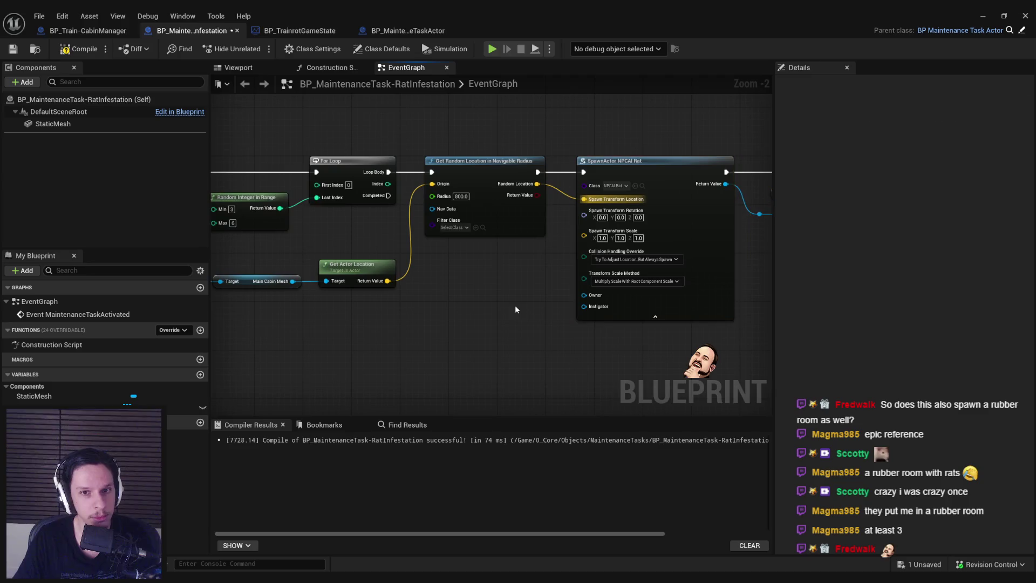
key(ctrl+s)
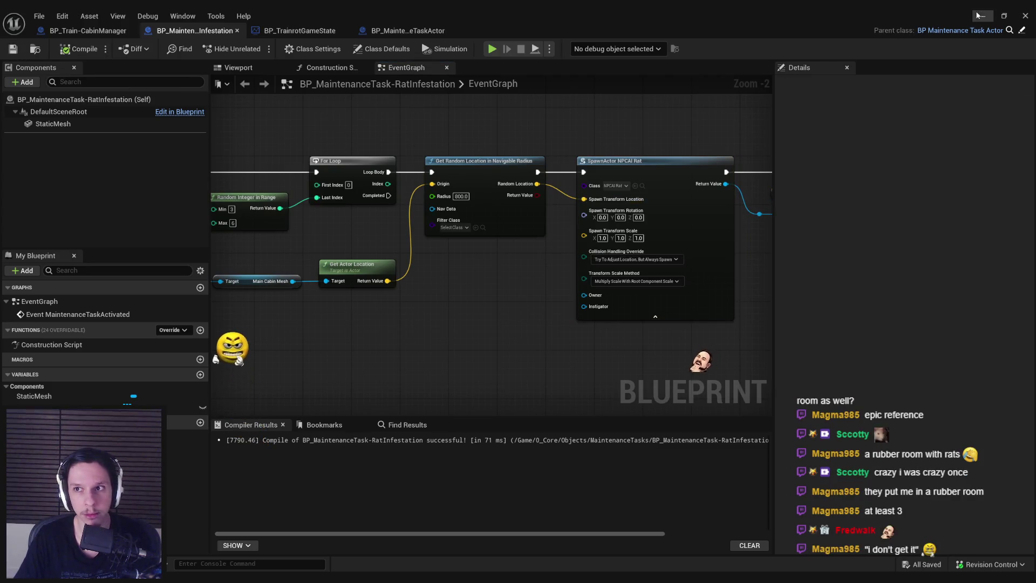
- Minimize the Blueprint editor and start a fullscreen Play-in-Editor session of the level
click(979, 16)
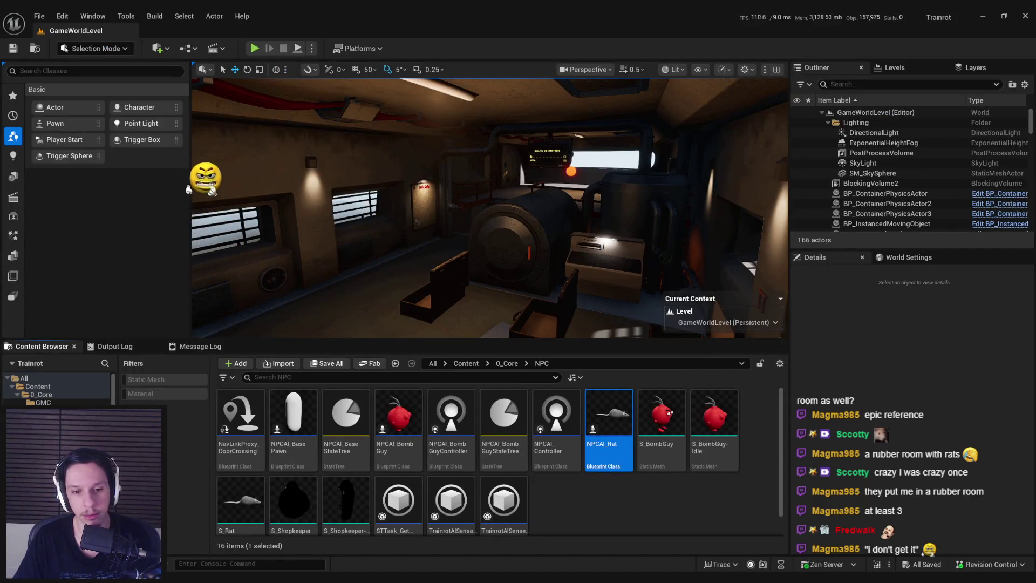
mouse_move(340, 577)
click(400, 513)
scroll(695, 253, down, 3)
scroll(695, 252, up, 1)
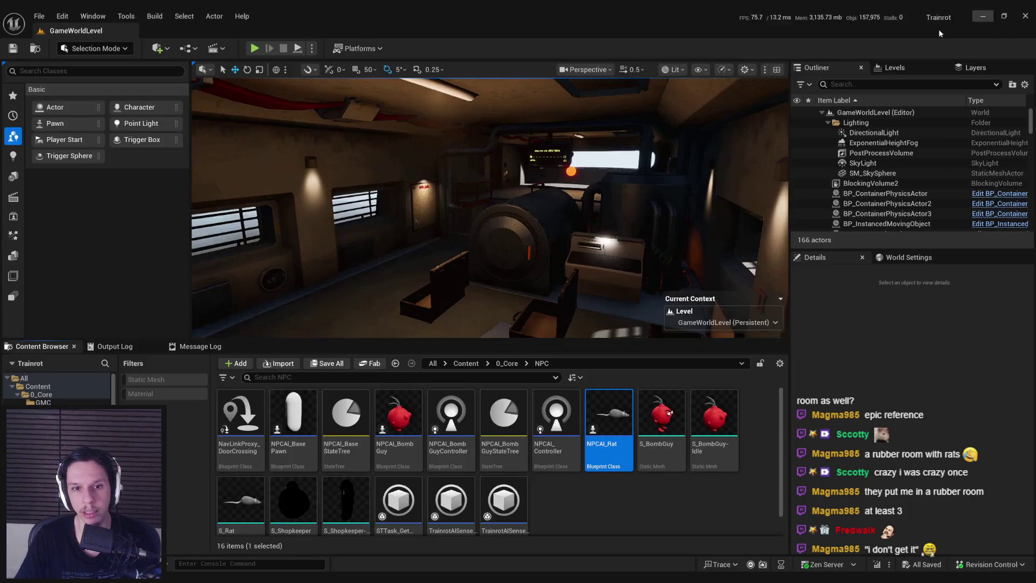
click(982, 16)
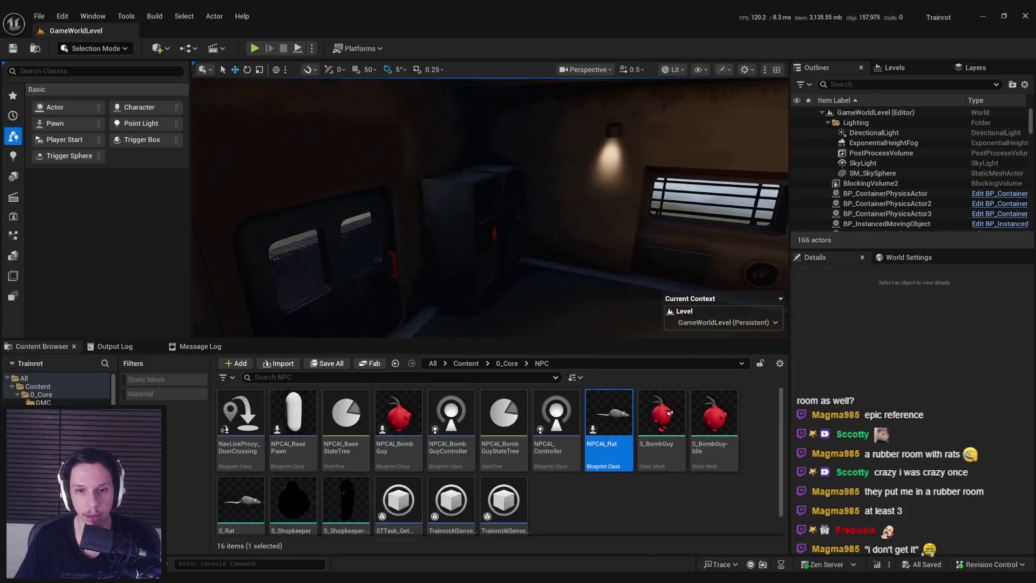
click(254, 48)
key(F11)
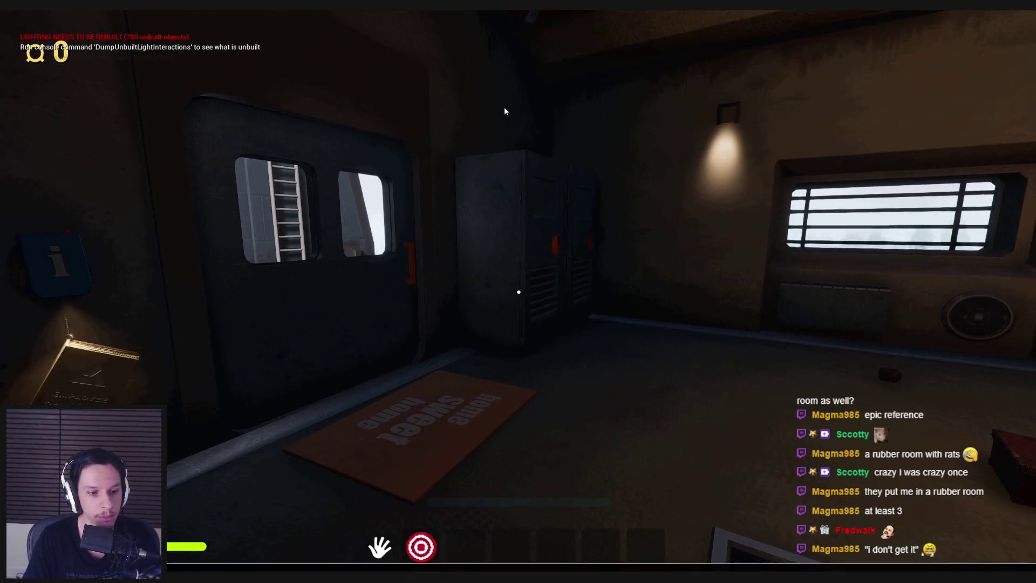
key(grave)
key(grave)
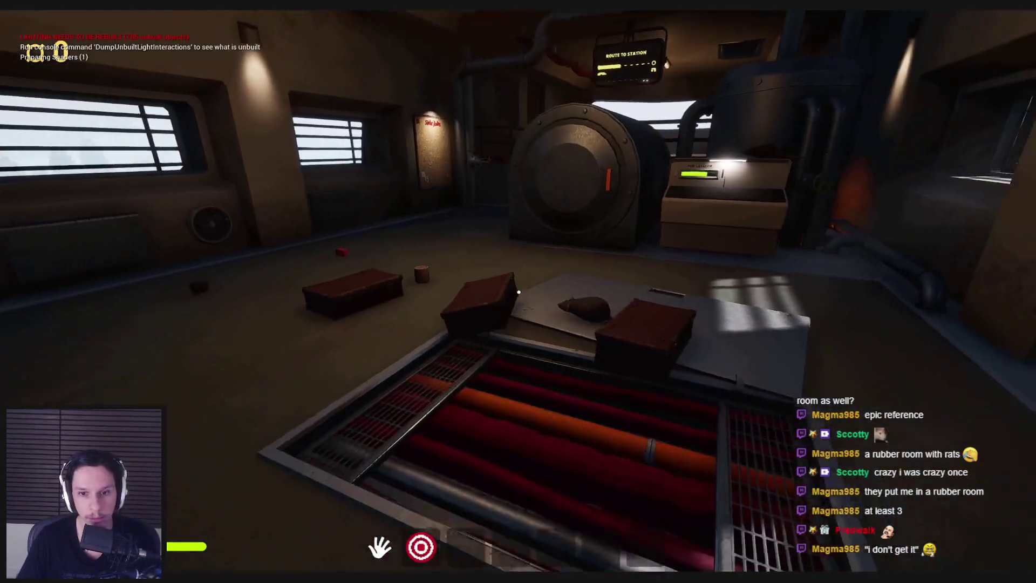
- Walk up to the rat by the grate and pick it up
key(w)
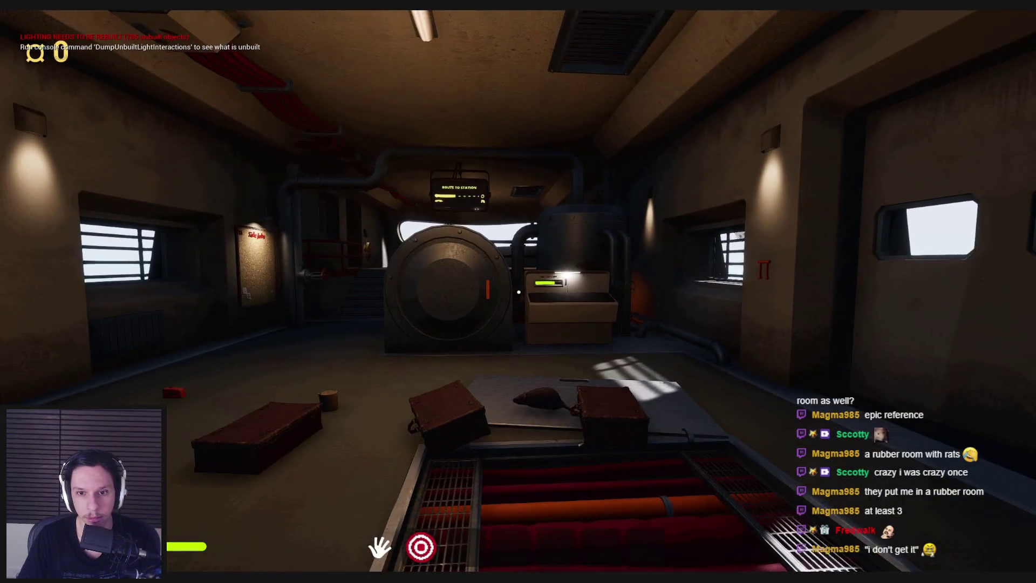
key(w)
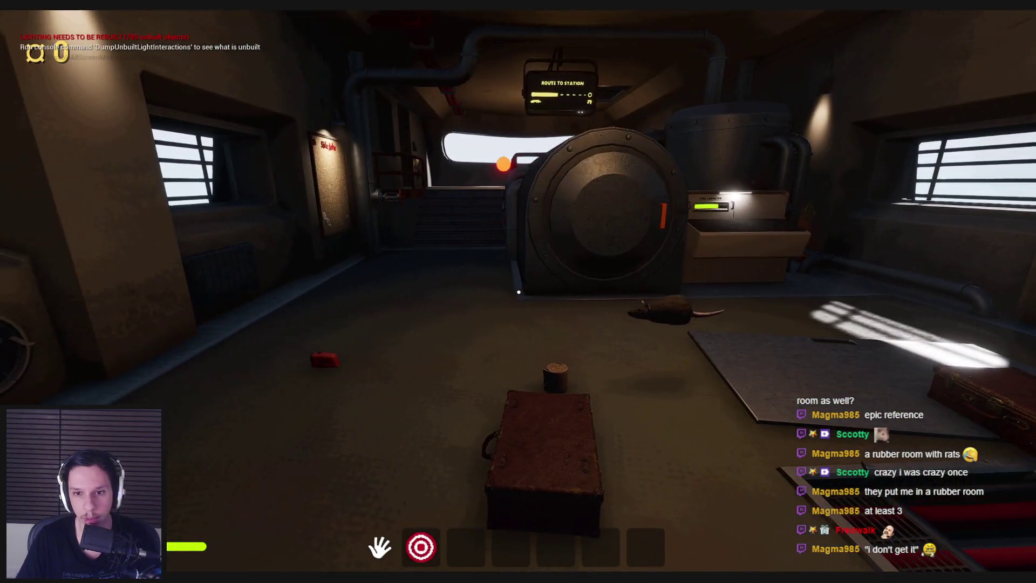
click(518, 291)
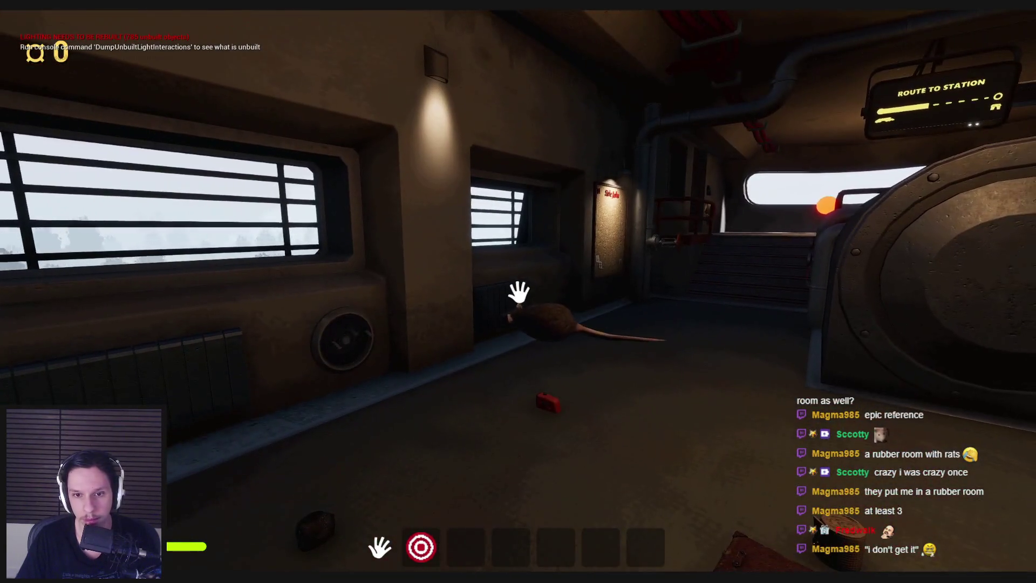
click(521, 294)
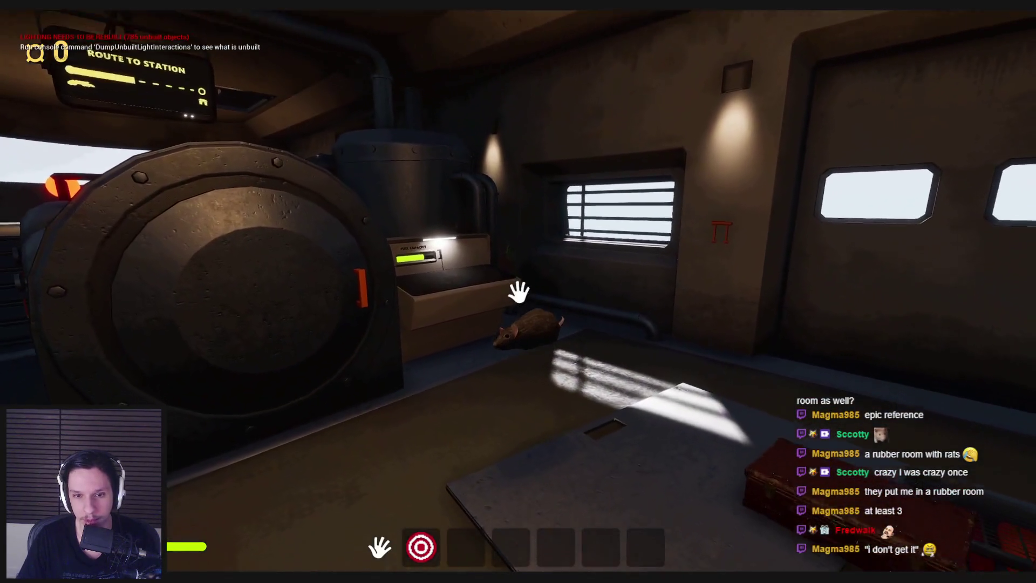
mouse_move(520, 294)
mouse_down()
mouse_move(710, 411)
mouse_move(519, 291)
mouse_up()
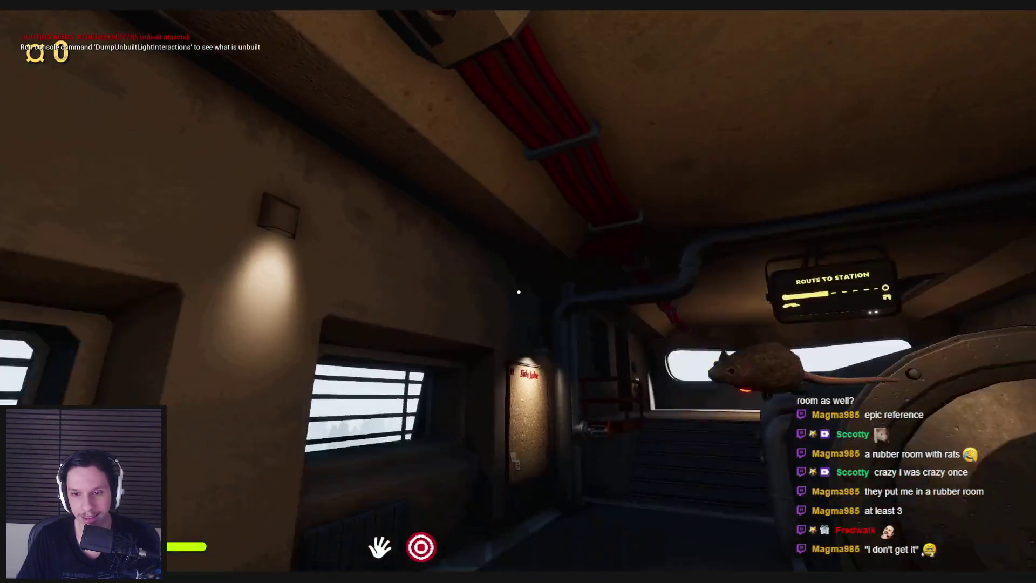
- Carry the rat over the generator and down to the engine room, then stop the session
key(d)
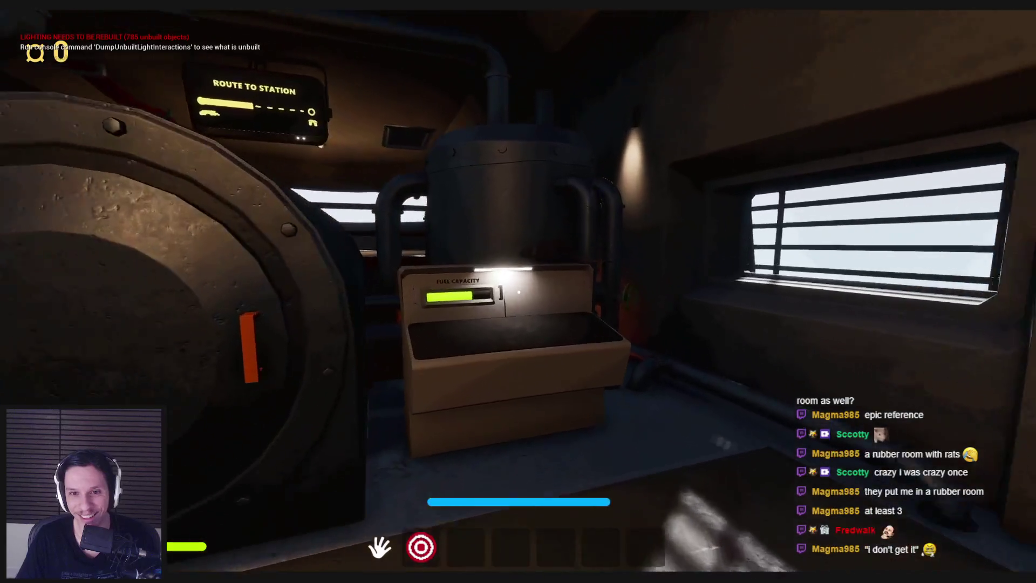
key(w)
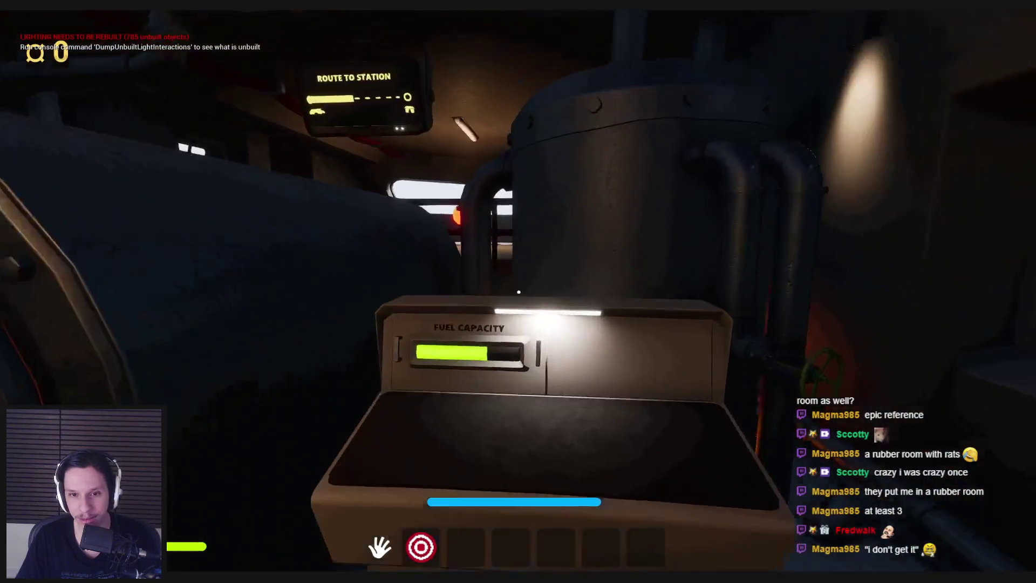
key(space)
key(w)
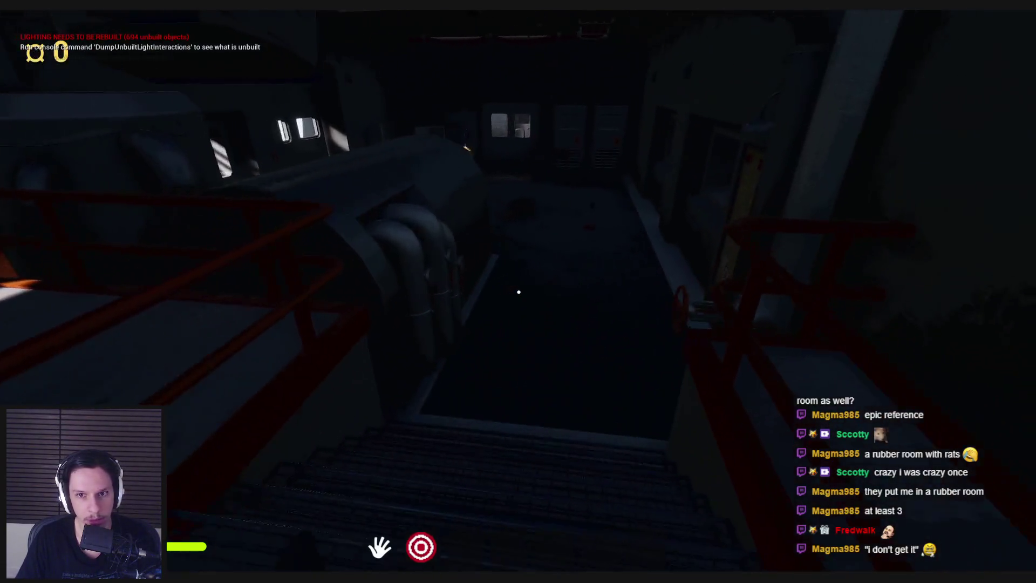
key(w)
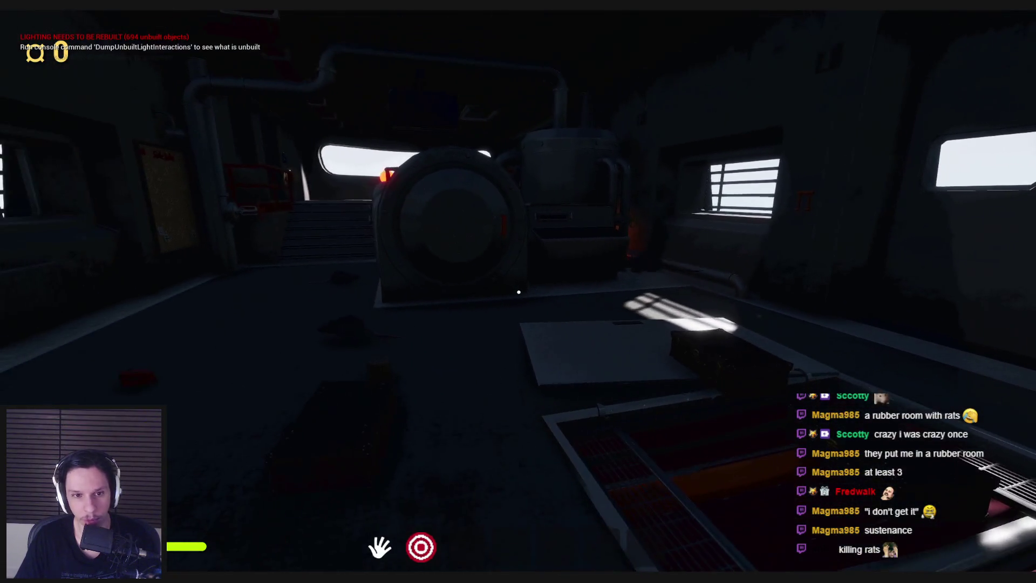
key(Escape)
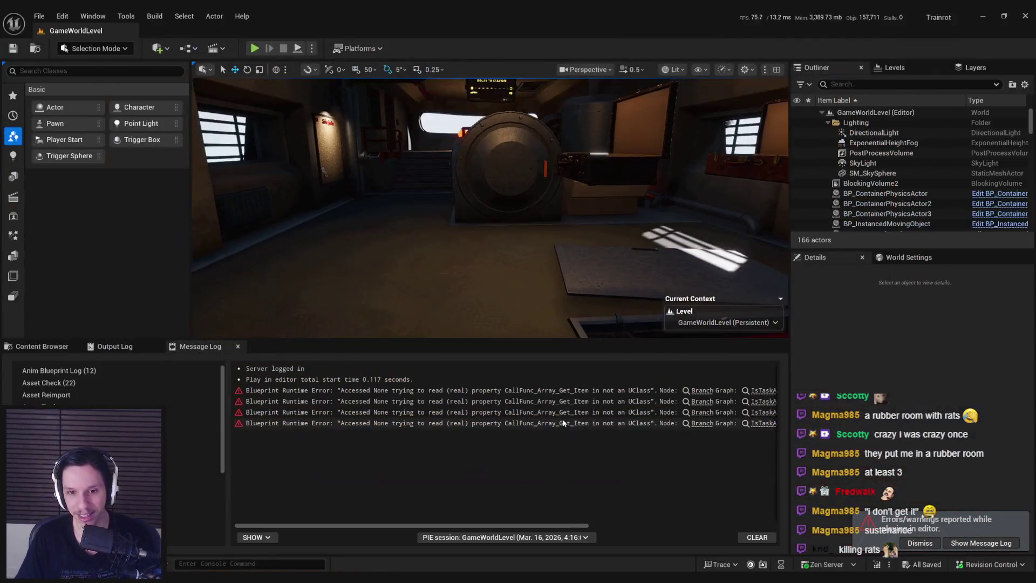
- Scroll through the Message Log and read the detailed errors in the Output Log
mouse_move(518, 525)
mouse_down()
mouse_move(743, 519)
mouse_move(358, 507)
mouse_up()
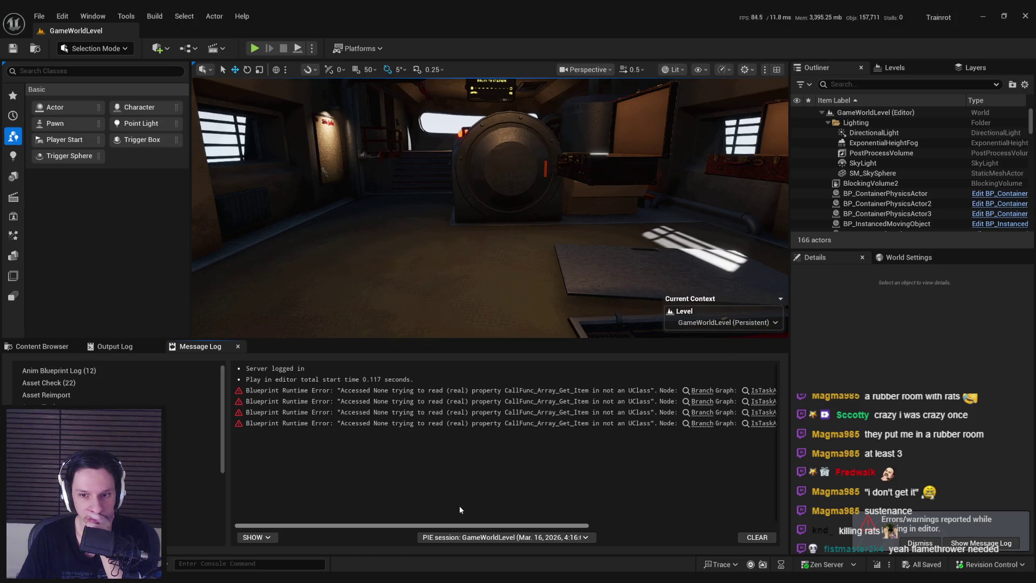
mouse_move(460, 510)
mouse_down()
mouse_move(721, 520)
mouse_move(390, 510)
mouse_move(653, 523)
mouse_up()
click(111, 346)
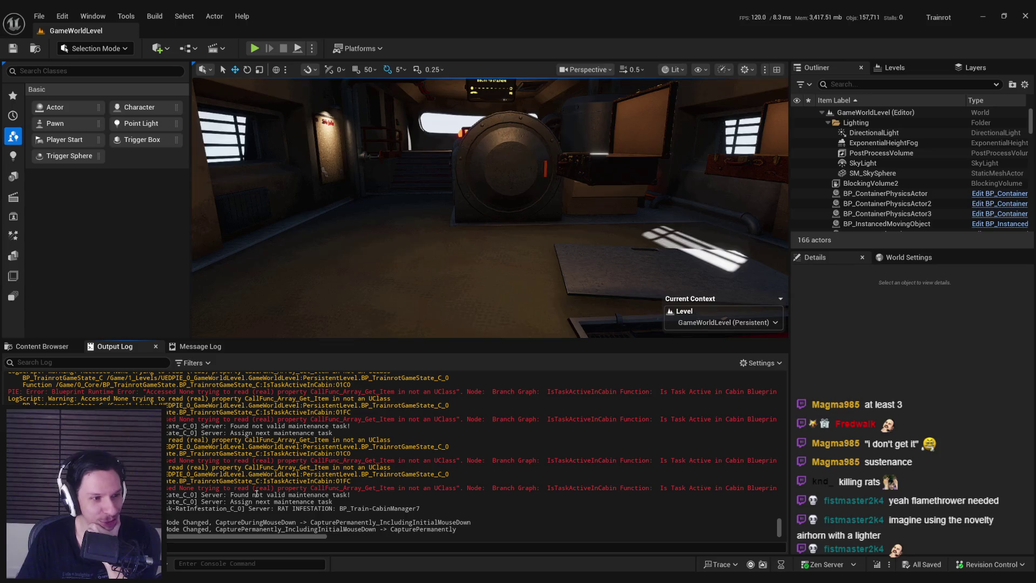
- Return to the Content Browser's NPC folder and clear the asset selection
click(25, 345)
click(476, 431)
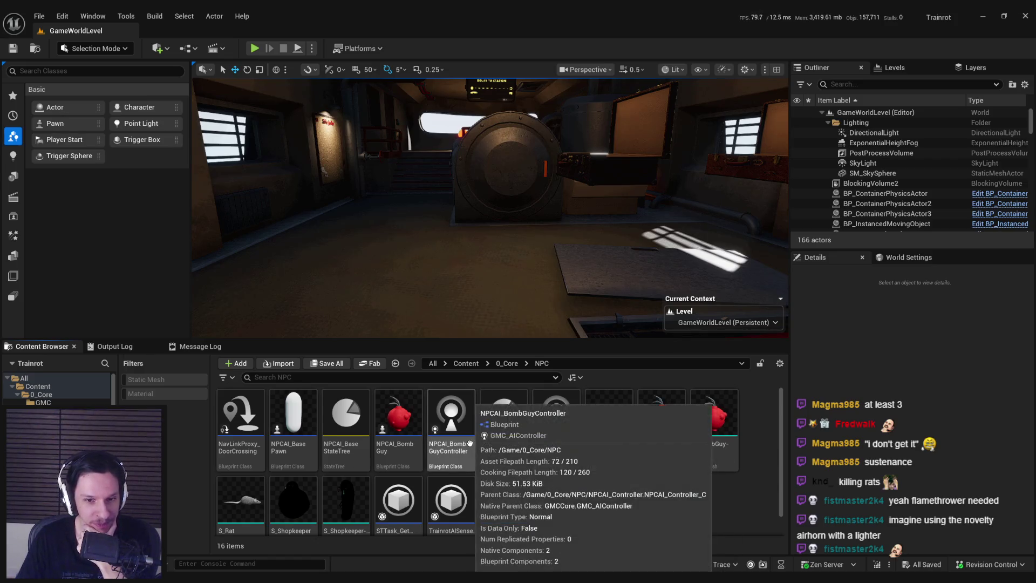
scroll(476, 453, down, 1)
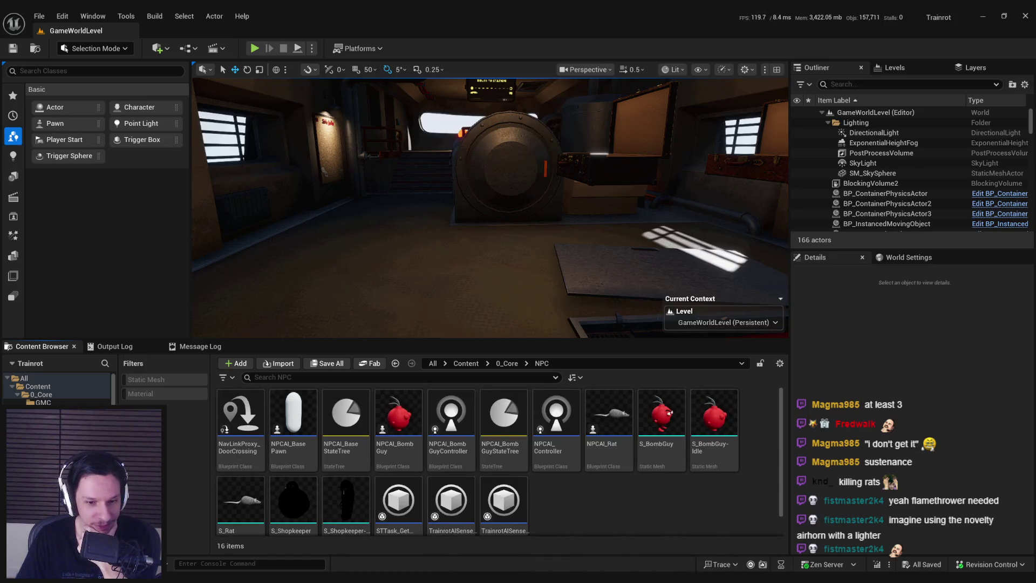
key(alt+Tab)
scroll(430, 334, up, 2)
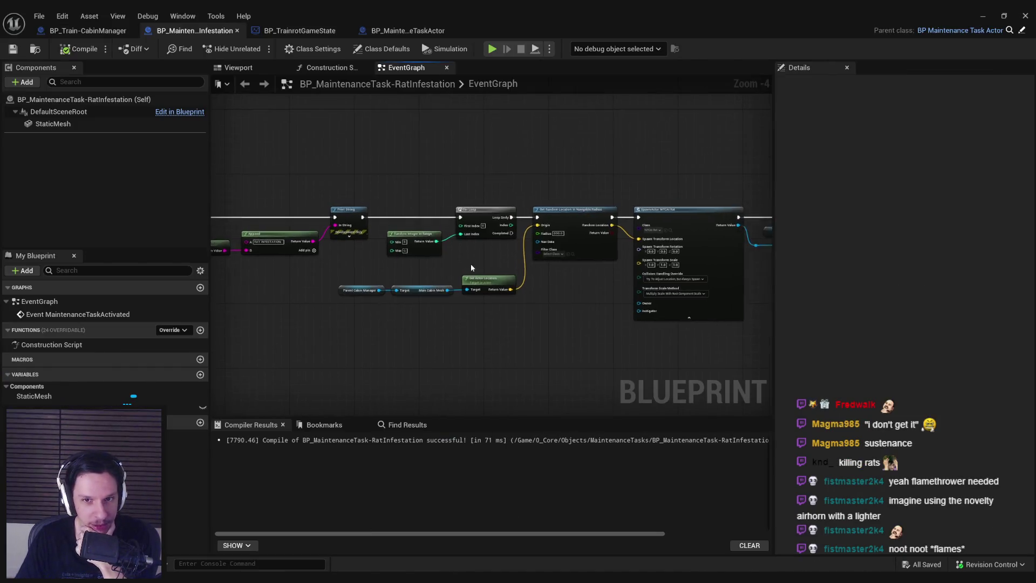
scroll(422, 302, down, 2)
scroll(481, 314, up, 1)
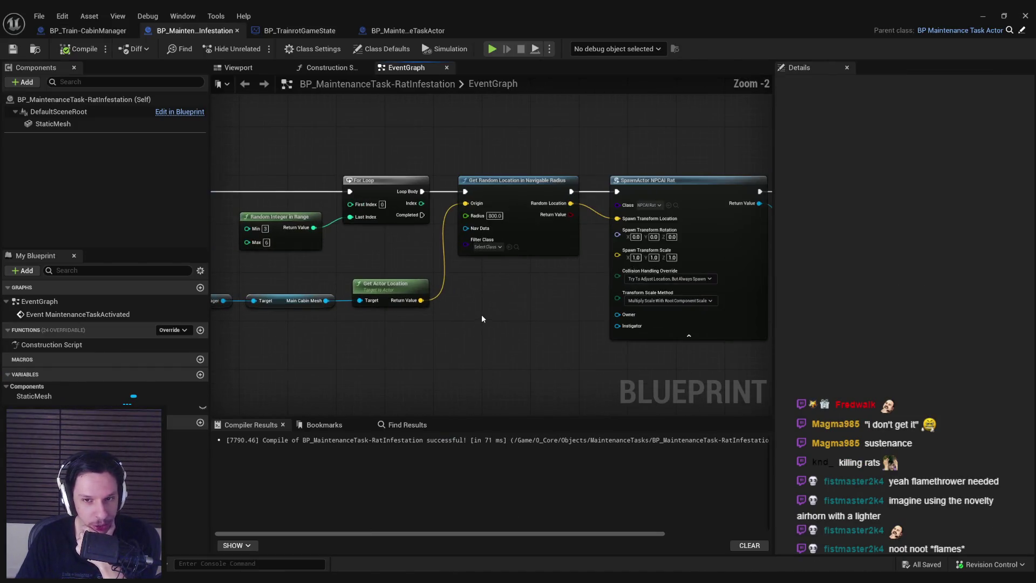
scroll(431, 274, up, 1)
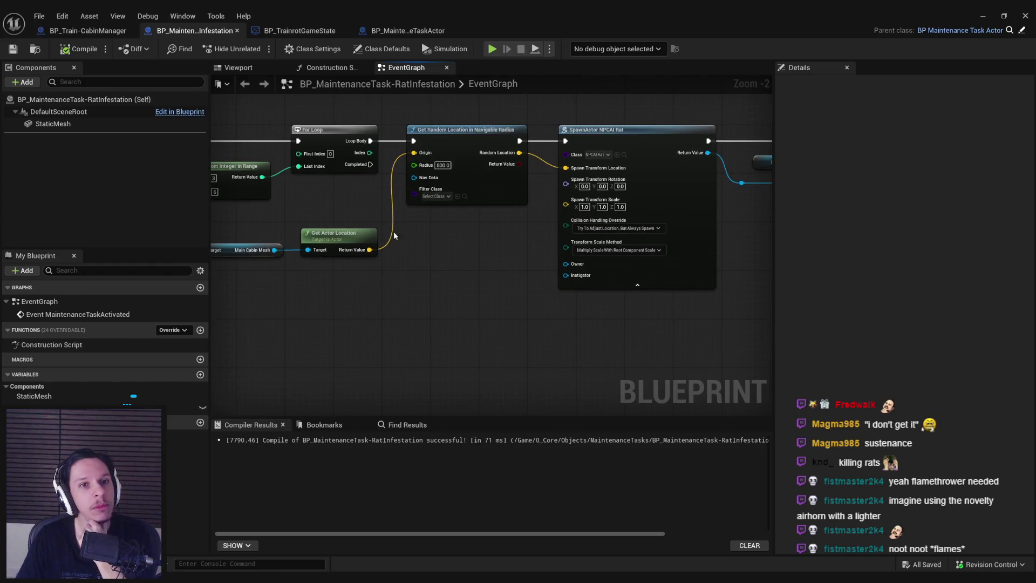
click(300, 31)
click(194, 30)
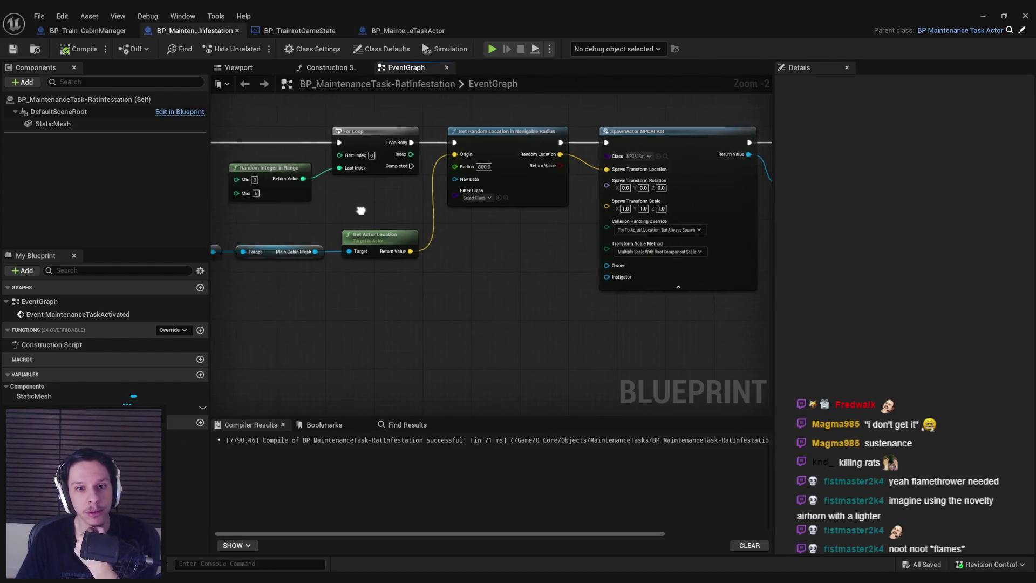
click(413, 30)
click(277, 31)
click(183, 30)
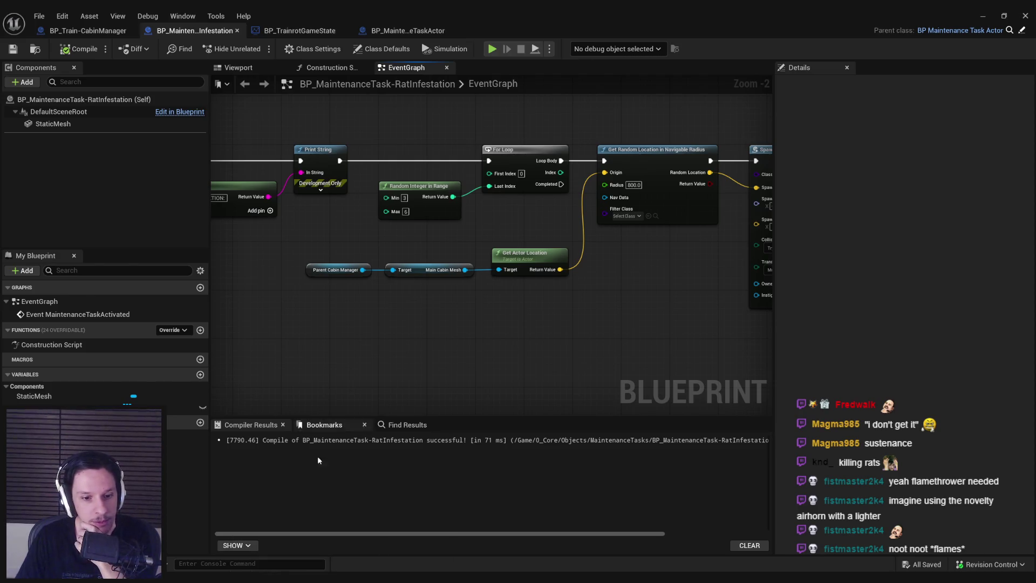
key(alt+Tab)
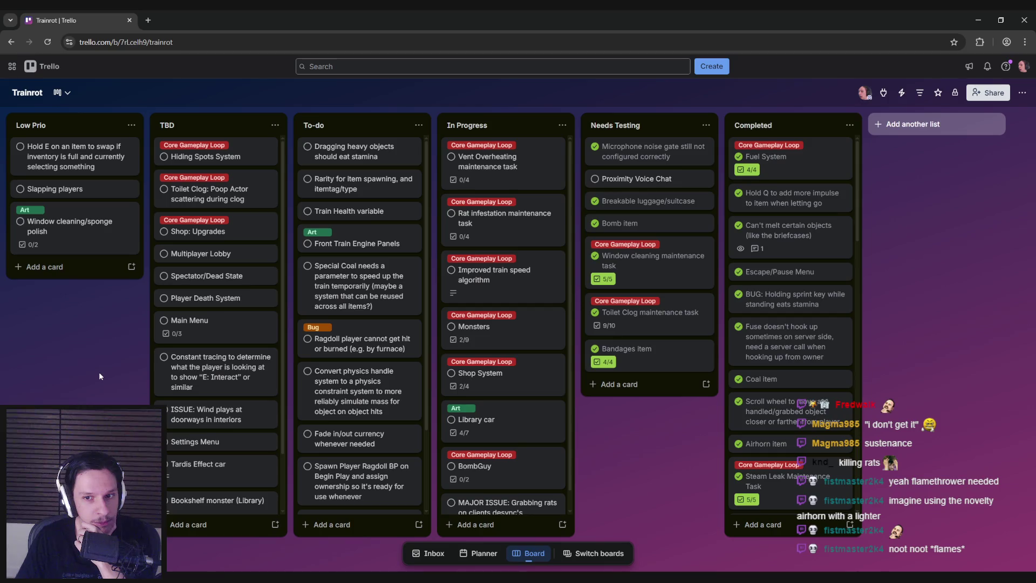
key(alt+Tab)
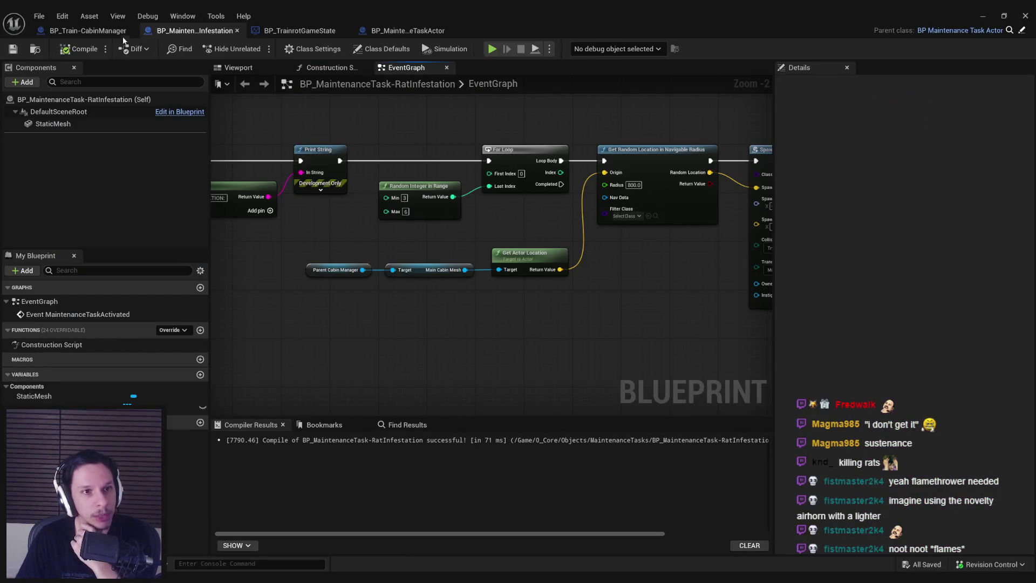
drag(617, 248, 320, 246)
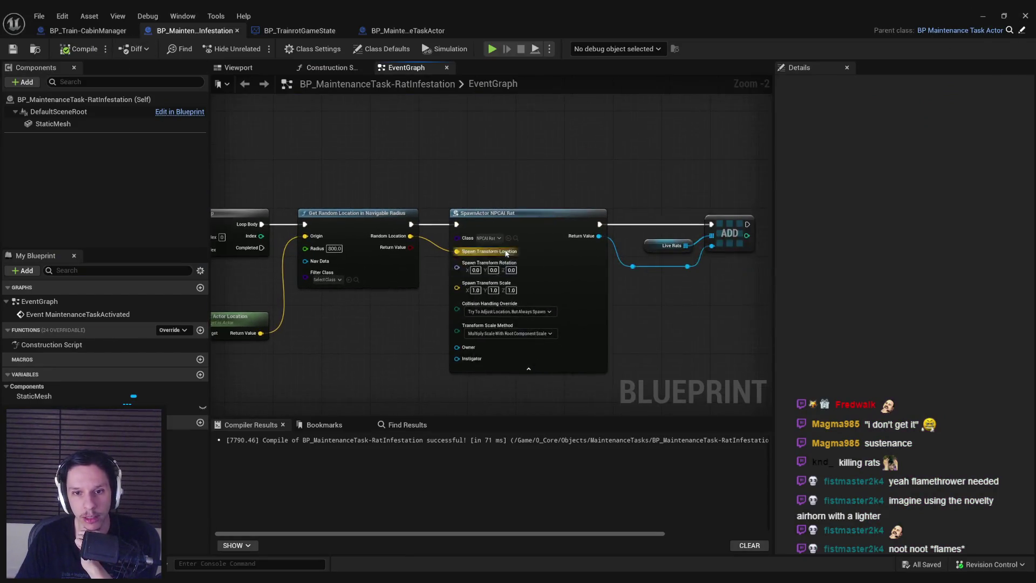
- Place an NPCAI_Rat in the cabin, playtest it, delete it, then open the NPCAI_Rat Blueprint
scroll(521, 237, up, 2)
click(519, 235)
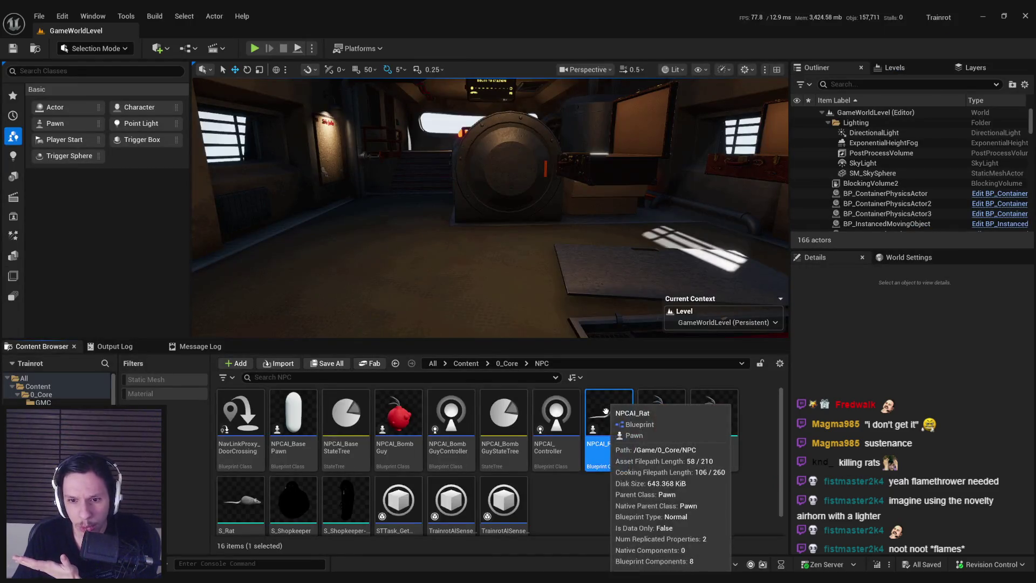
drag(608, 426, 513, 232)
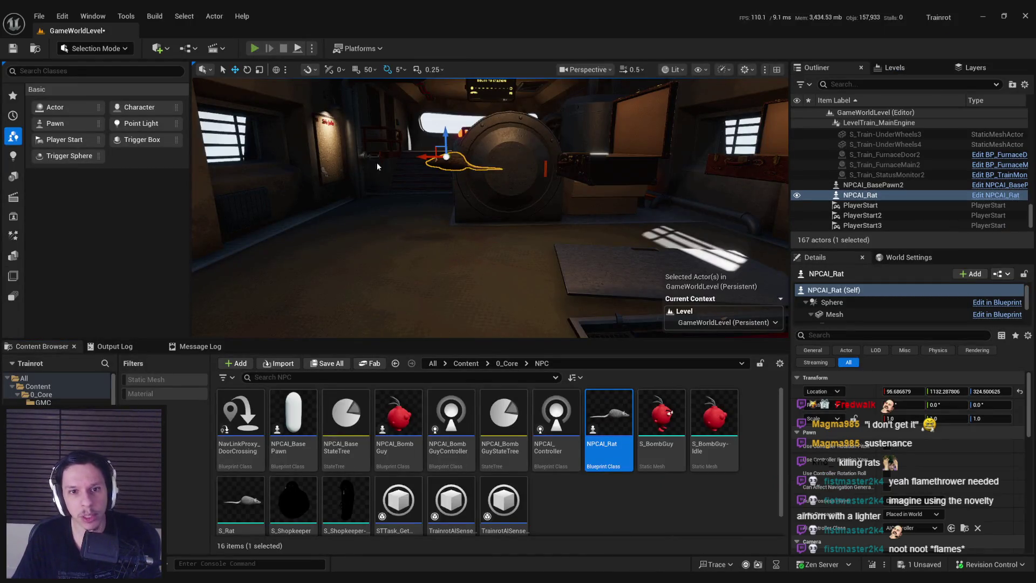
click(254, 48)
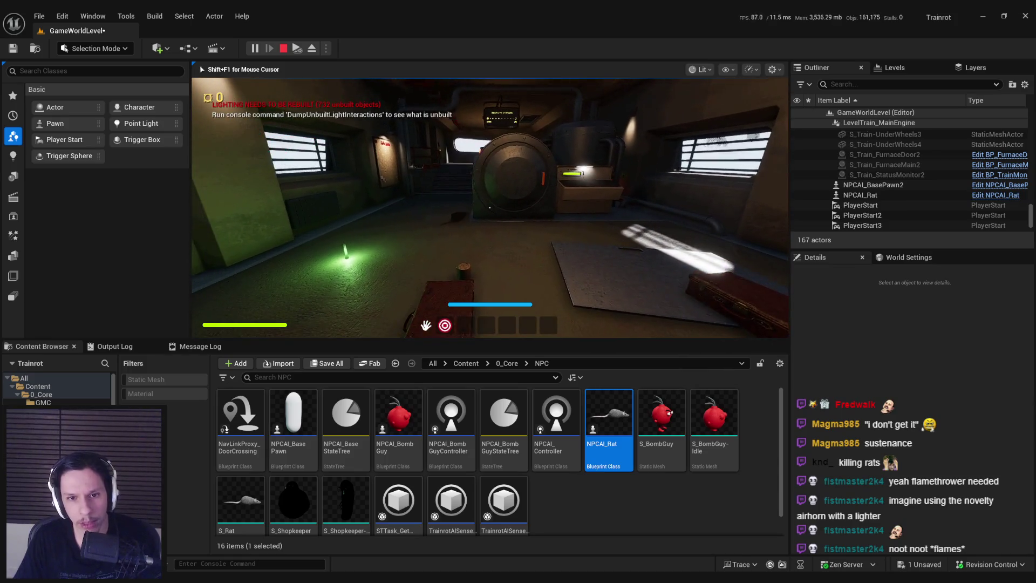
key(Escape)
key(Delete)
double_click(598, 391)
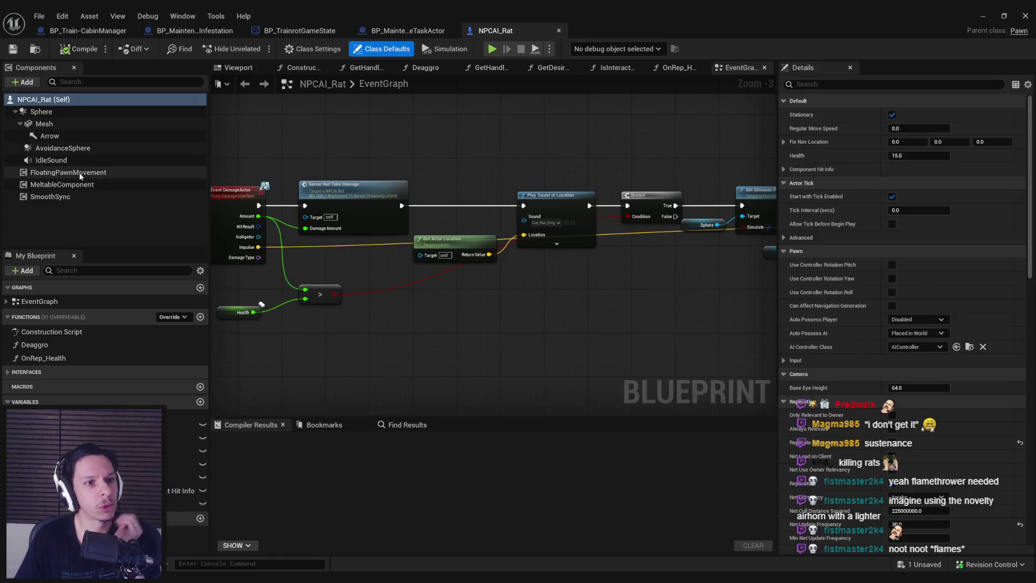
- Set NPCAI_Rat's Auto Possess AI to Placed in World or Spawned in Class Defaults
click(79, 173)
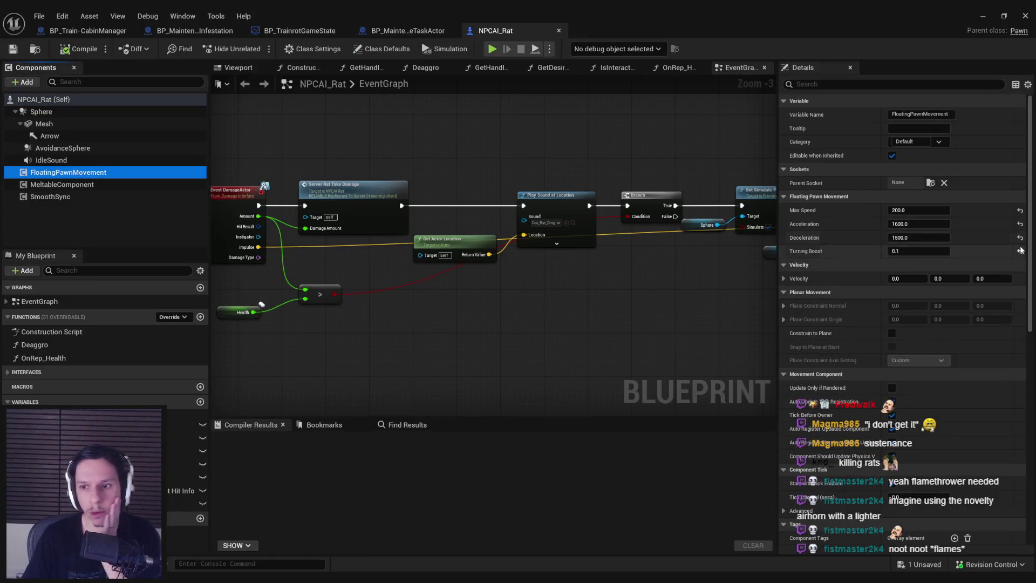
scroll(1030, 270, down, 1)
mouse_move(1030, 270)
mouse_down()
mouse_move(1033, 460)
mouse_move(1031, 97)
mouse_up()
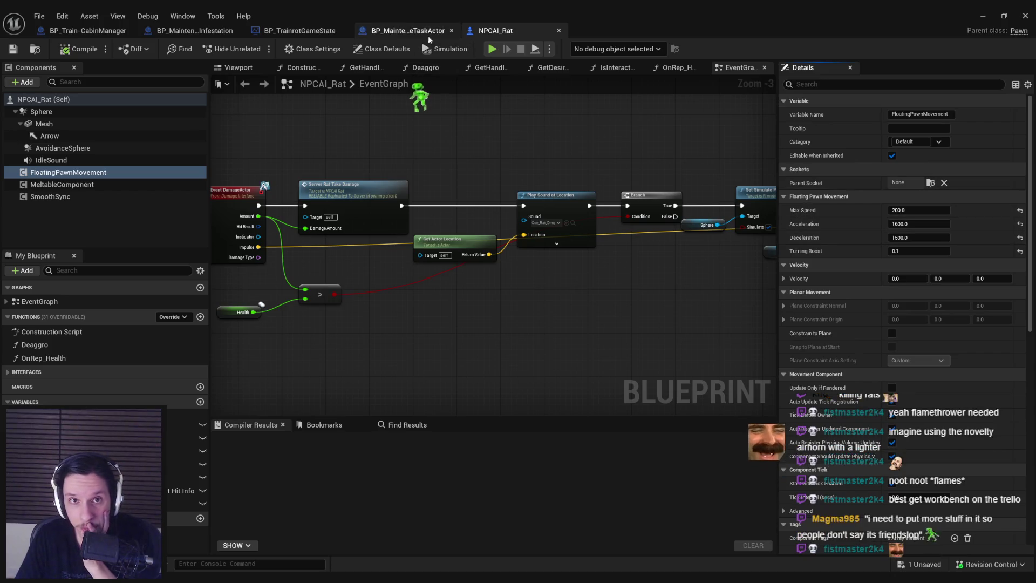
click(386, 48)
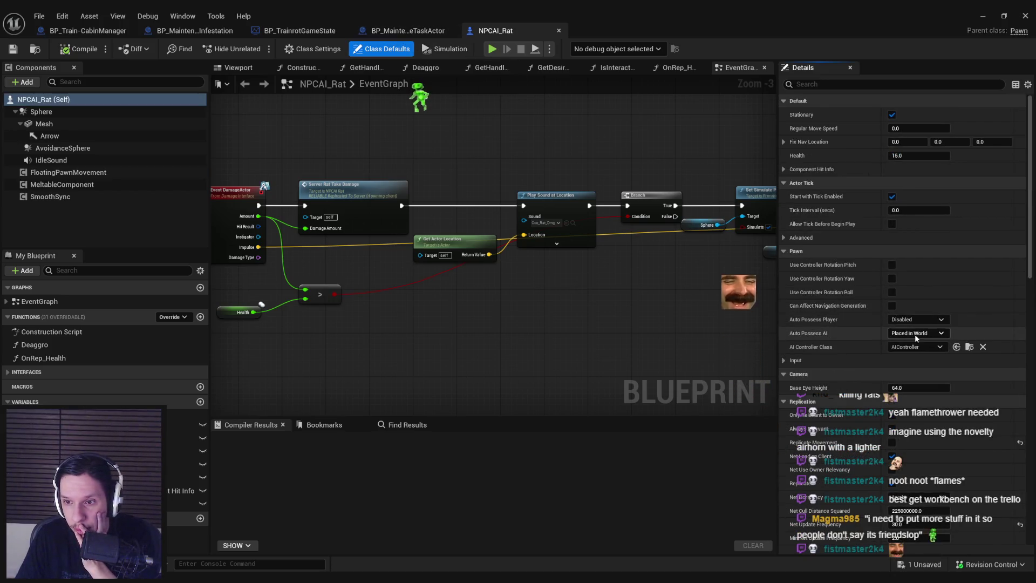
click(915, 334)
click(917, 375)
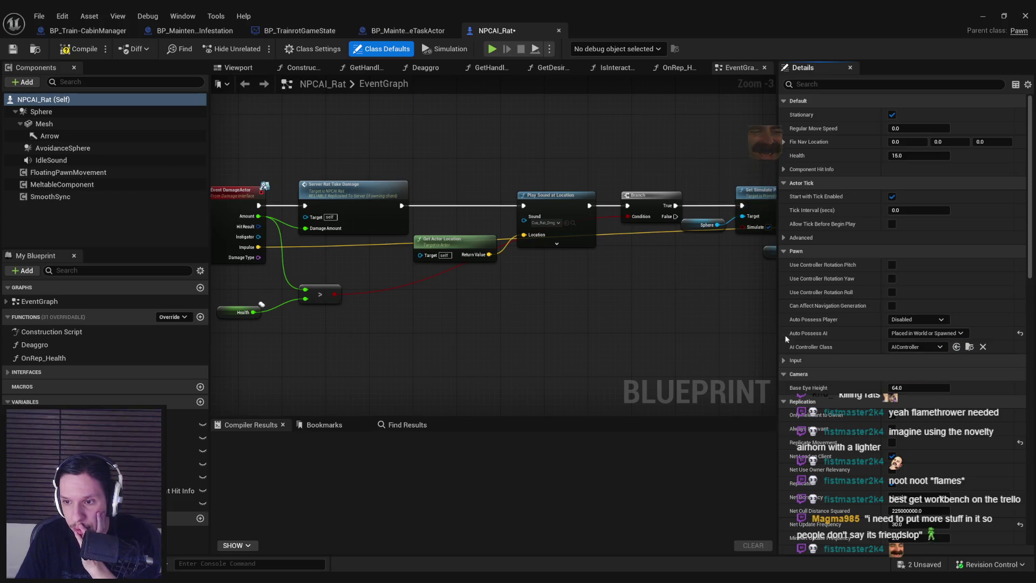
- Compile and save the rat Blueprint, check out the asset, and close the editor
click(80, 48)
click(12, 49)
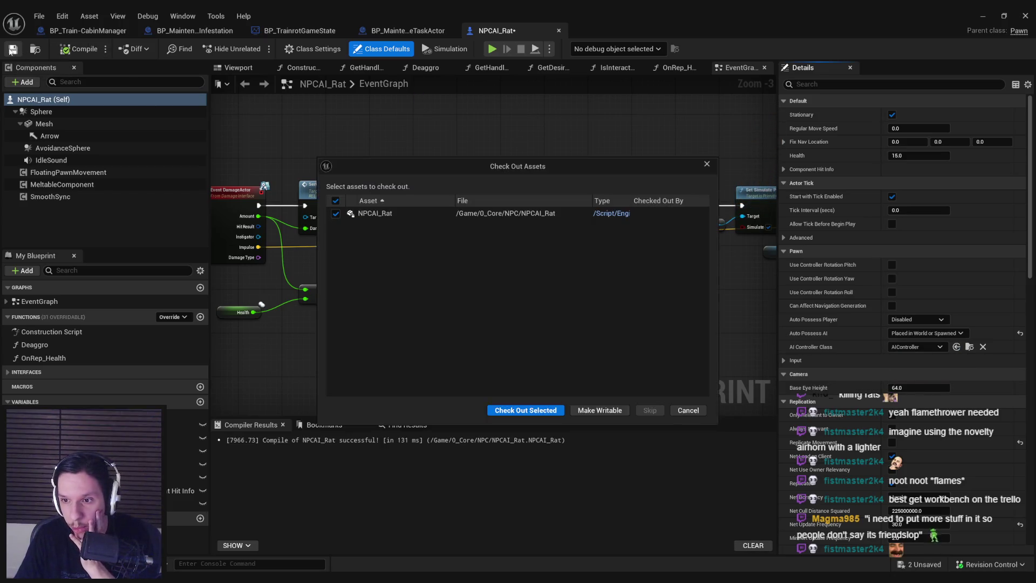
click(524, 408)
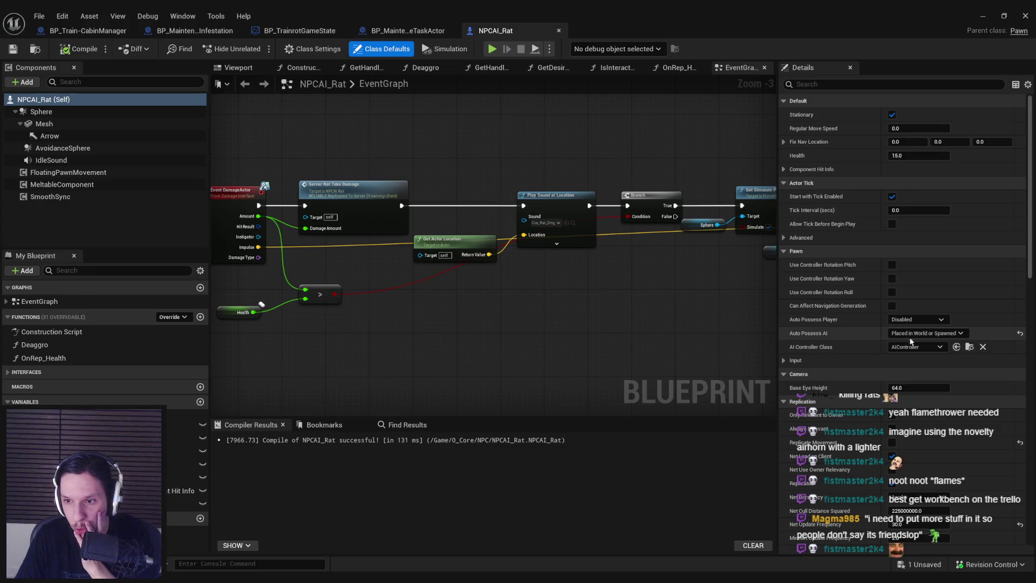
click(982, 16)
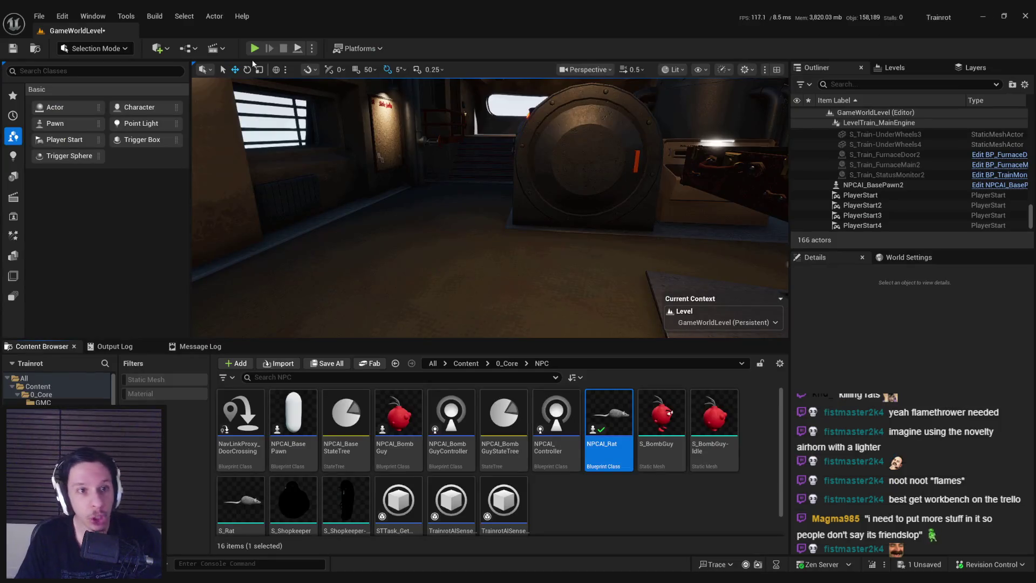
- Start a playtest and sprint through the cabin to the Train Monitoring terminal
click(251, 50)
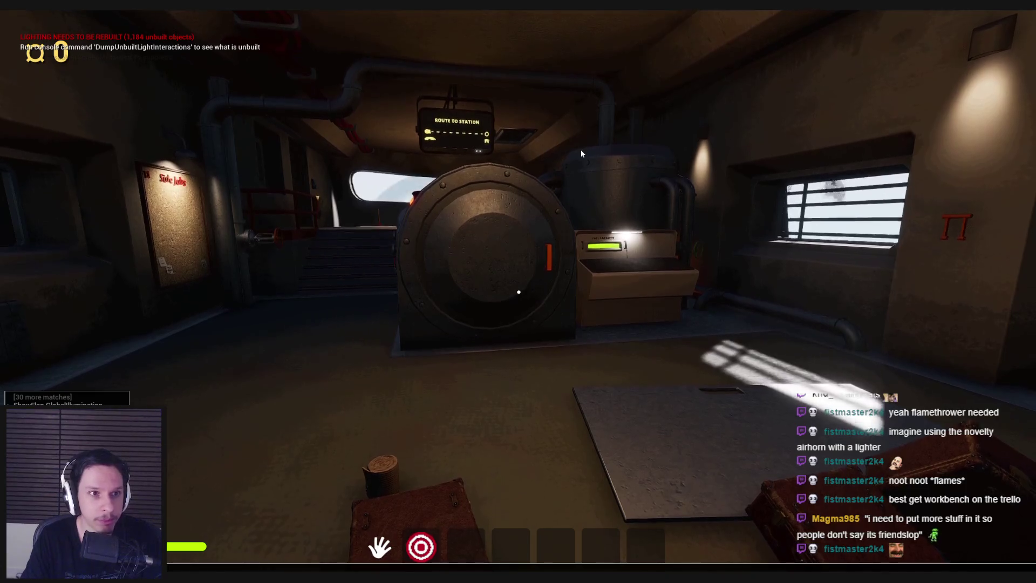
key(grave)
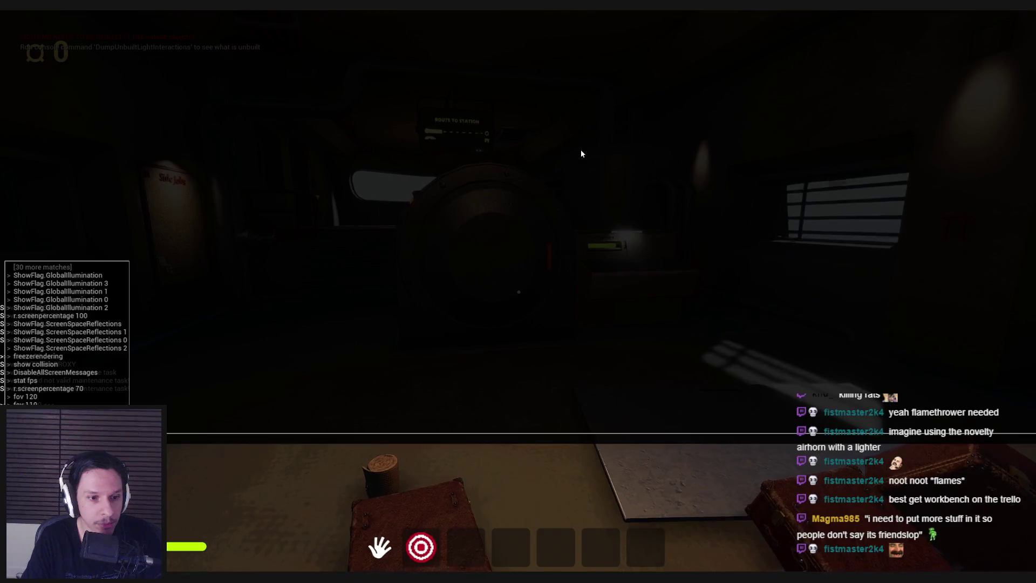
key(grave)
key(shift+w)
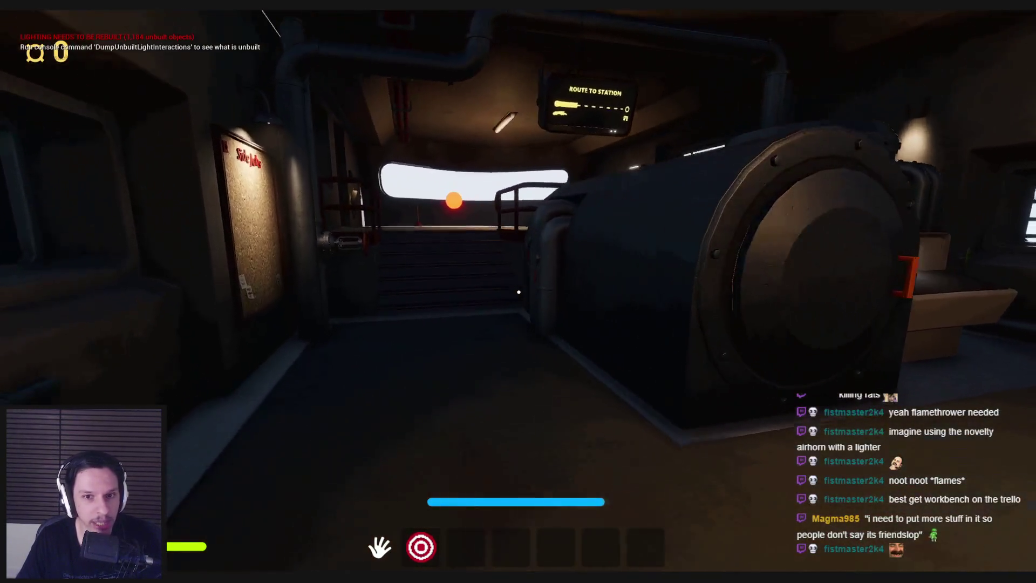
key(shift+w)
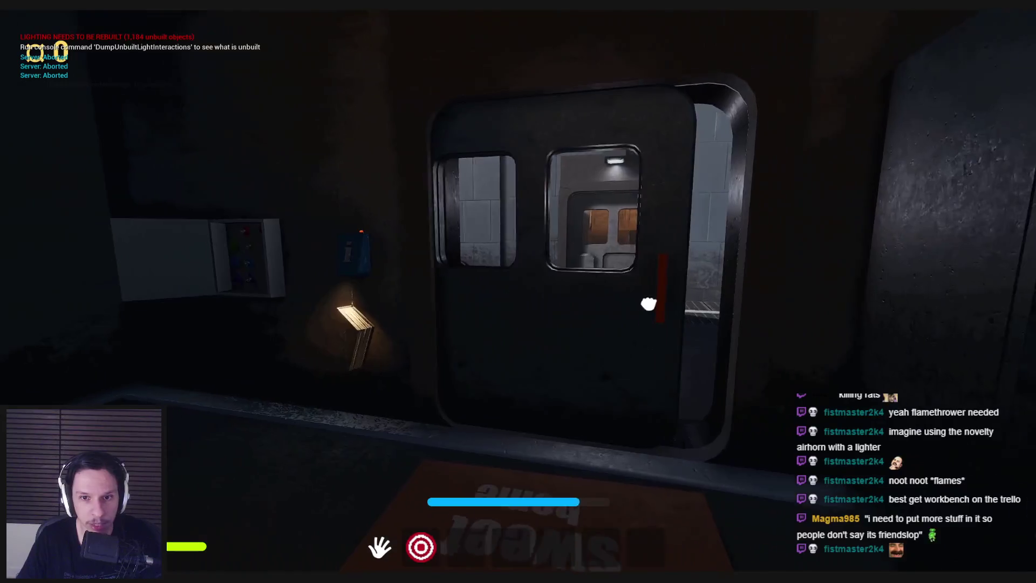
key(shift+w)
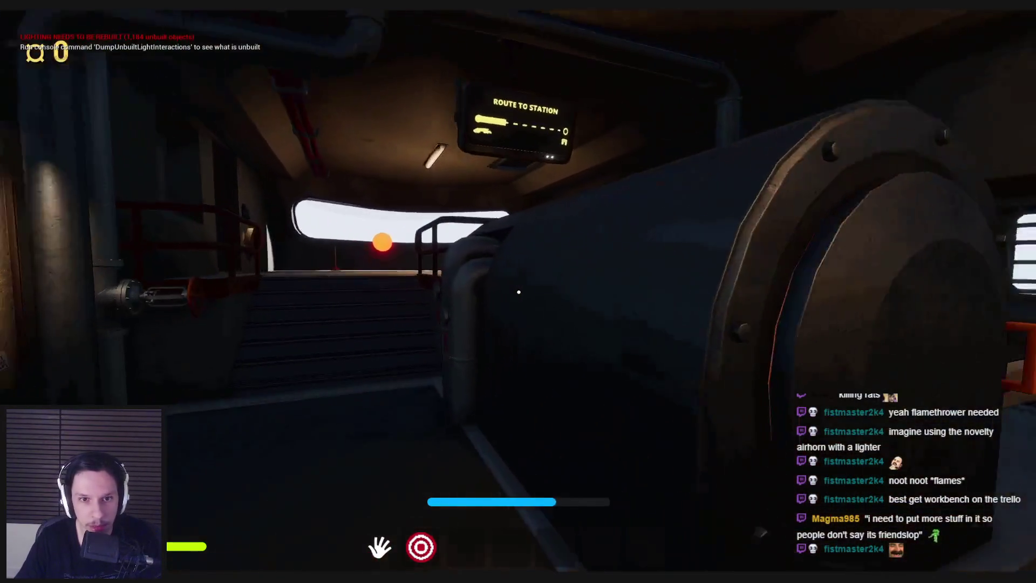
key(e)
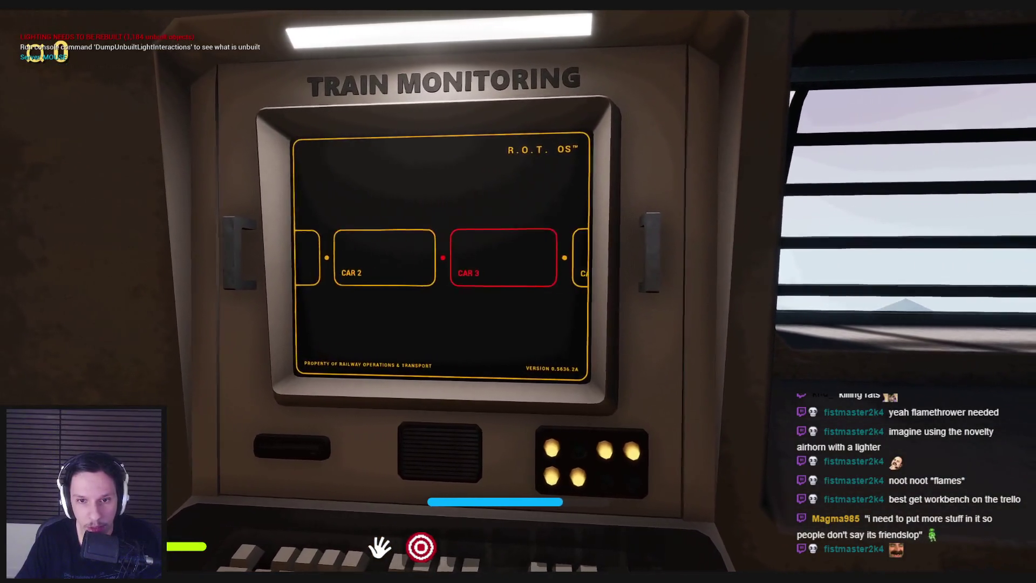
key(e)
- Sprint through the lit doorway and open the metal door into the warehouse
key(shift+w)
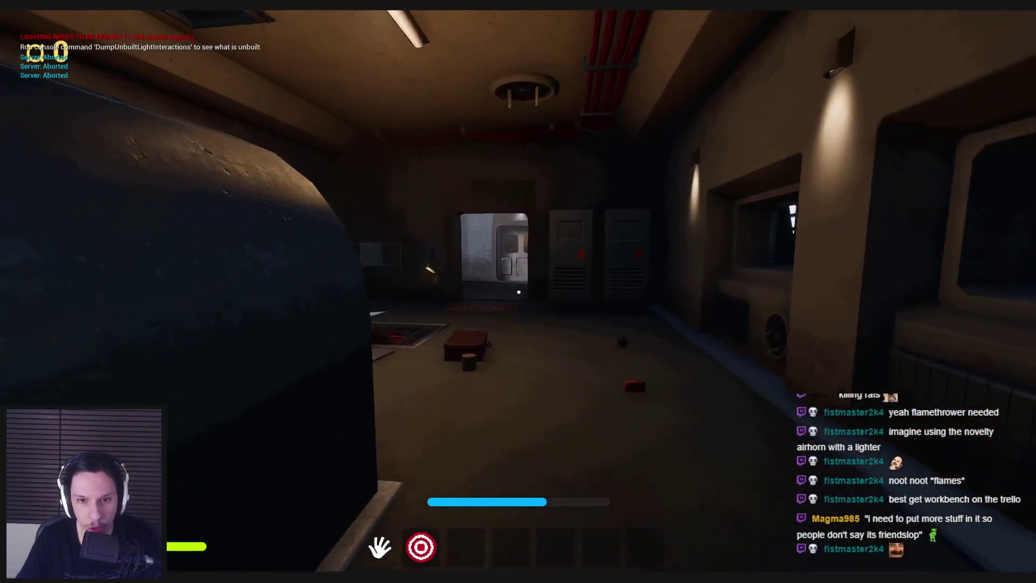
key(shift+w)
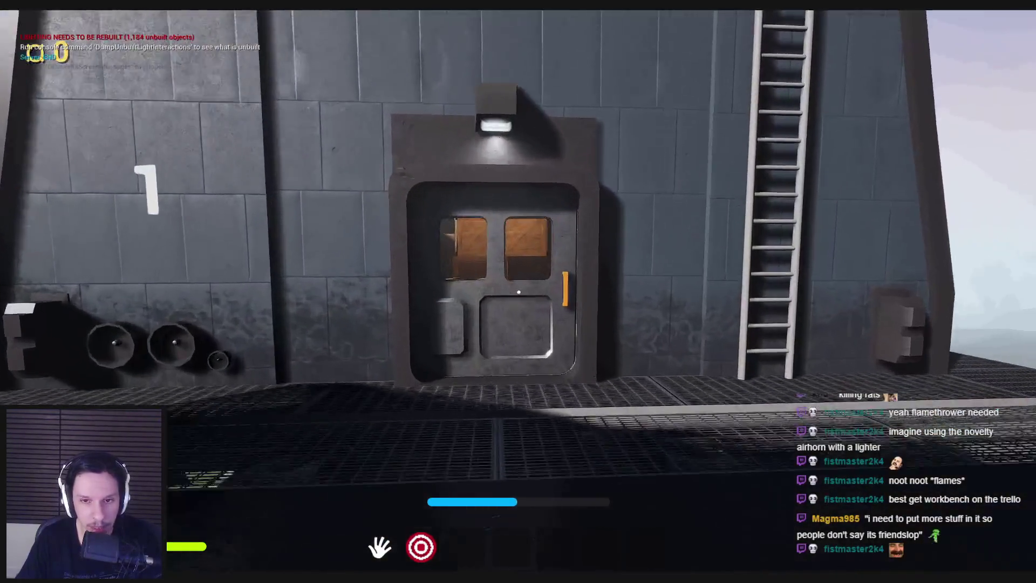
key(e)
key(shift+w)
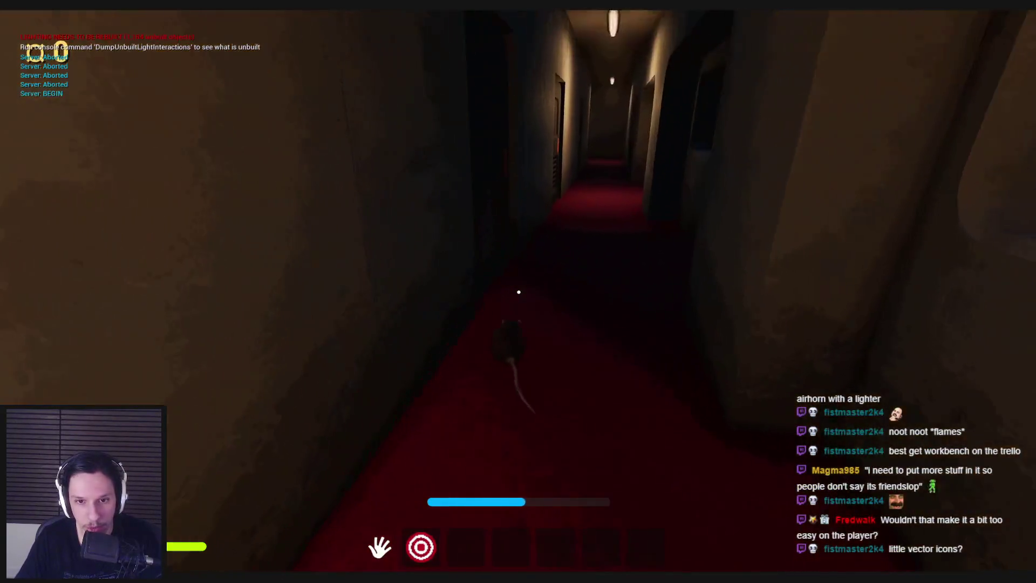
- Walk down the lit and red-carpeted corridors, looking into the side room
key(w)
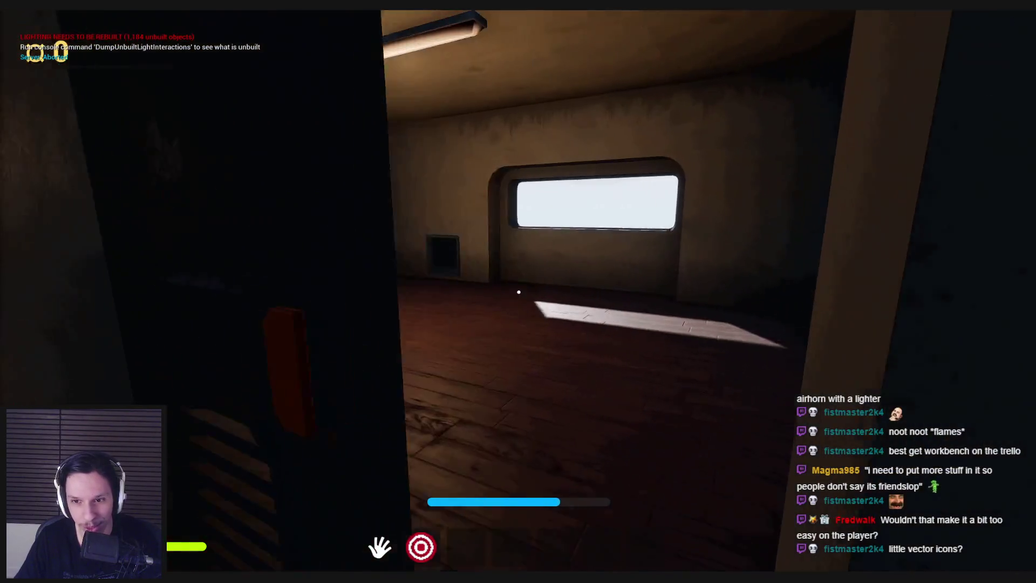
key(w)
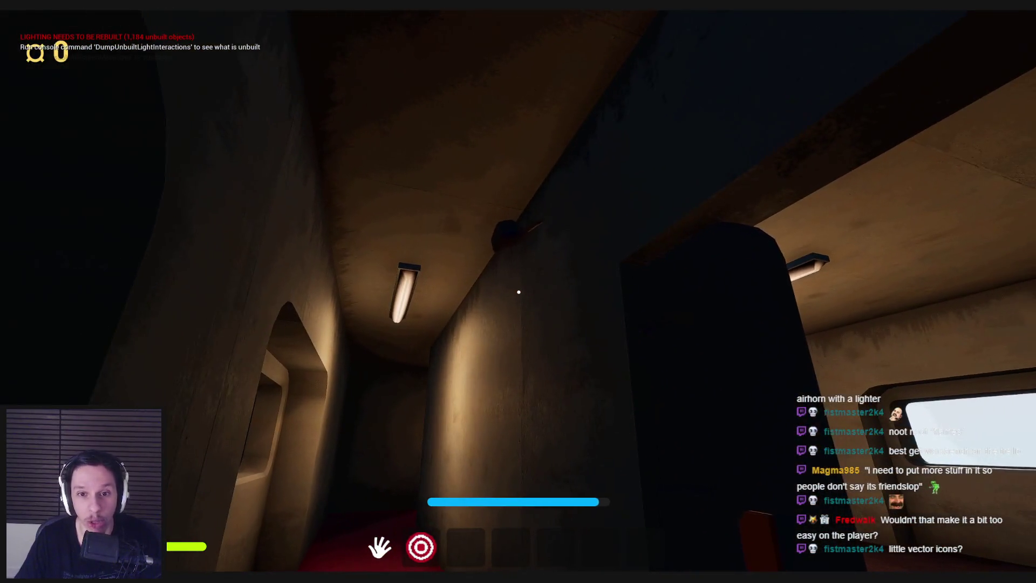
key(w)
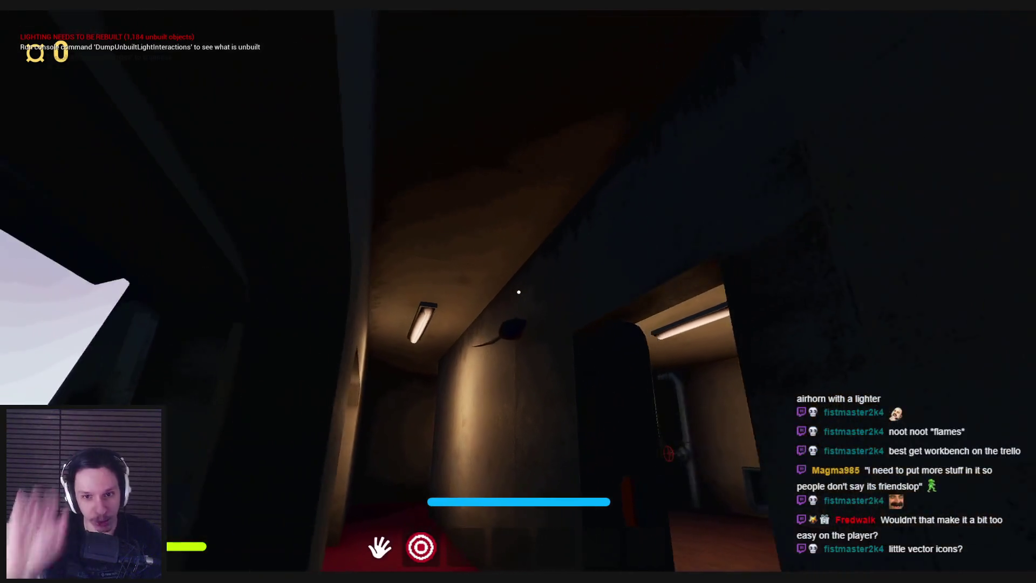
key(w)
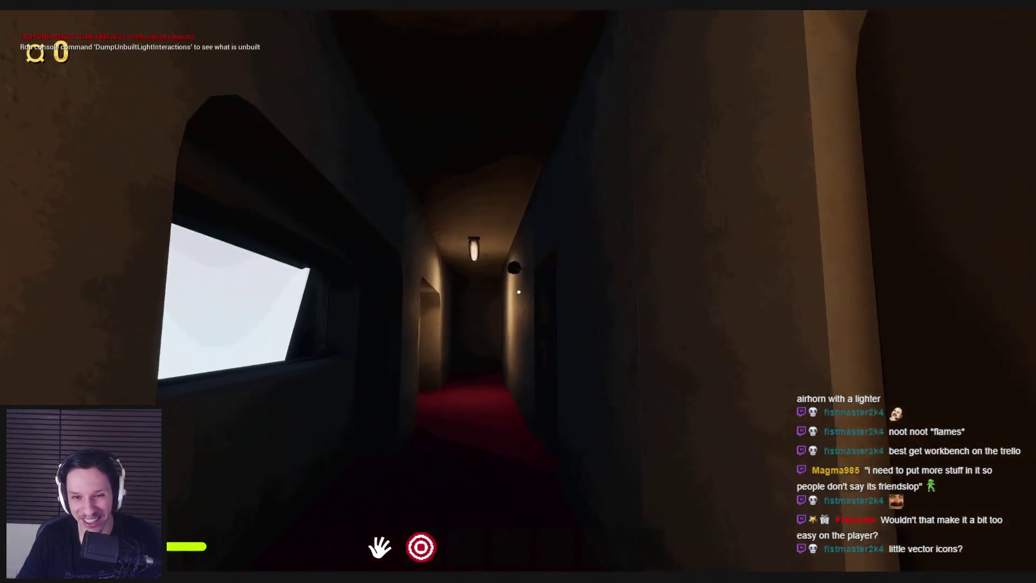
key(w)
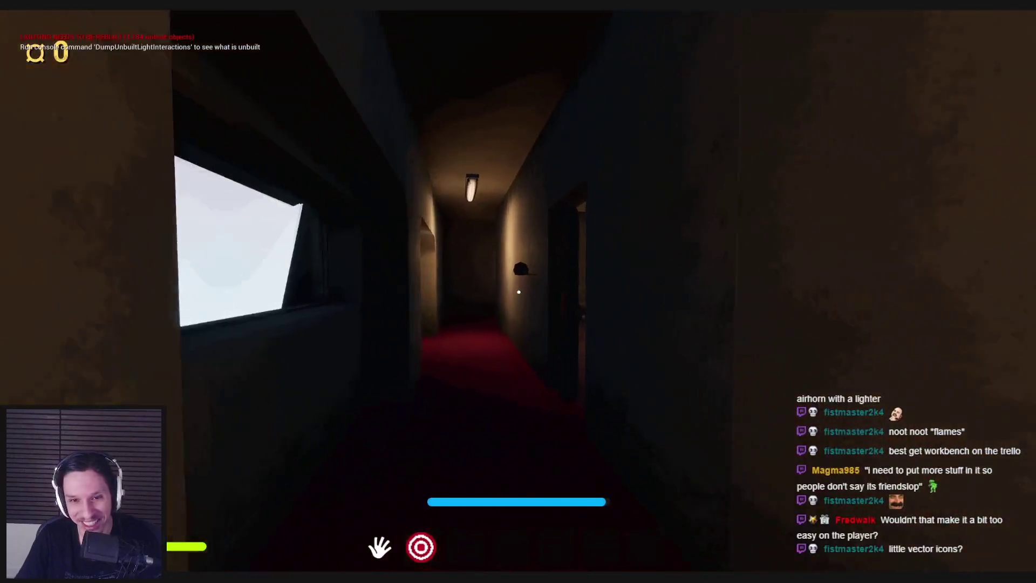
key(s)
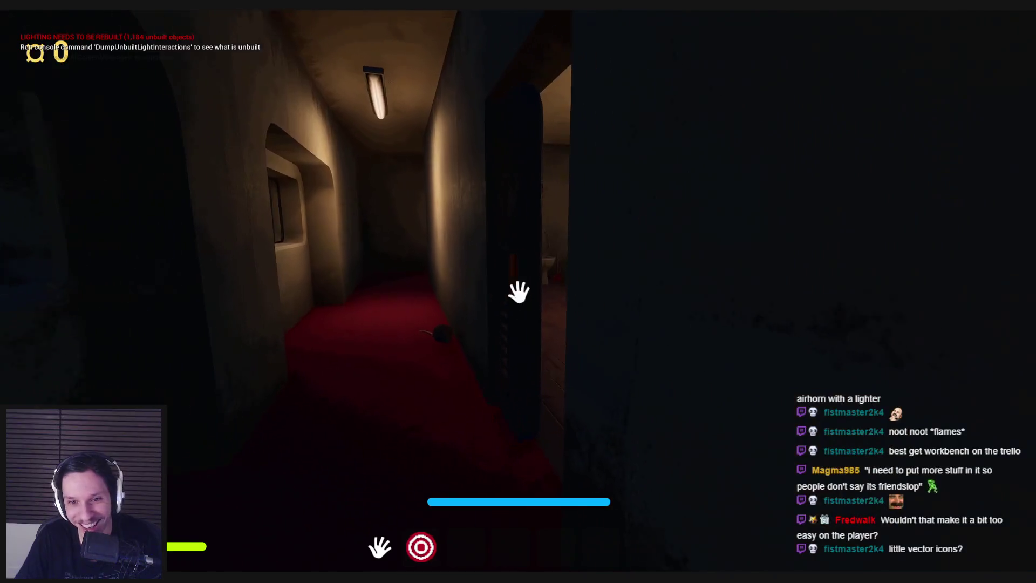
key(w)
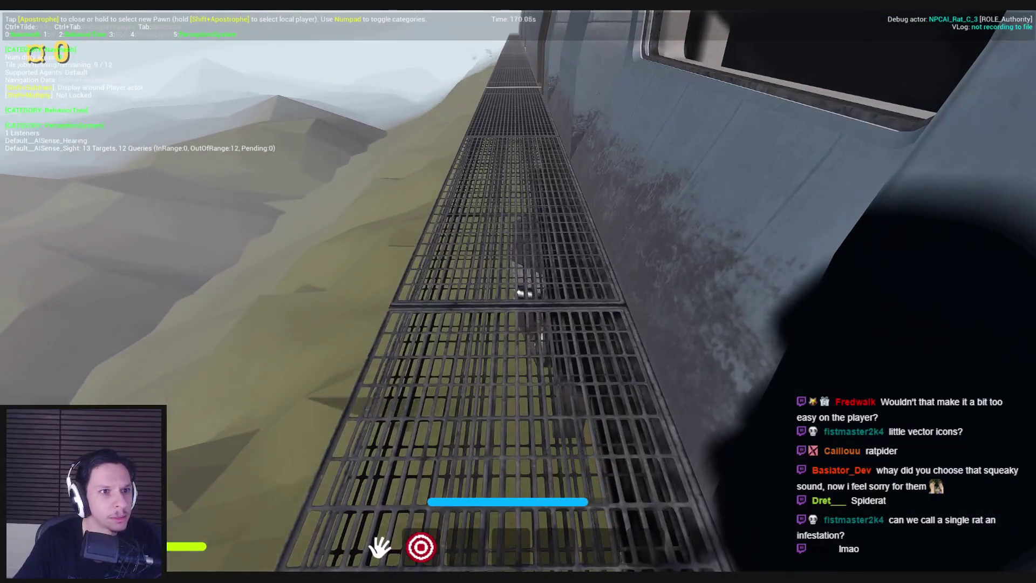
- Show the navmesh around the debugged rat, toggle wireframe then lit view, and stop playing
key(shift+KP_Subtract)
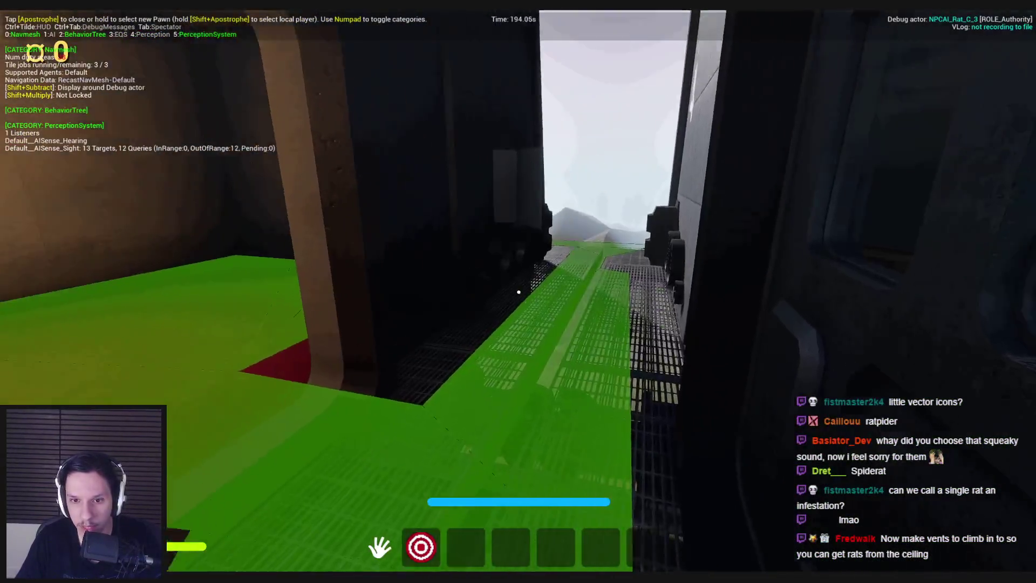
key(F1)
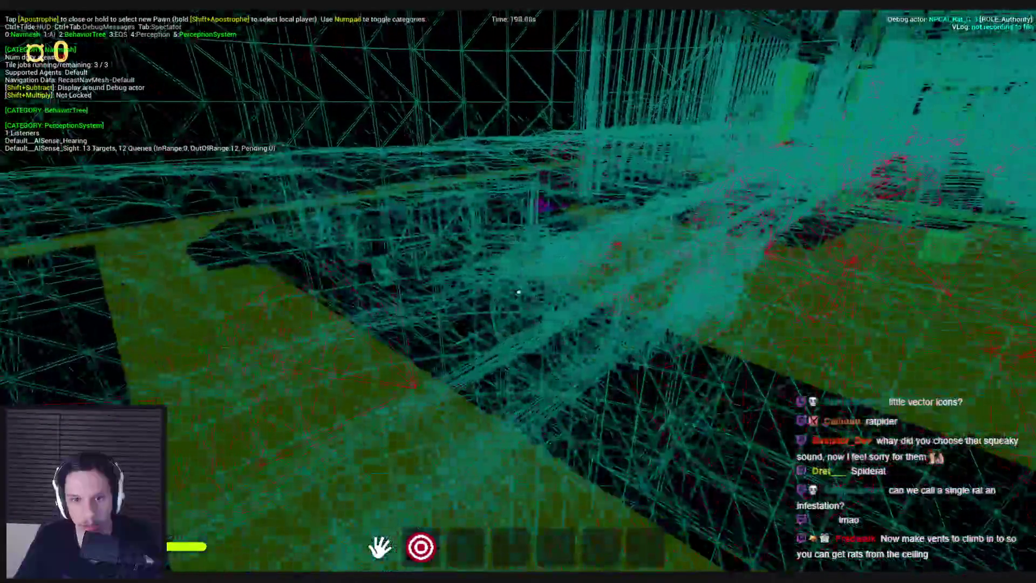
key(F3)
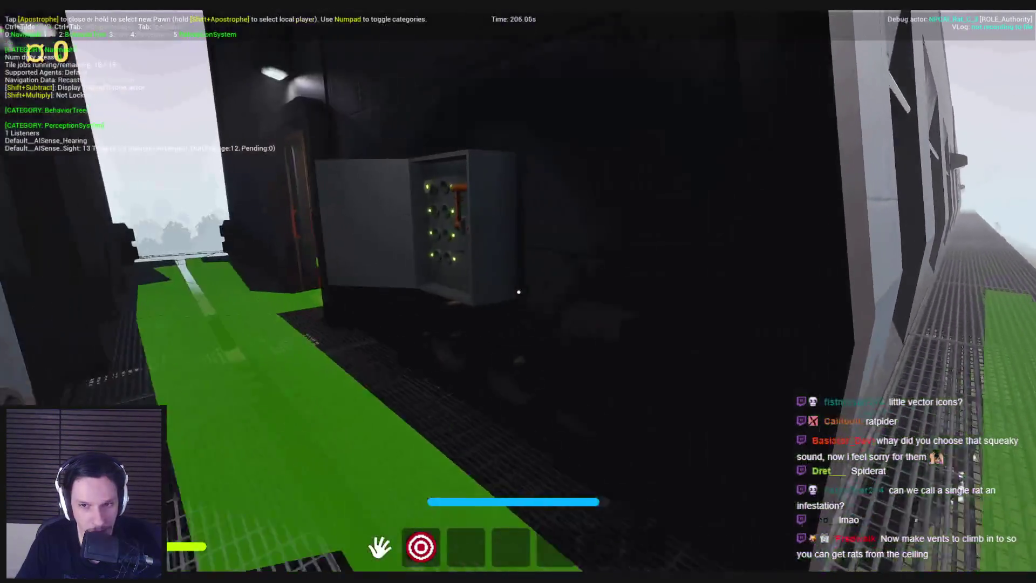
key(Escape)
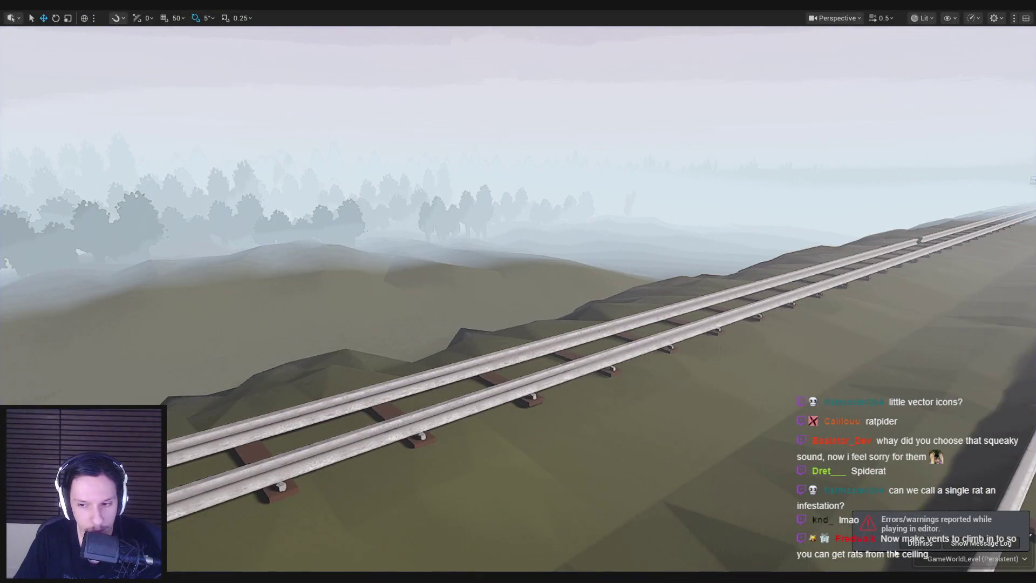
- Dismiss the errors notice and change NPCAI_Rat's Make Vector Z value to -25.0
click(920, 543)
mouse_move(340, 579)
click(399, 531)
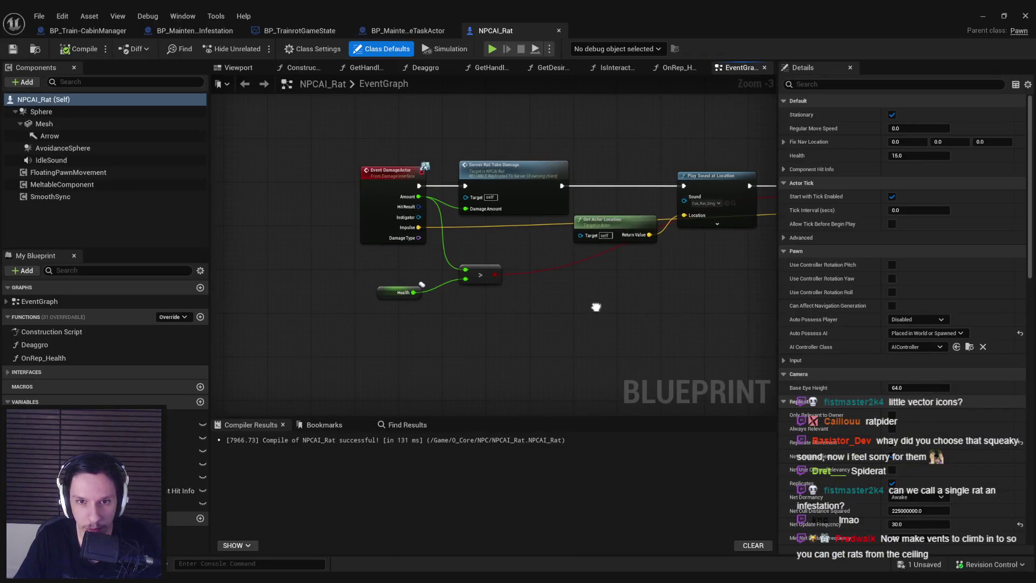
scroll(533, 249, down, 3)
scroll(484, 257, up, 4)
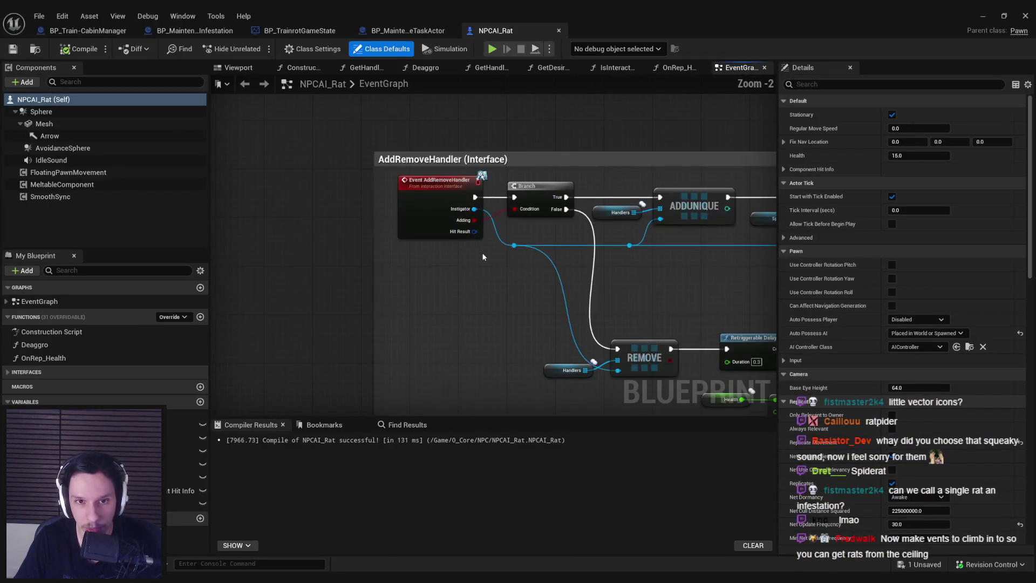
scroll(483, 257, down, 4)
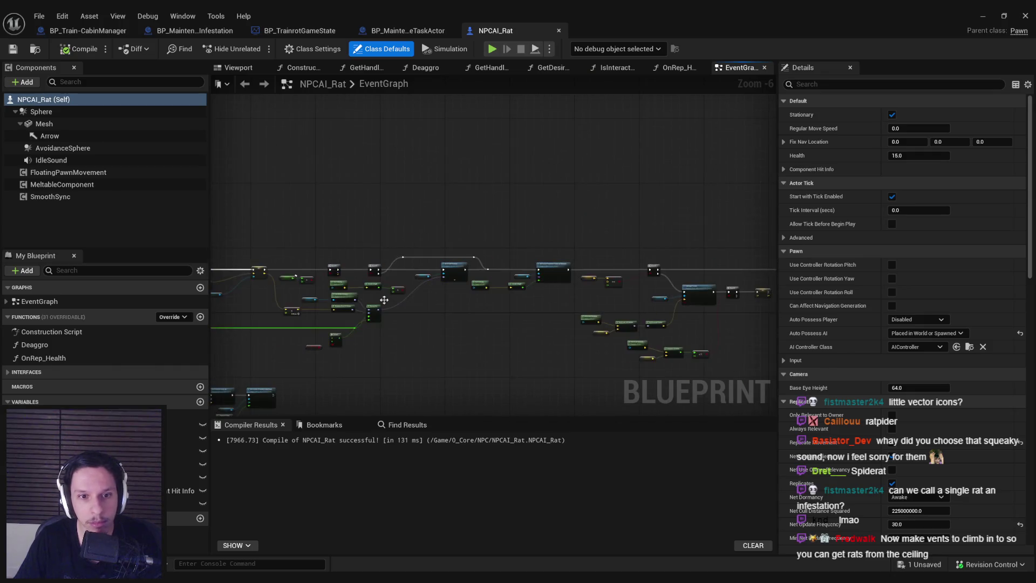
scroll(449, 248, up, 4)
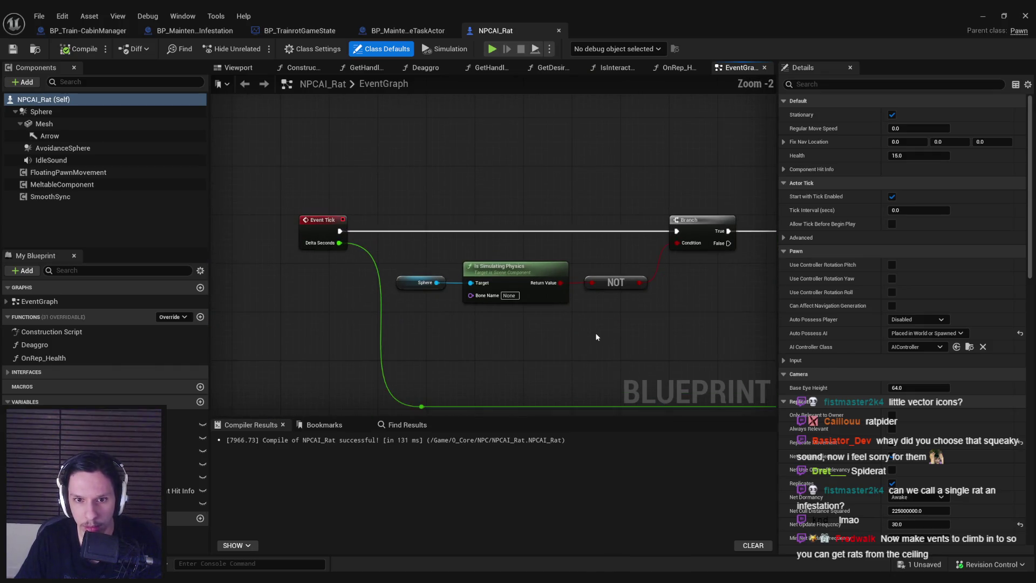
mouse_move(596, 337)
mouse_down()
mouse_move(460, 331)
mouse_move(467, 290)
mouse_move(529, 289)
mouse_move(432, 275)
mouse_up()
scroll(448, 306, up, 2)
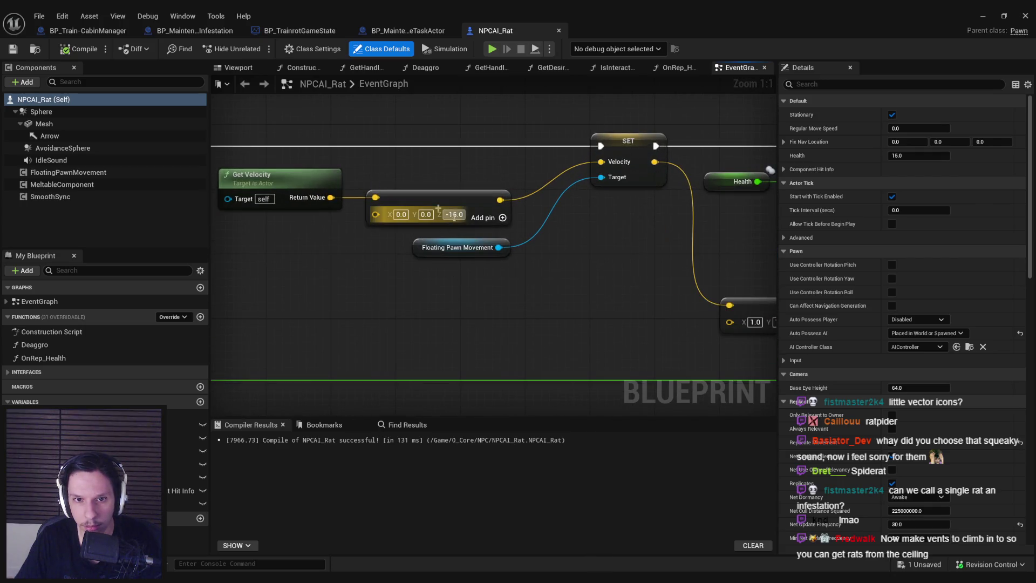
text(2)
key(Return)
- Look over the Event Tick and Branch nodes, then compile and save the Blueprint
scroll(428, 312, down, 2)
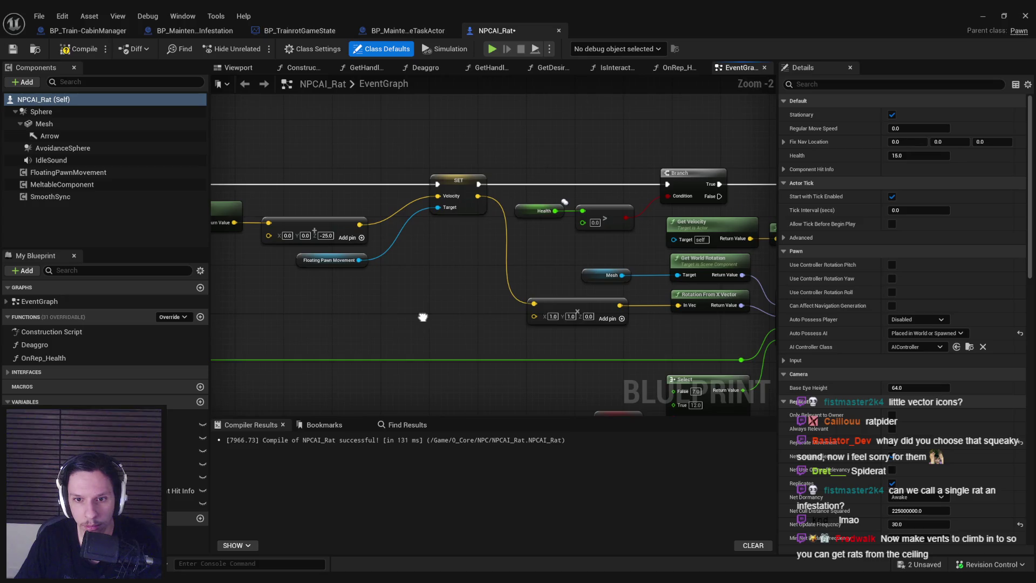
mouse_move(420, 317)
mouse_down()
mouse_move(702, 322)
mouse_move(313, 274)
mouse_up()
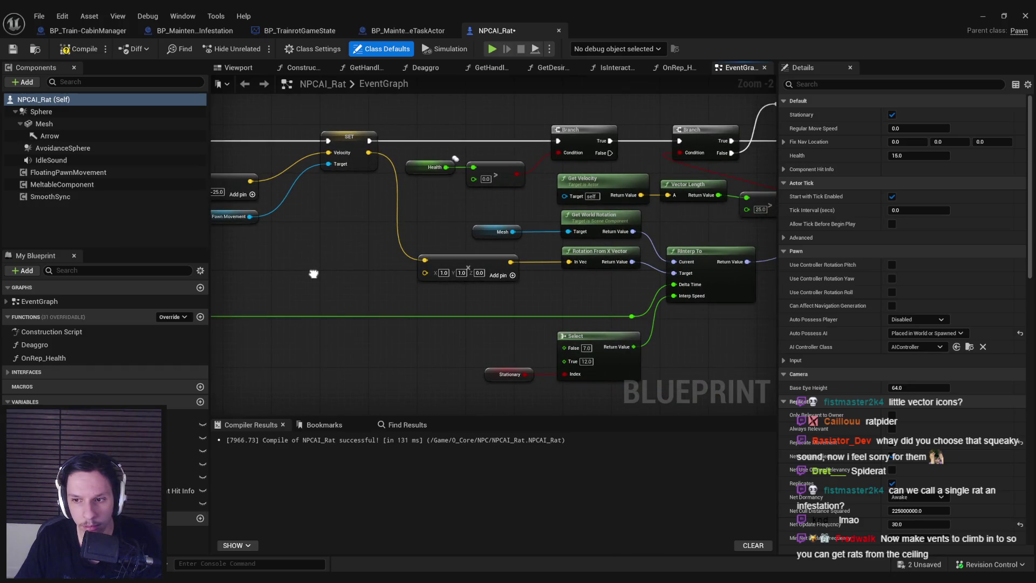
scroll(313, 274, down, 1)
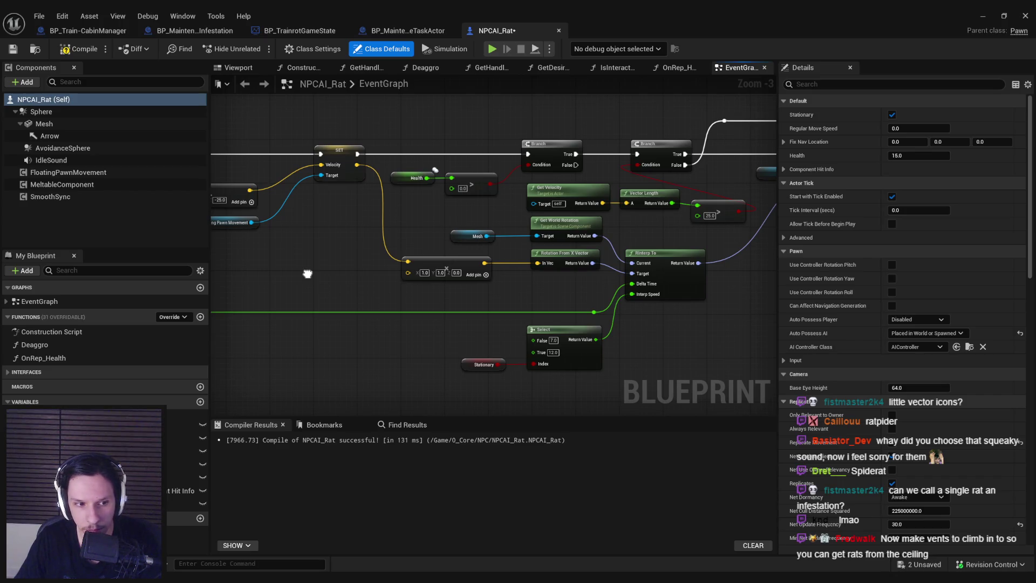
drag(307, 273, 756, 286)
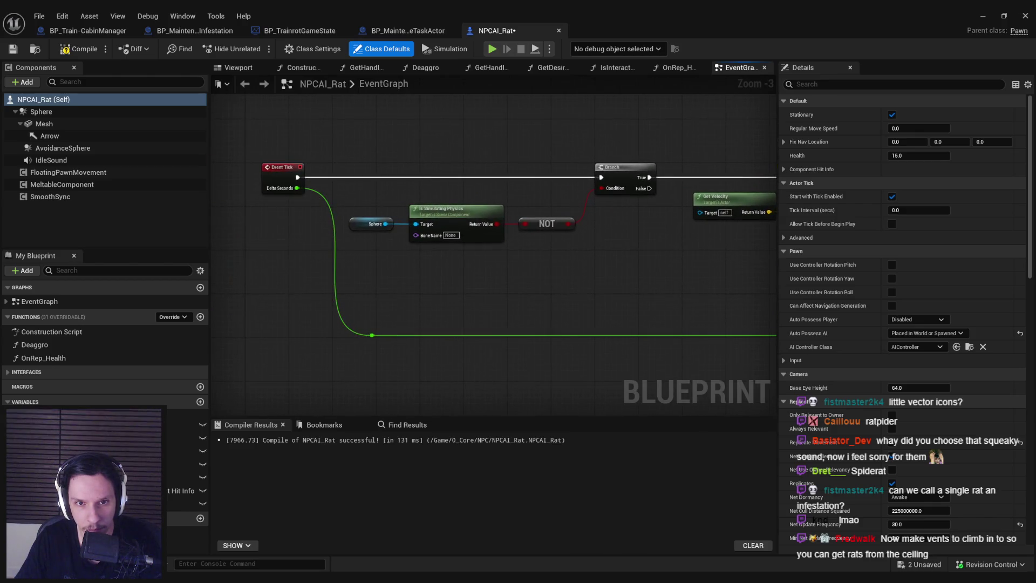
scroll(442, 224, down, 2)
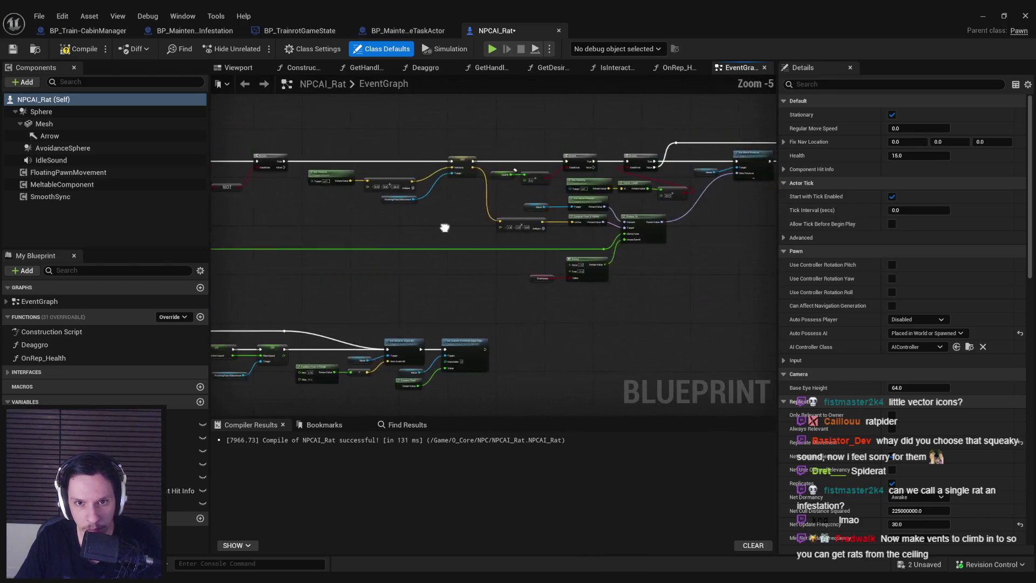
mouse_move(442, 224)
mouse_down()
mouse_move(745, 162)
mouse_move(648, 227)
mouse_move(545, 273)
mouse_move(386, 241)
mouse_move(353, 251)
mouse_move(83, 55)
mouse_up()
scroll(545, 273, up, 1)
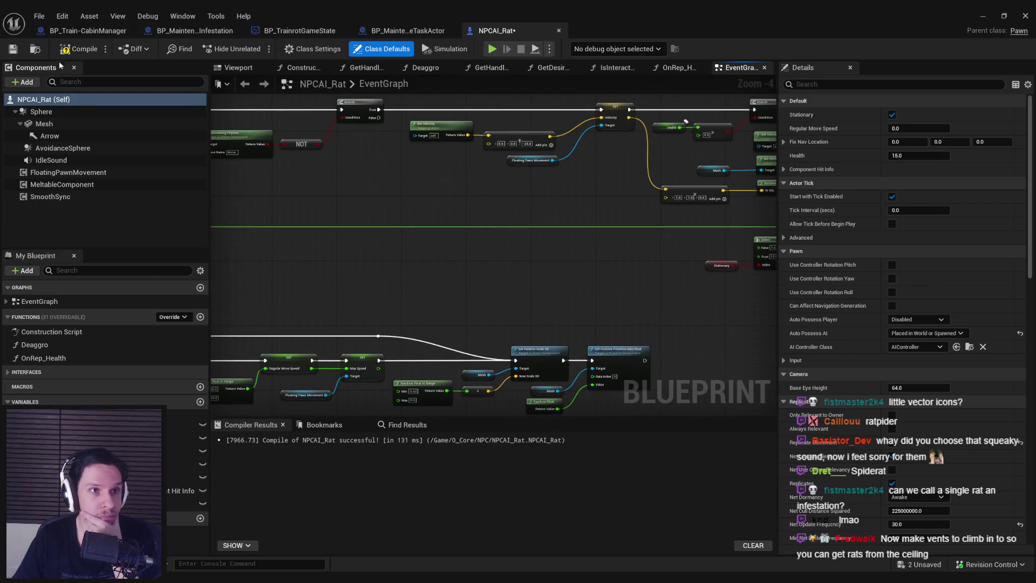
click(20, 50)
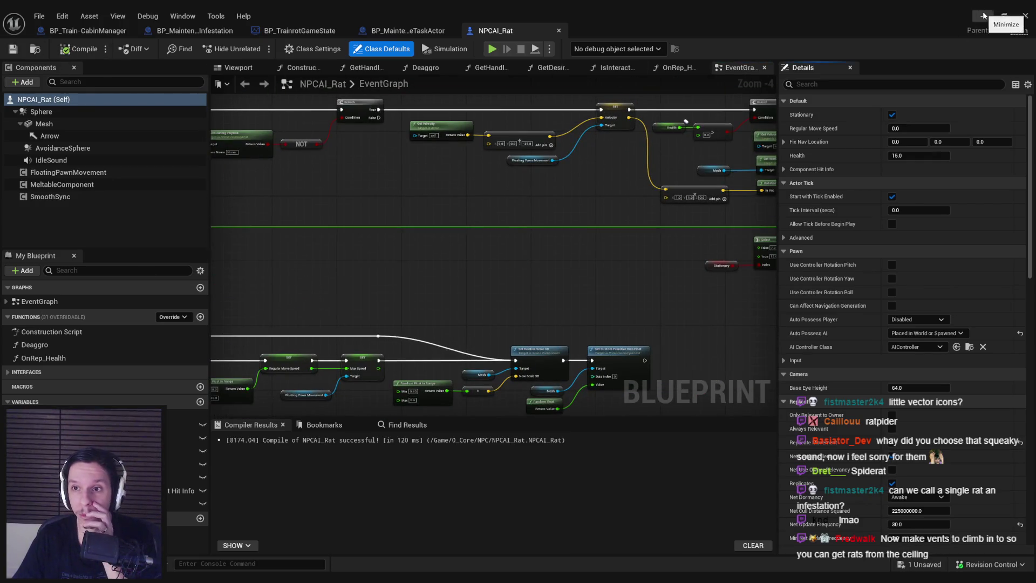
- Fly the level viewport along the tracks into the train cabin and save with Ctrl+S
click(983, 16)
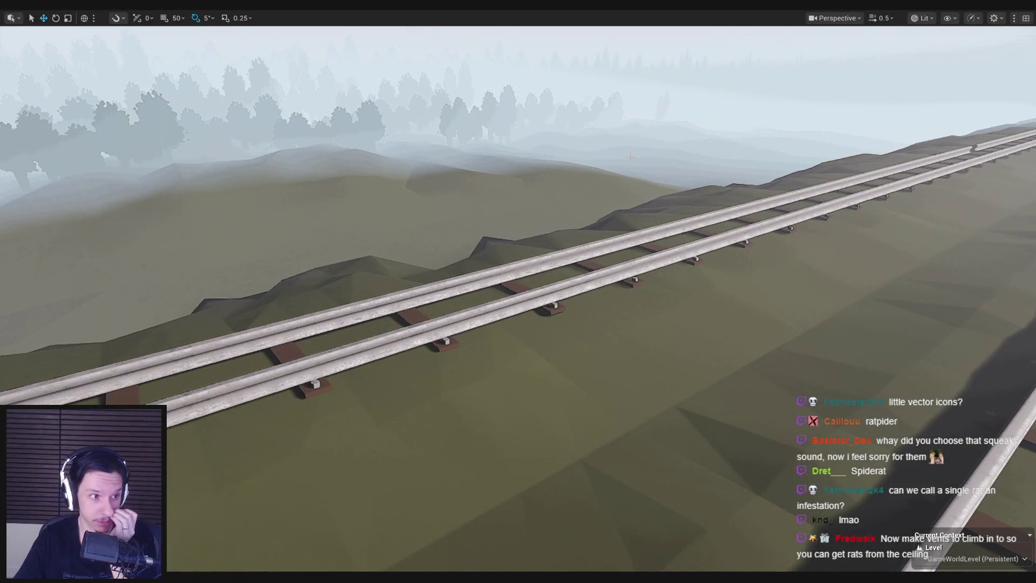
scroll(518, 292, up, 1)
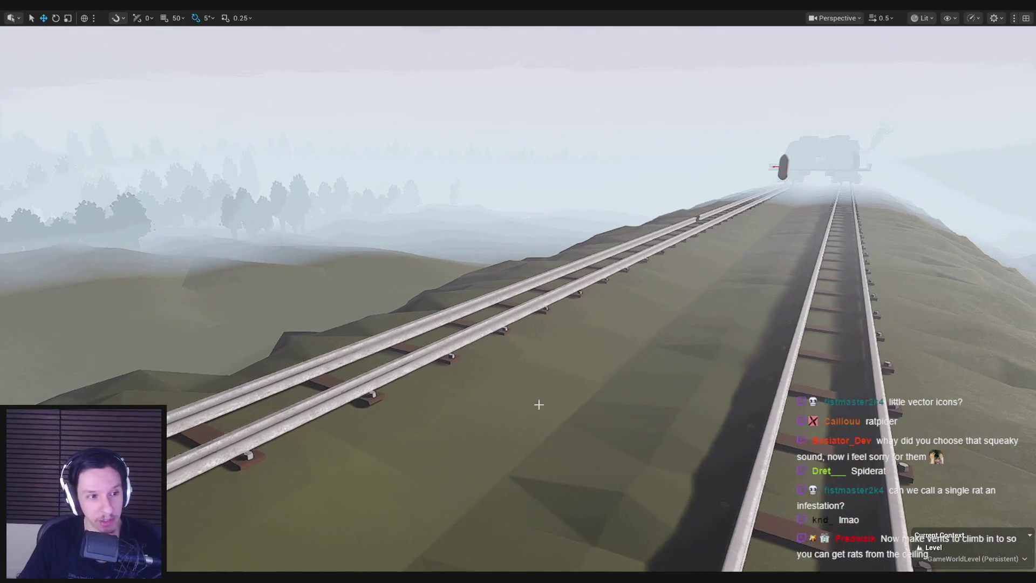
key(w)
scroll(518, 292, up, 3)
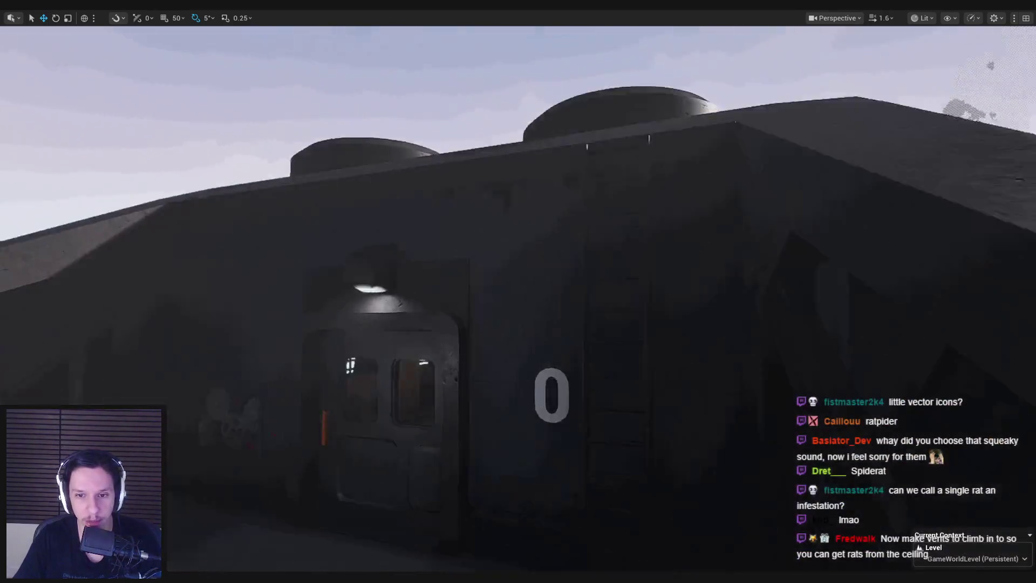
scroll(518, 291, down, 3)
scroll(493, 454, down, 4)
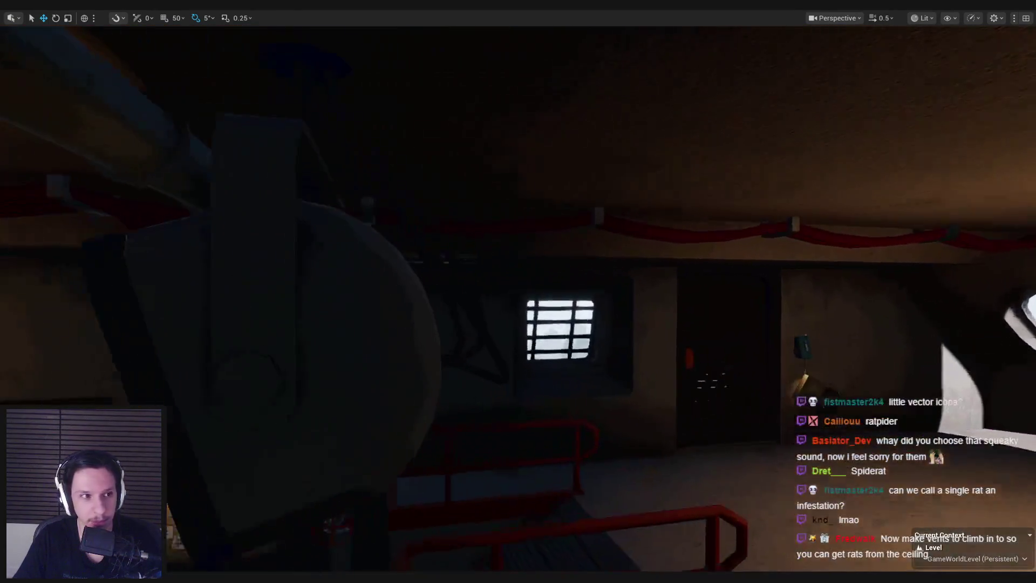
key(ctrl+s)
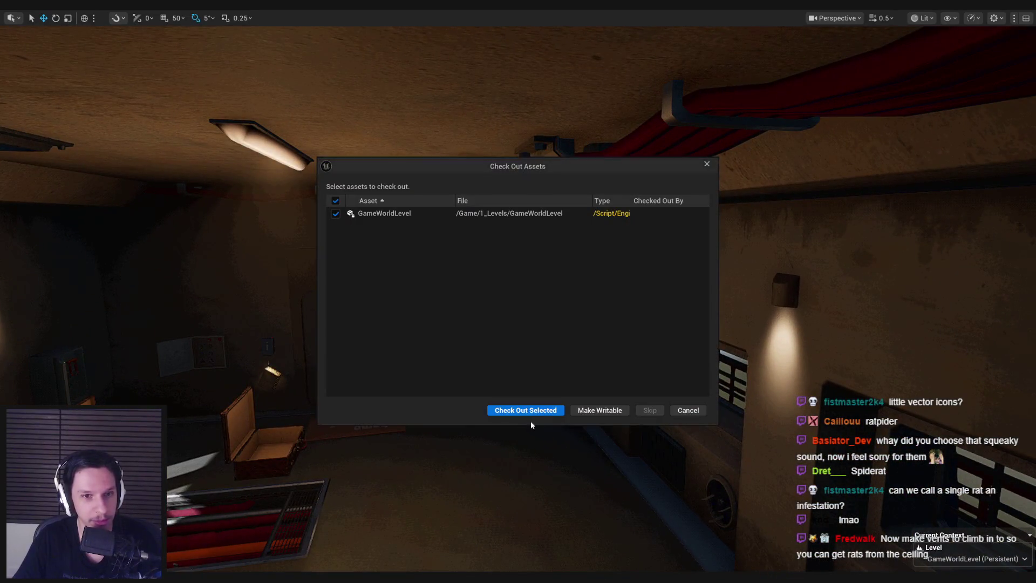
- Check out GameWorldLevel, leave immersive mode with F11, and show the Content/0_Core/NPC folder
click(534, 410)
mouse_move(518, 458)
mouse_down()
mouse_move(486, 443)
mouse_move(410, 454)
mouse_move(451, 458)
mouse_move(405, 437)
mouse_move(573, 455)
mouse_up()
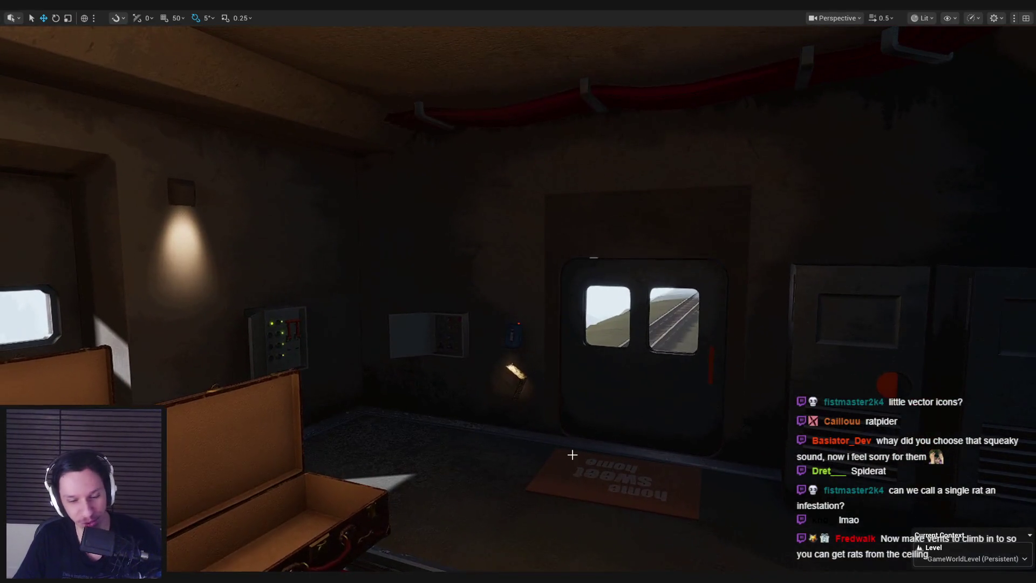
key(F11)
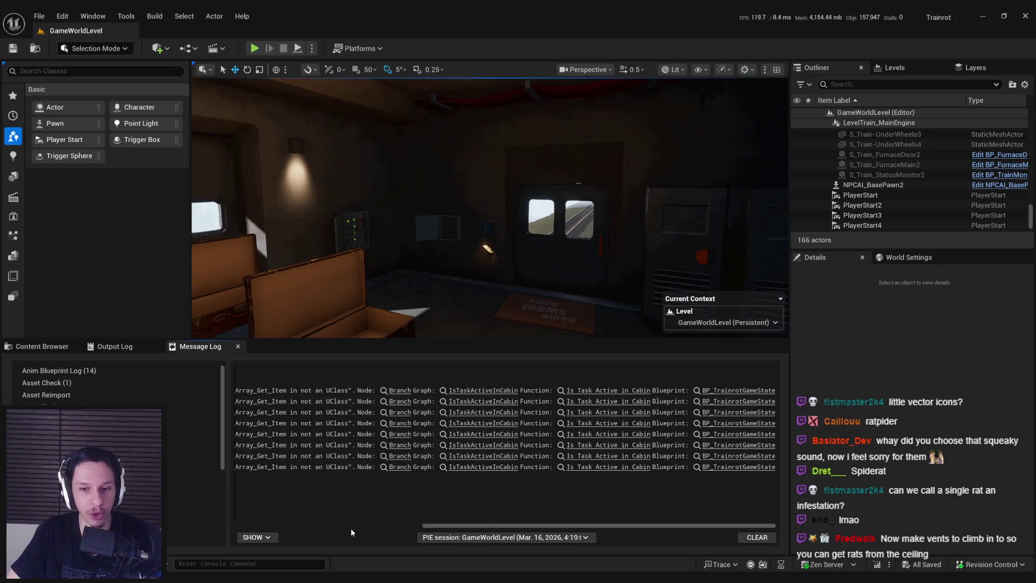
mouse_move(455, 529)
mouse_down()
mouse_move(270, 526)
mouse_move(414, 517)
mouse_up()
click(48, 347)
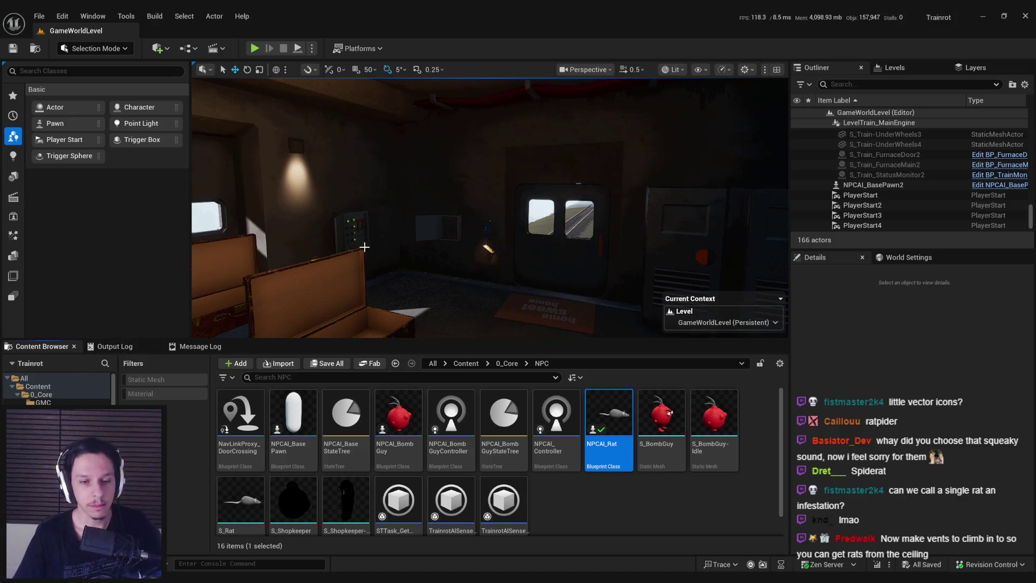
- Reframe the viewport on the suitcases and floor grate, leaving the asset sort order unchanged
mouse_move(365, 247)
mouse_down()
mouse_move(377, 232)
mouse_move(389, 243)
mouse_move(486, 227)
mouse_move(404, 238)
mouse_move(470, 231)
mouse_move(520, 257)
mouse_move(486, 289)
mouse_move(518, 302)
mouse_up()
click(557, 498)
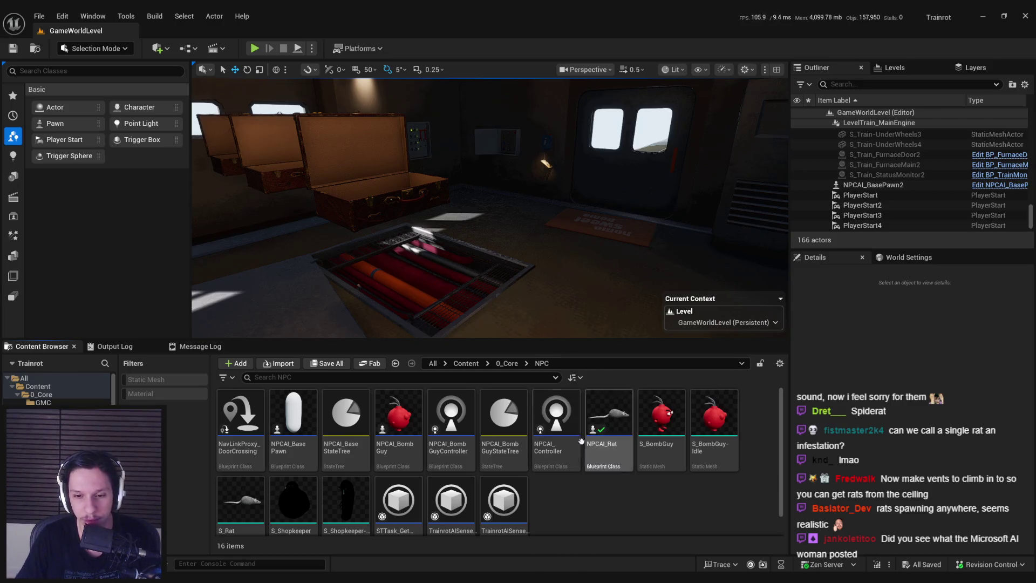
click(575, 378)
click(659, 500)
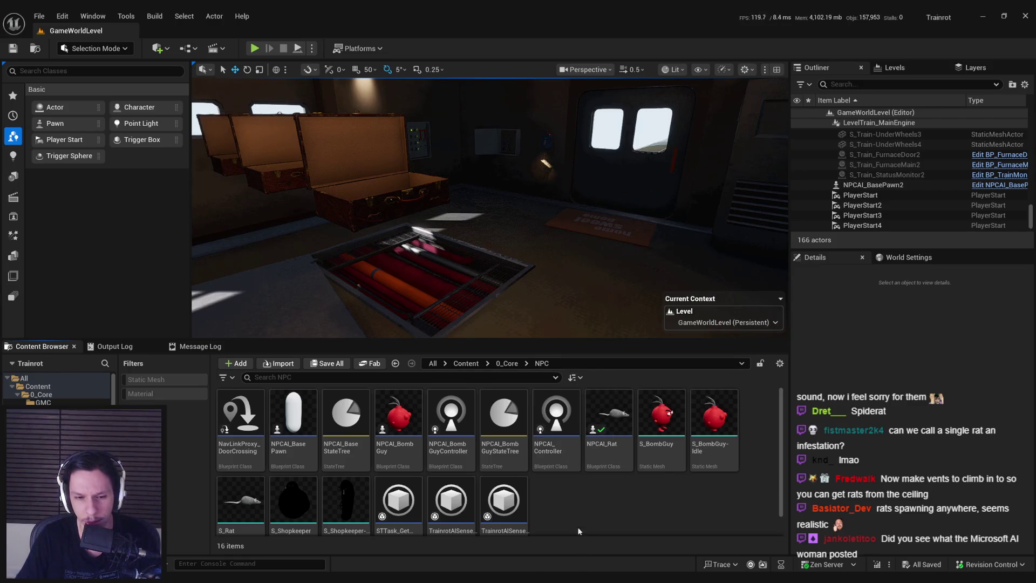
- Open NPCAI_Rat, set it aside, and bring up File > Recent Levels
double_click(609, 413)
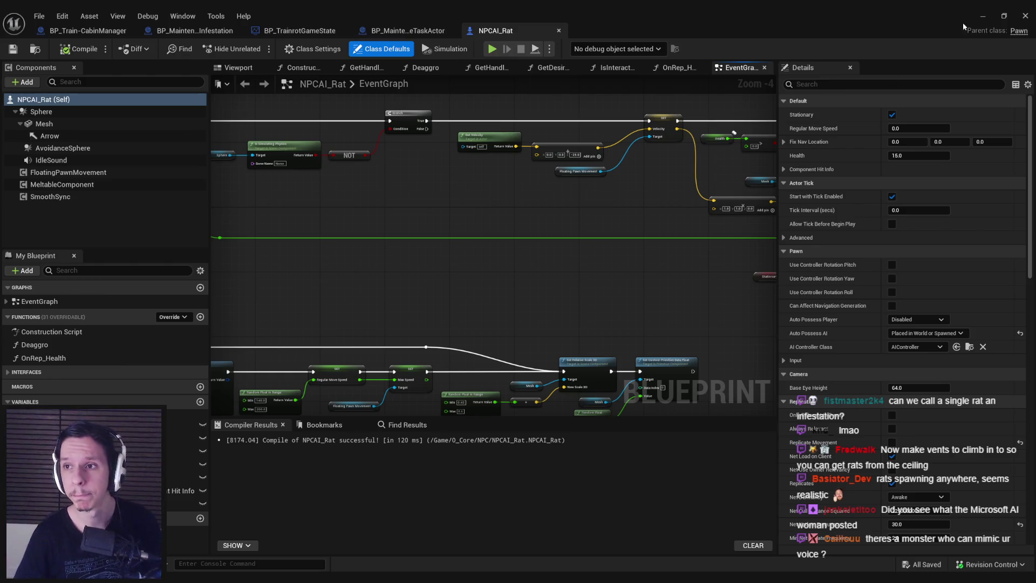
click(983, 16)
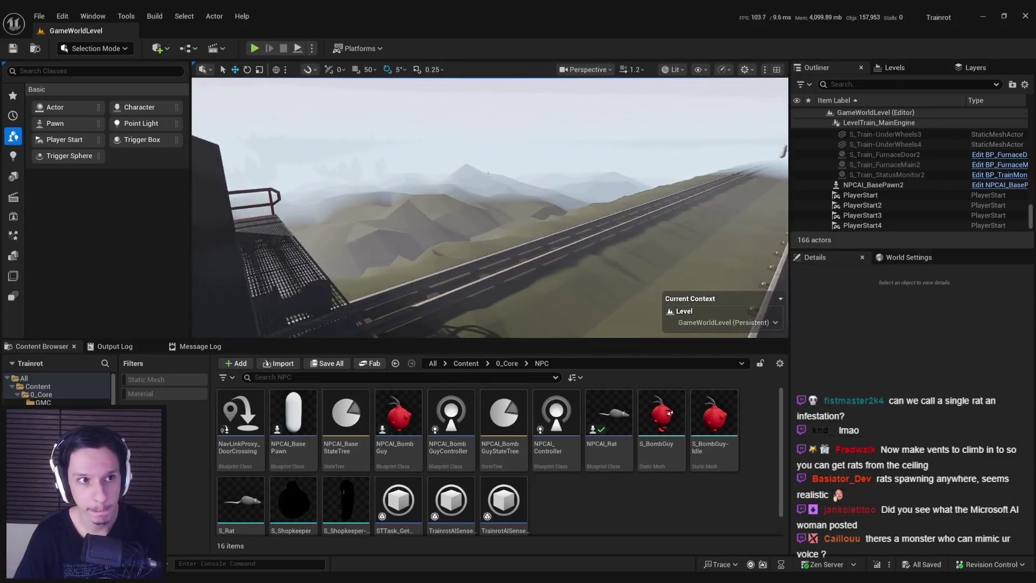
click(39, 16)
- Open LevelTrain_Cabin-1 from Recent Levels and fly the view into the concrete room
mouse_move(124, 89)
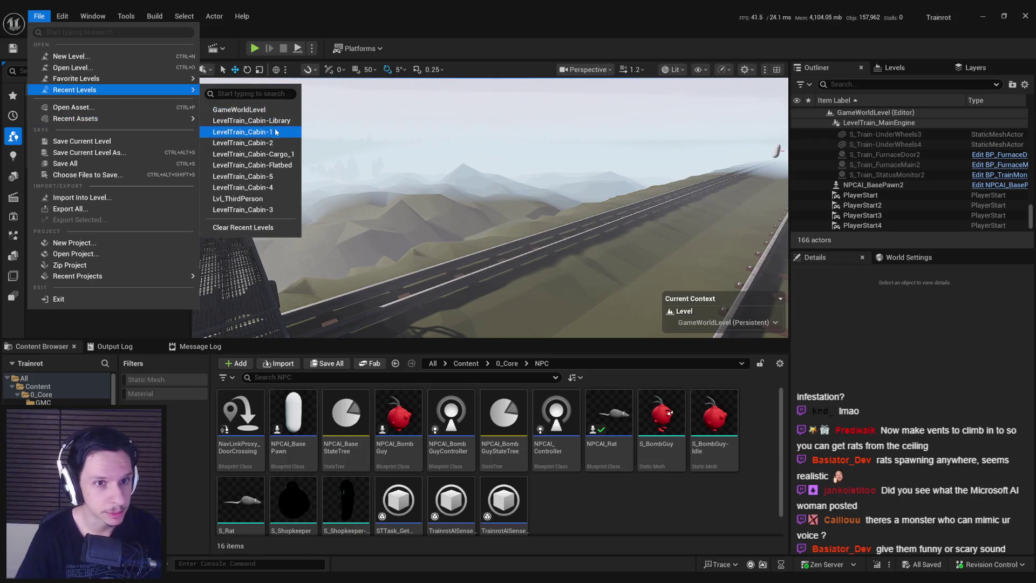
click(276, 132)
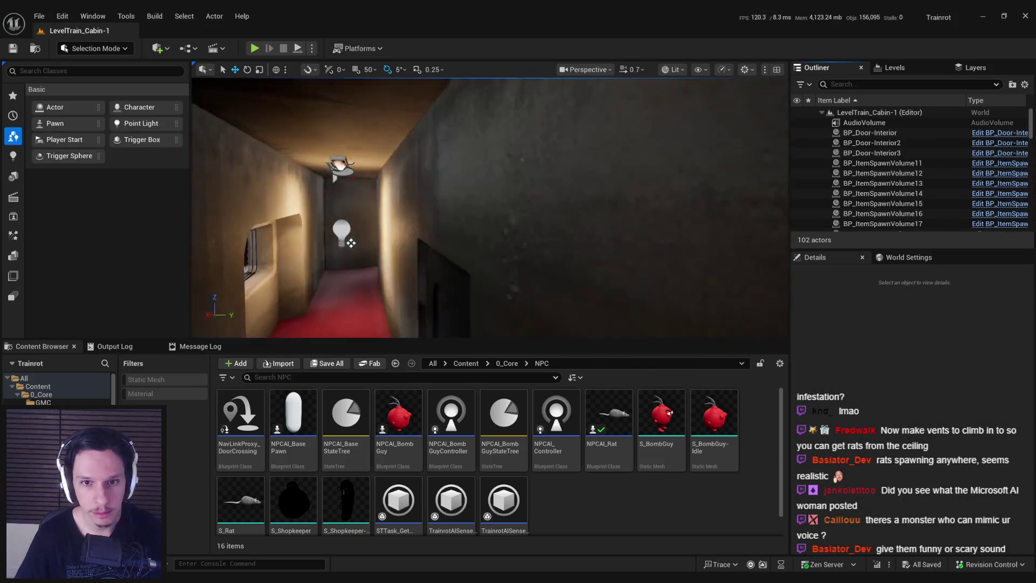
mouse_move(350, 243)
mouse_down()
mouse_move(545, 205)
mouse_move(557, 225)
mouse_up()
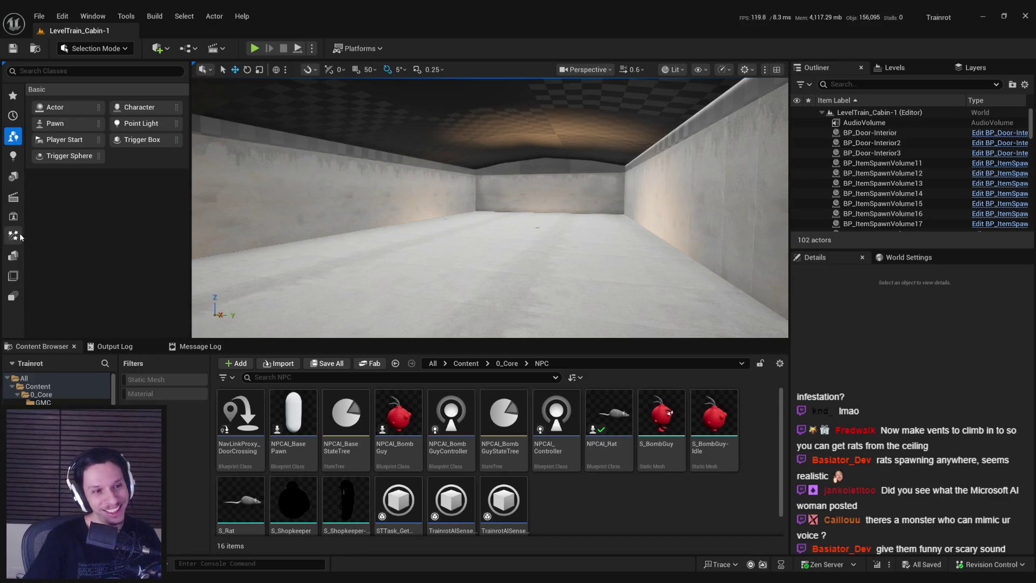
- Search Place Actors for 'nav', show the navigation mesh, and drop in a Nav Modifier Volume
click(60, 70)
text(nav)
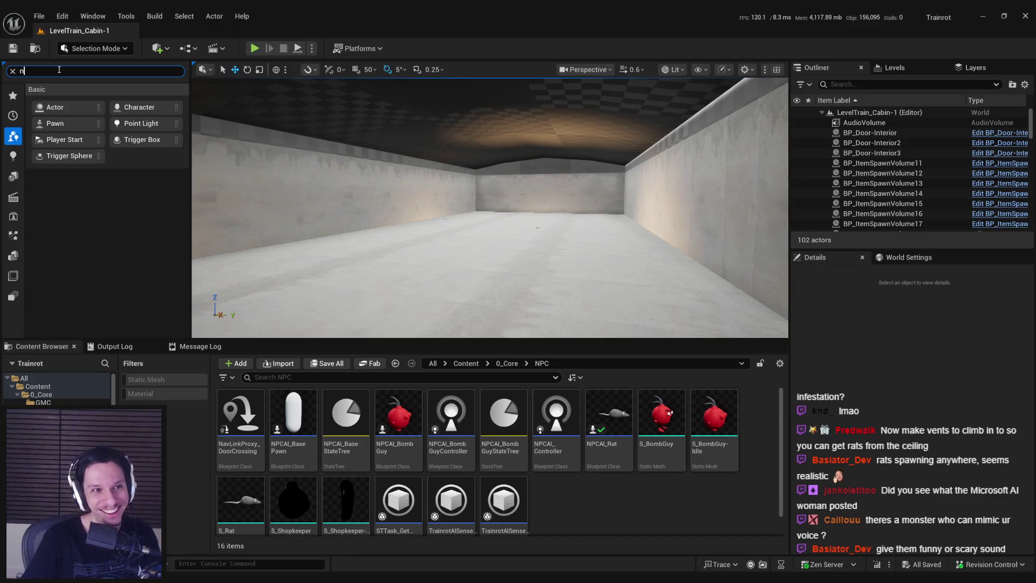
drag(423, 136, 512, 177)
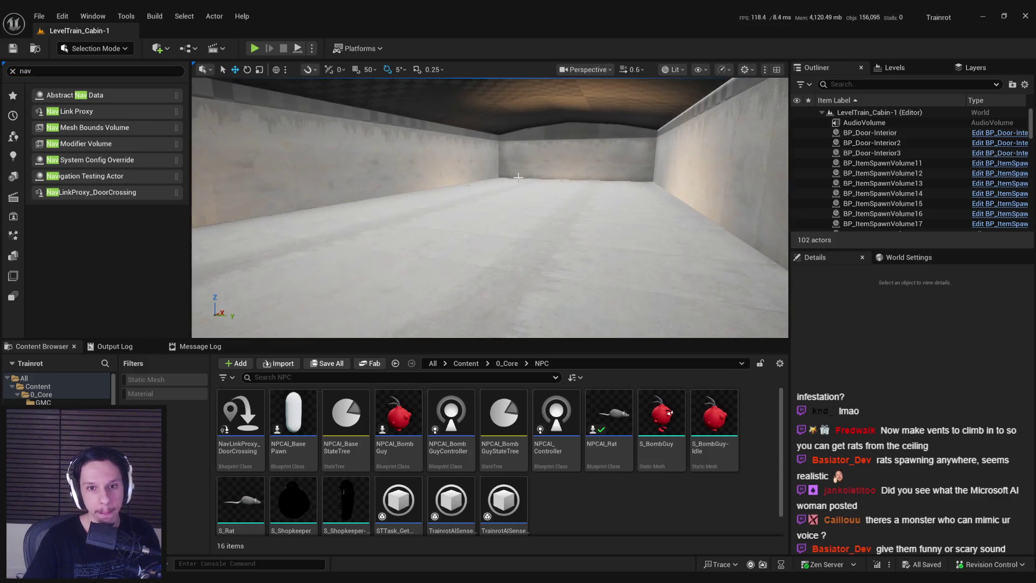
key(p)
drag(102, 143, 504, 229)
- Lower the volume to the floor and stretch it along the train car's length
mouse_move(491, 174)
mouse_down()
mouse_move(476, 218)
mouse_move(540, 219)
mouse_up()
key(r)
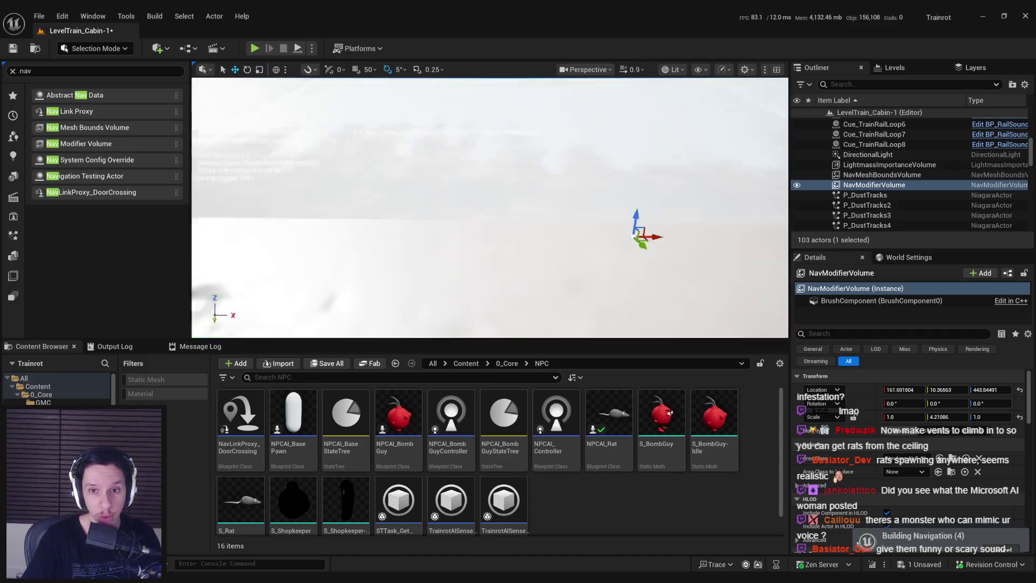
drag(527, 231, 561, 231)
scroll(486, 242, down, 5)
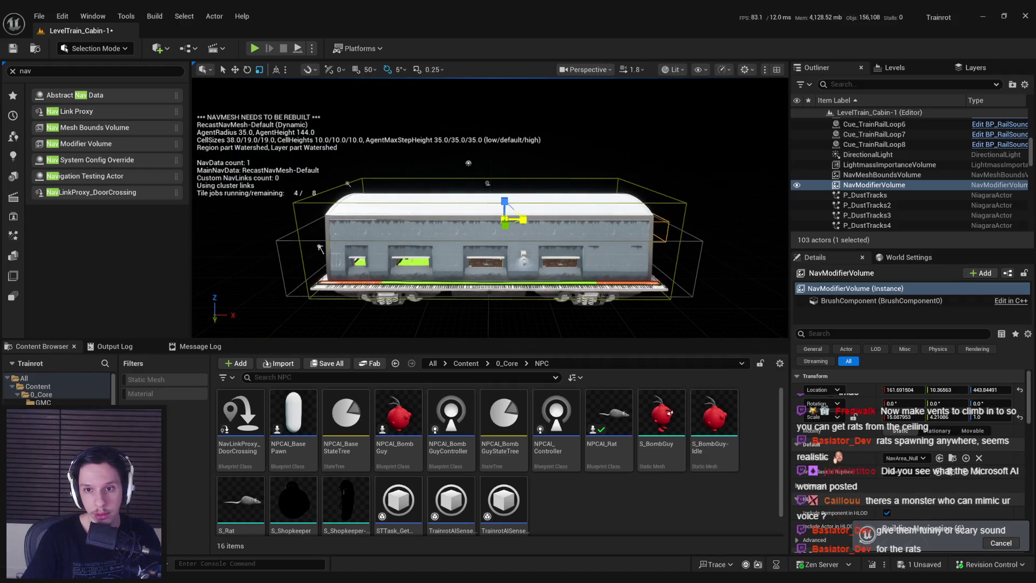
drag(507, 221, 474, 215)
key(r)
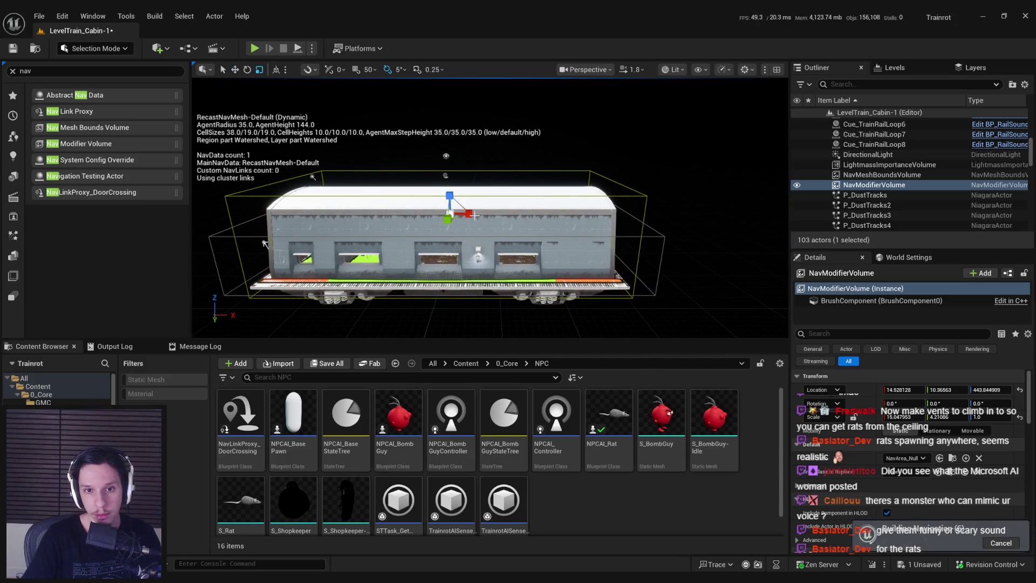
key(w)
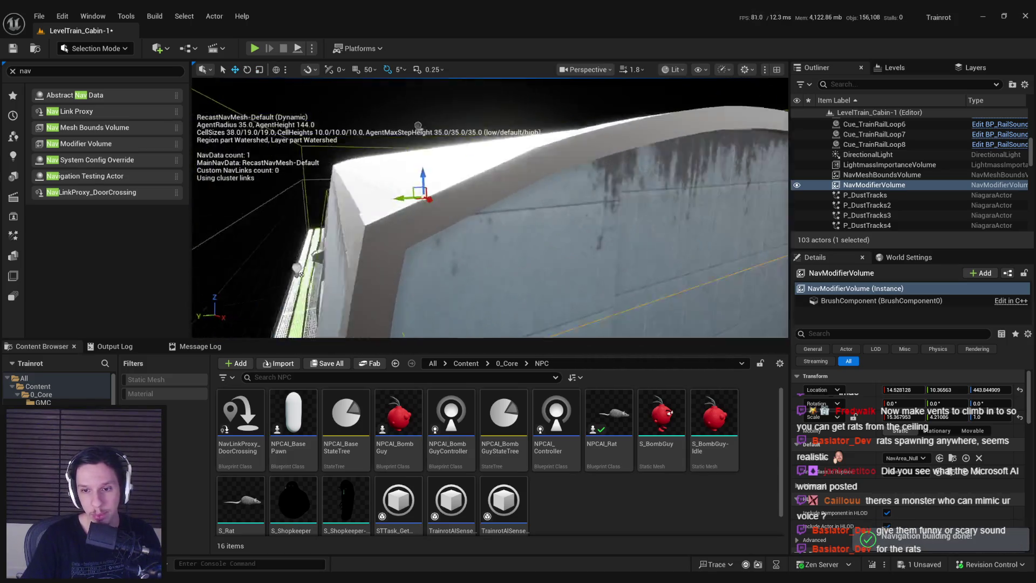
- Check out and save the level, refine the volume's fit, save again, and deselect it
key(ctrl+s)
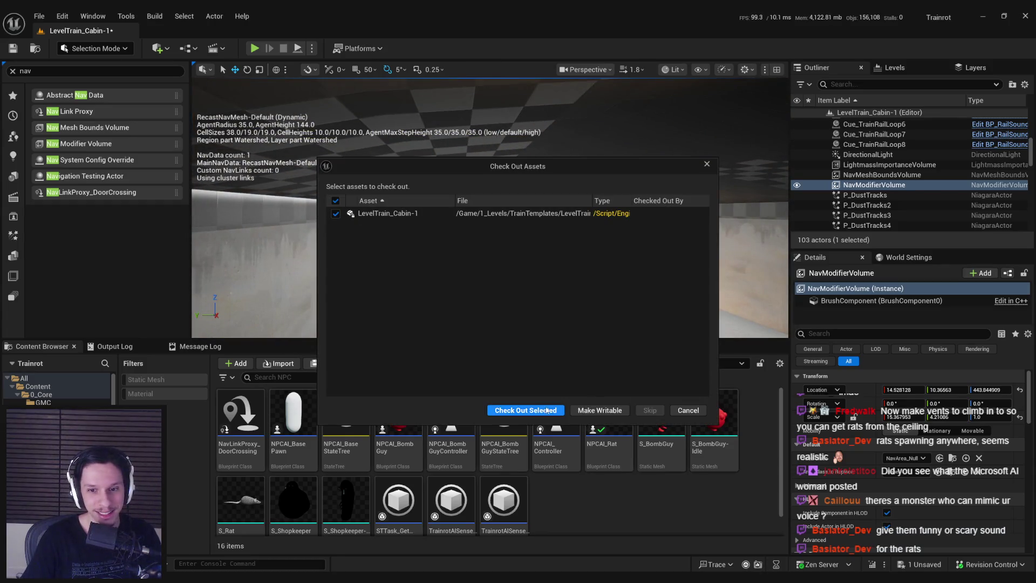
click(526, 410)
key(f)
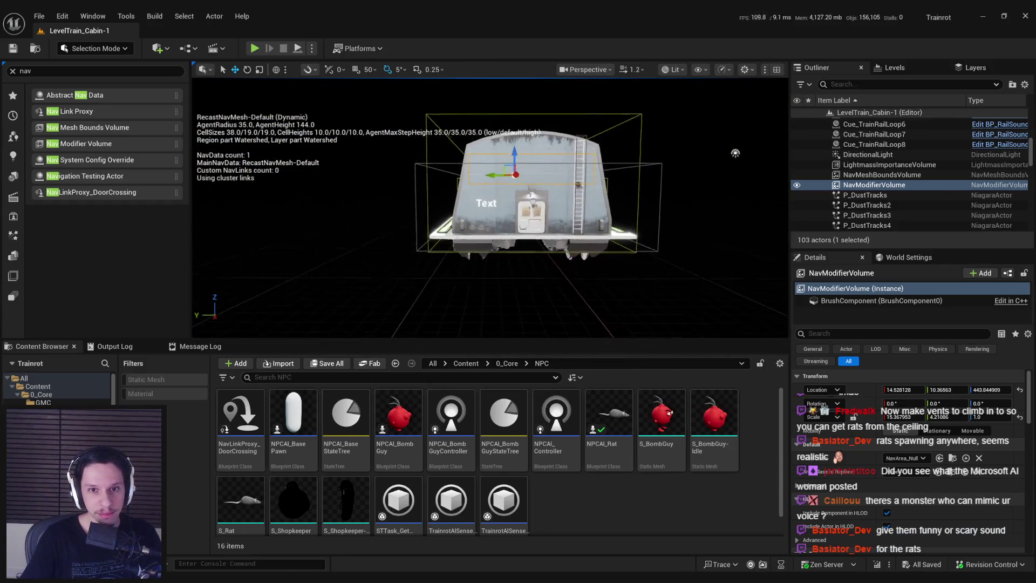
key(r)
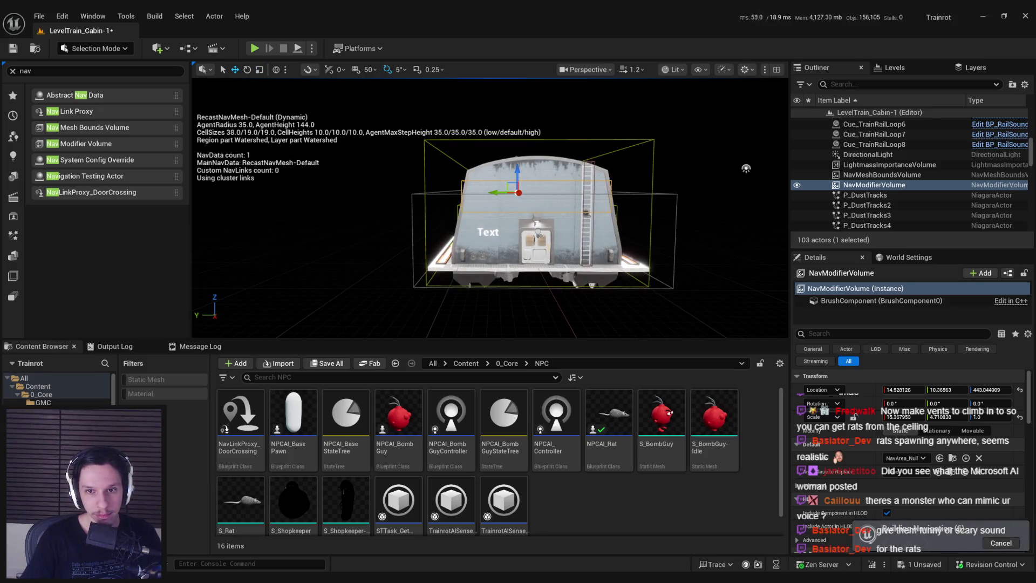
key(w)
scroll(537, 237, up, 3)
scroll(537, 236, up, 5)
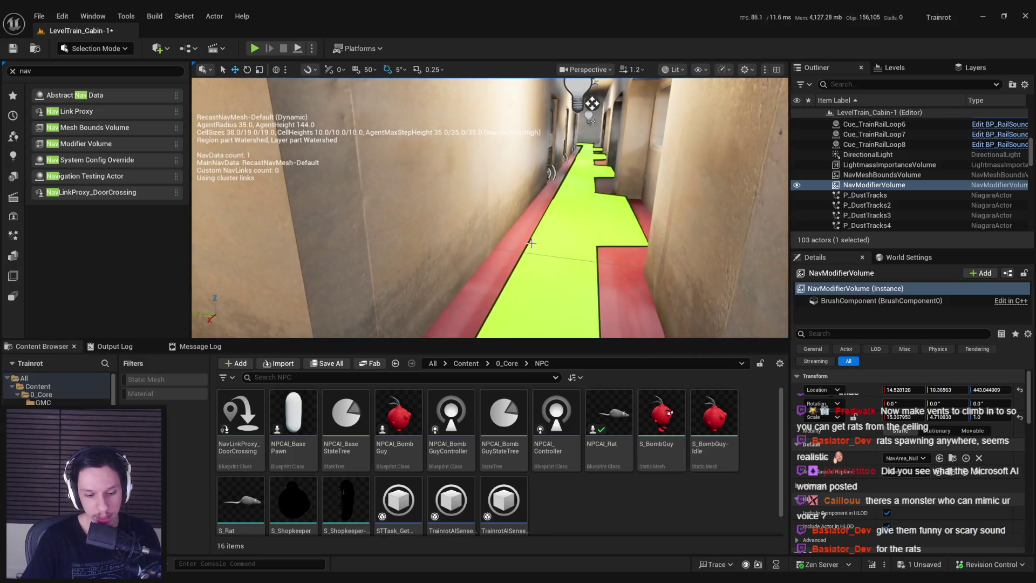
scroll(573, 138, down, 8)
key(ctrl+s)
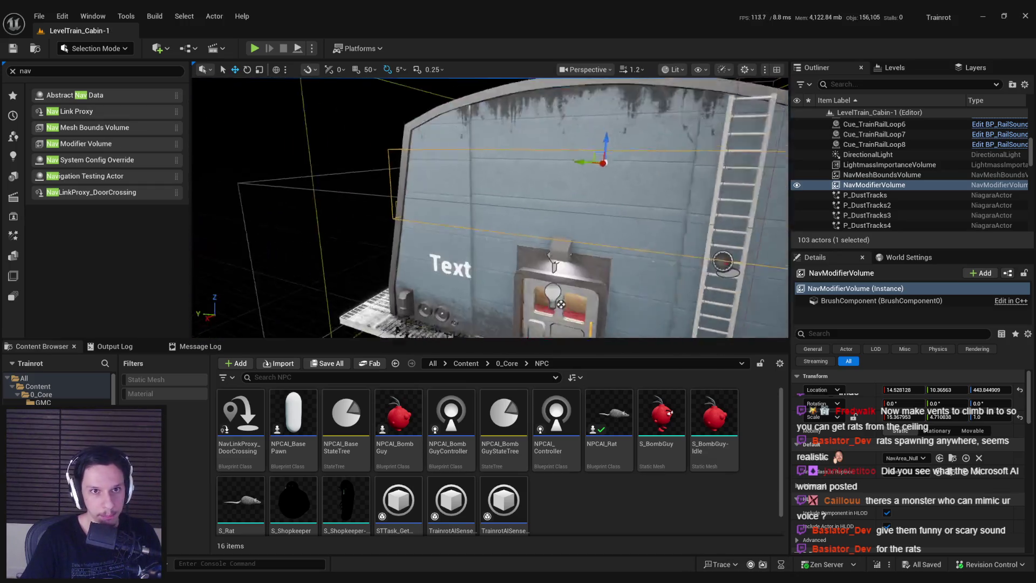
click(13, 71)
click(316, 181)
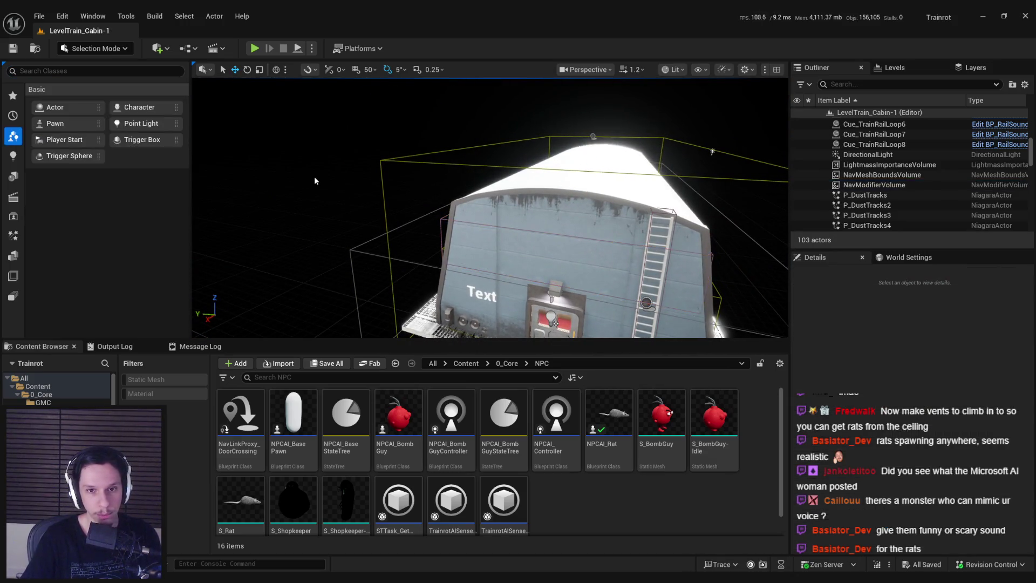
- Set Get Random Location Radius to 600 in BP_MaintenanceTask-RatInfestation and compile
key(alt+Tab)
scroll(497, 293, up, 1)
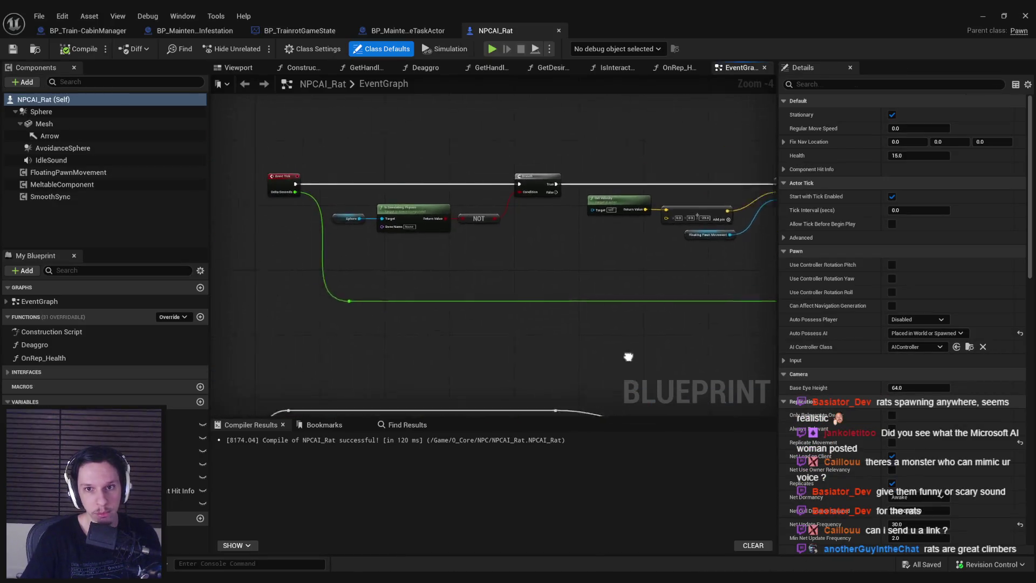
click(199, 31)
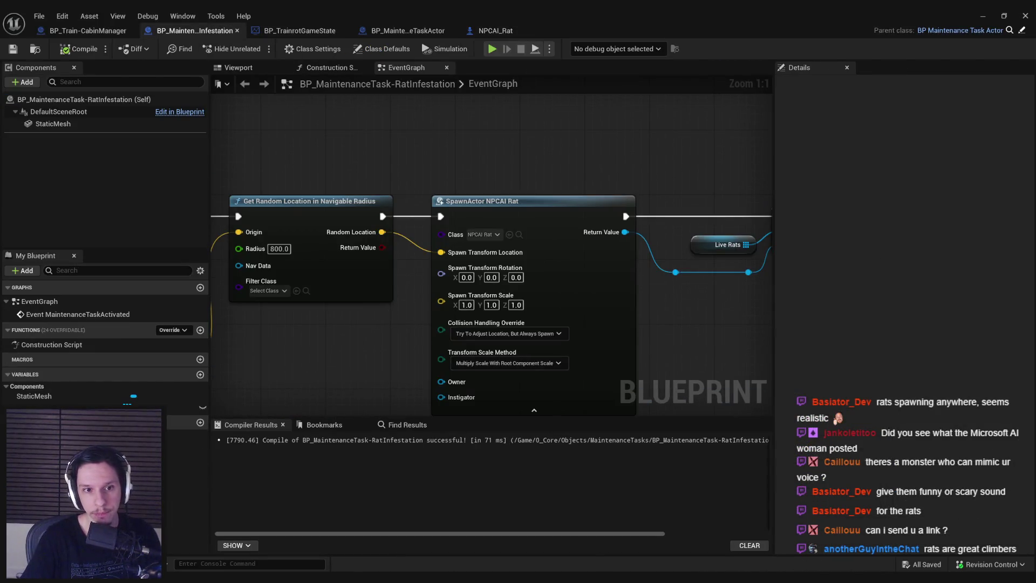
click(540, 233)
text(600)
key(Return)
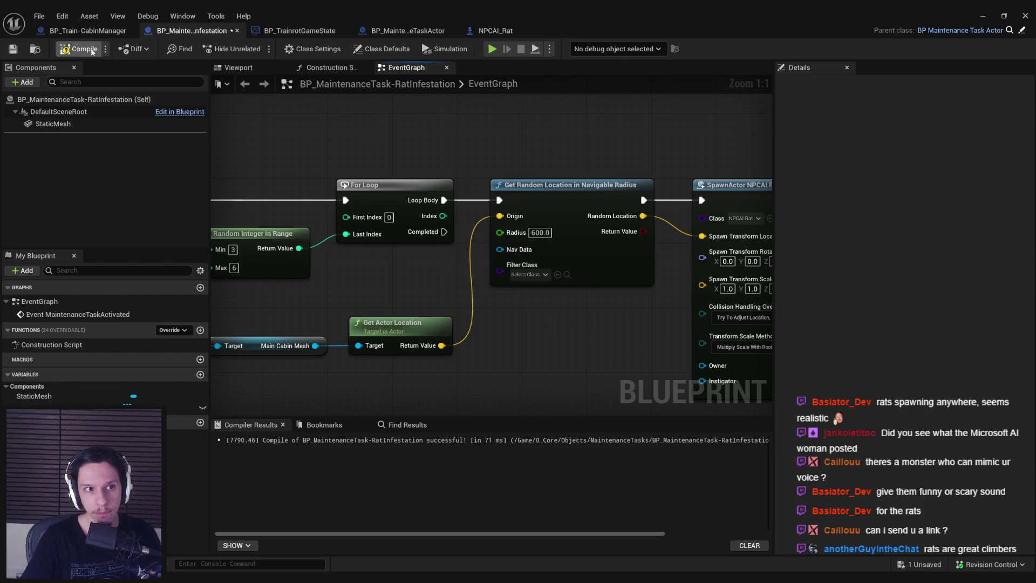
click(93, 51)
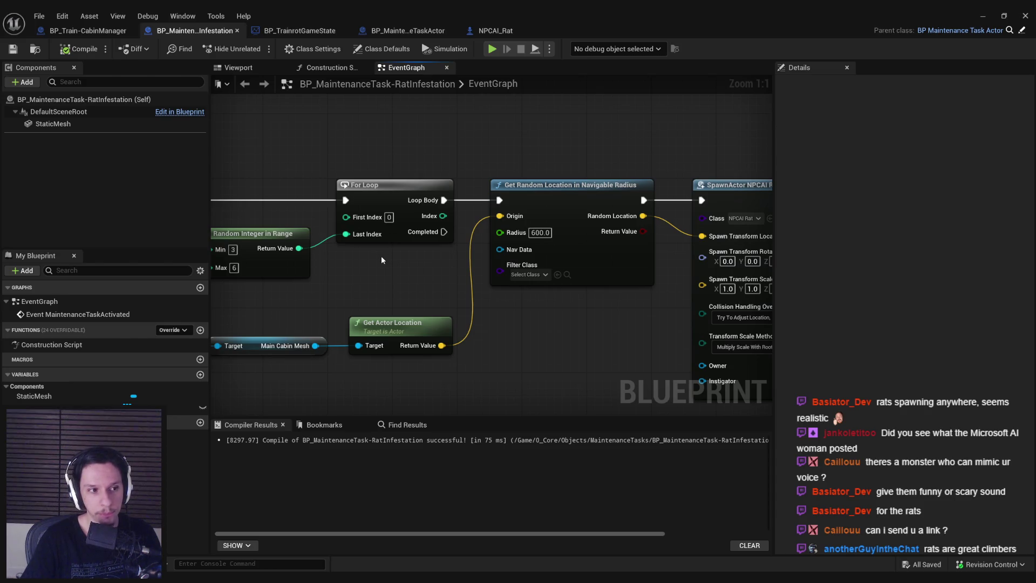
- Move the Parent Cabin Manager, Main Cabin Mesh and Get Actor Location nodes up, recompile and save
scroll(381, 256, down, 2)
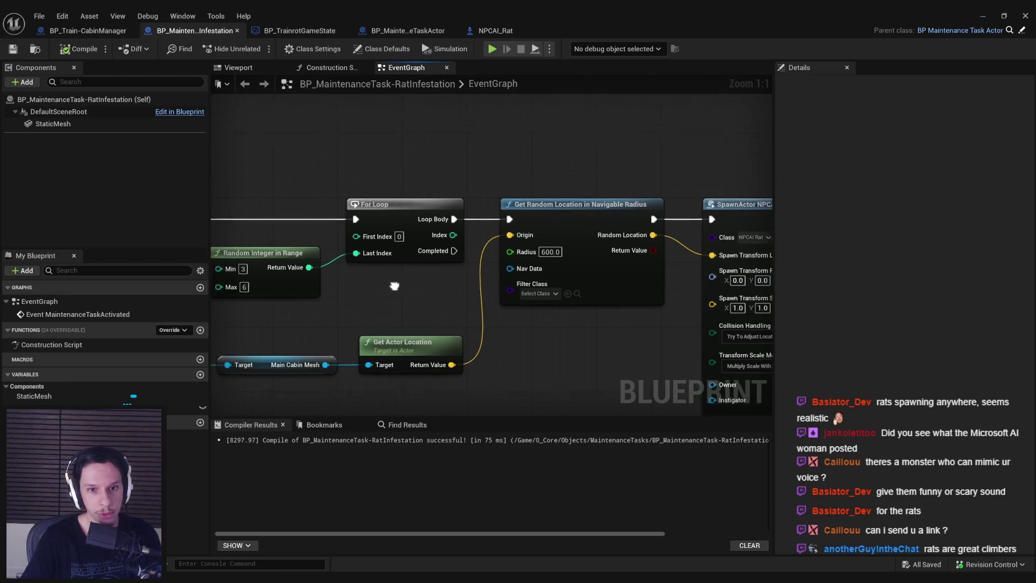
drag(485, 312, 326, 350)
ctrl+click(584, 335)
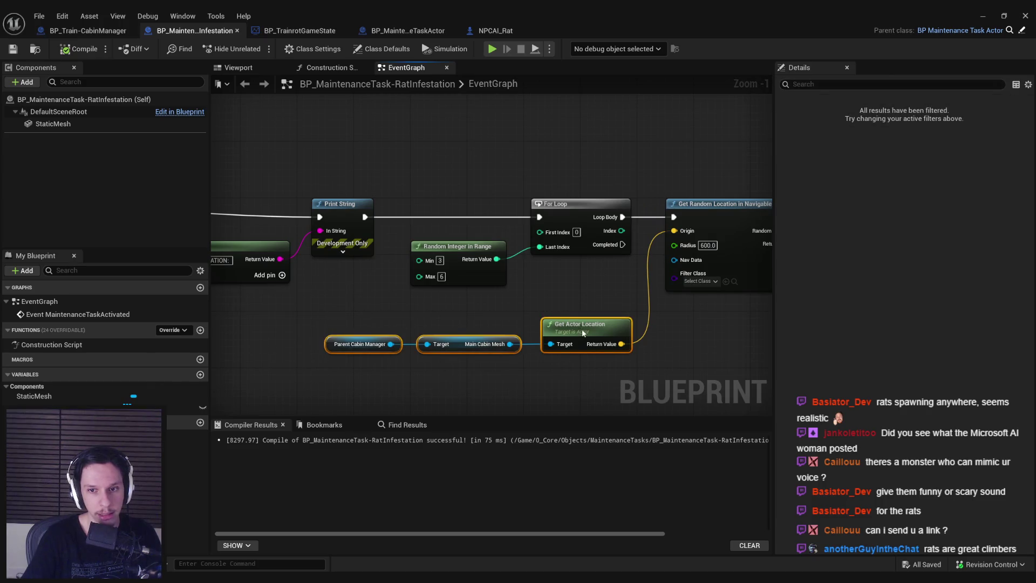
drag(584, 338, 579, 316)
drag(626, 363, 537, 238)
click(575, 290)
key(ctrl+s)
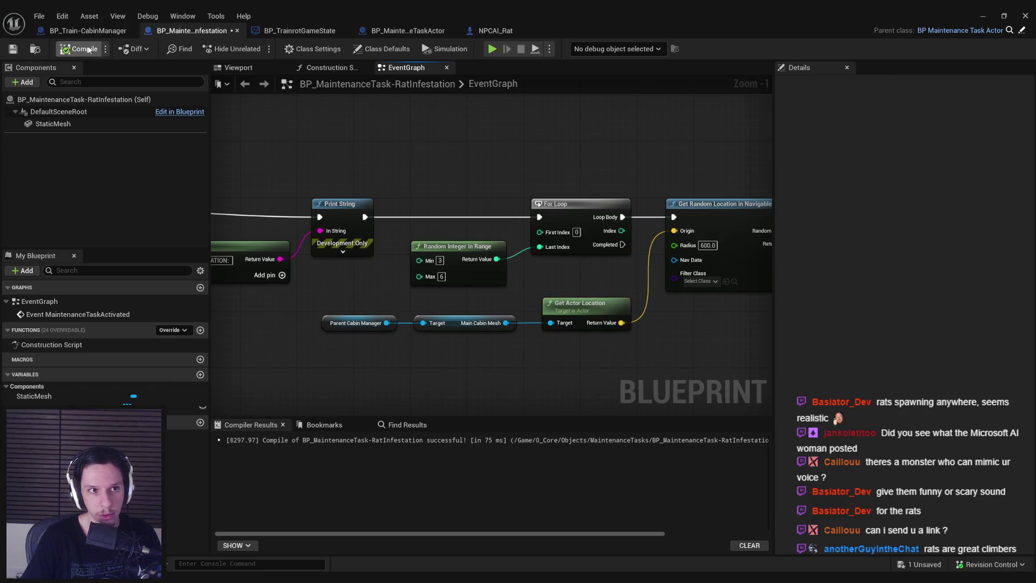
scroll(407, 140, down, 2)
drag(408, 140, 345, 138)
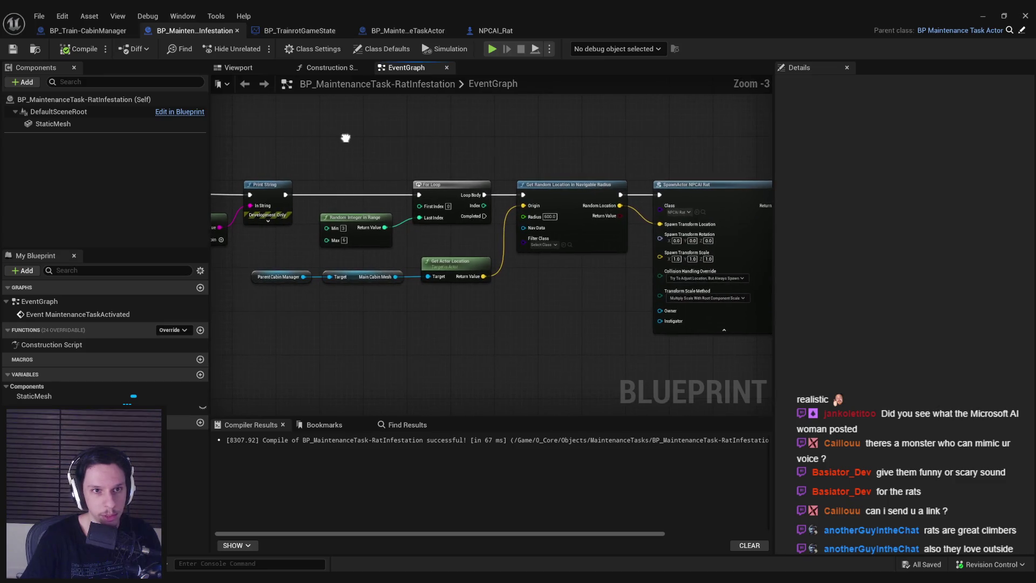
- Inspect the NPCAI_Rat graph's Branch, RInterp To, Floating Pawn Movement, Set World Rotation and Delay nodes
click(492, 33)
scroll(490, 234, up, 2)
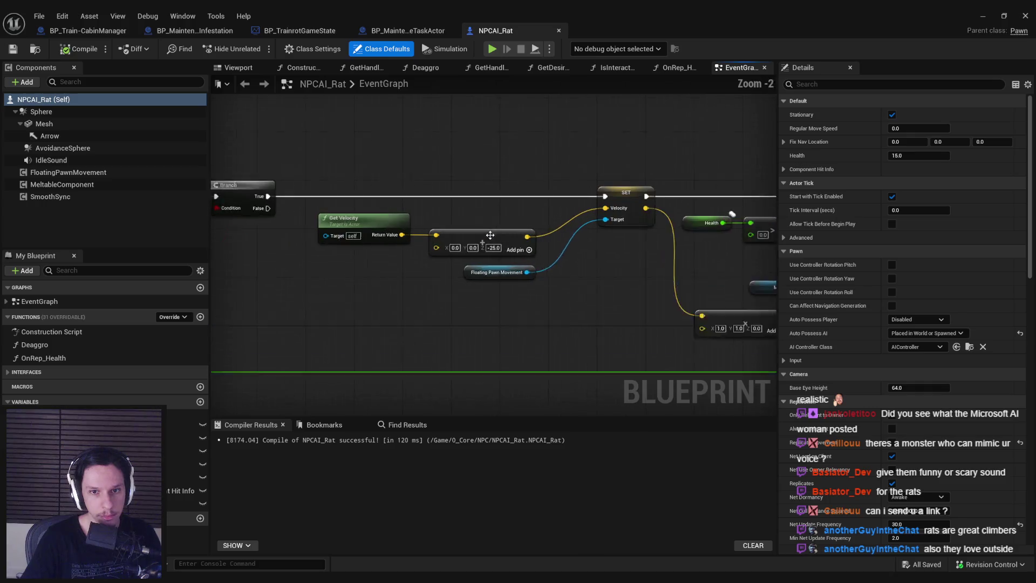
mouse_move(489, 235)
mouse_down()
mouse_move(421, 236)
mouse_move(348, 220)
mouse_move(417, 246)
mouse_up()
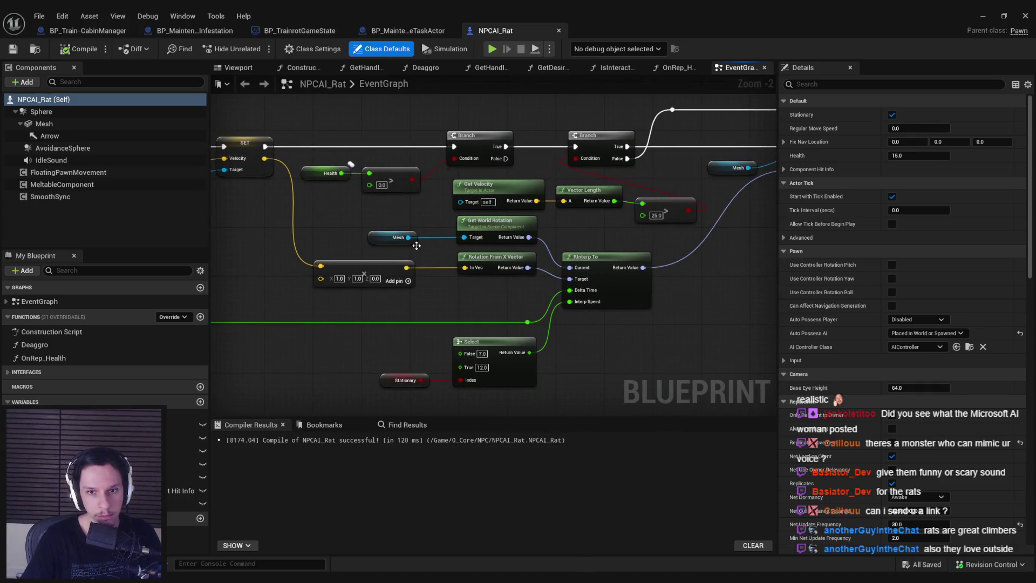
scroll(473, 277, down, 1)
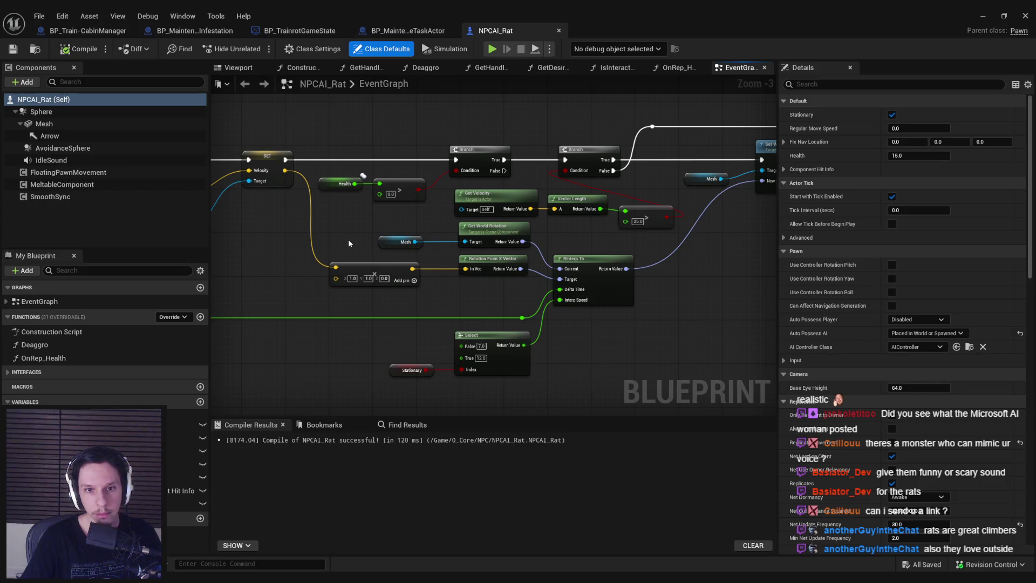
drag(350, 246, 499, 252)
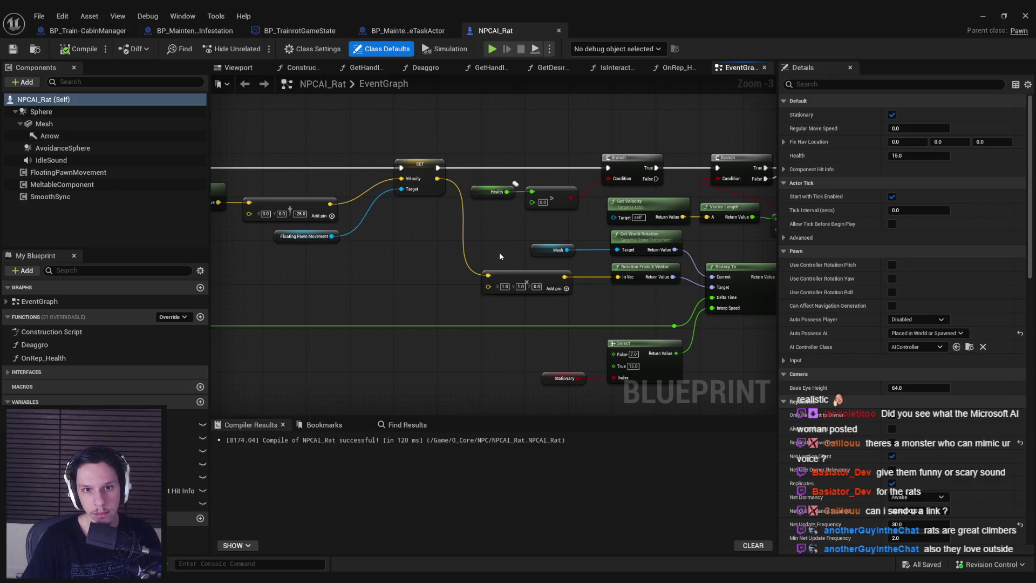
drag(499, 252, 10, 259)
mouse_move(540, 259)
mouse_down()
mouse_move(227, 259)
mouse_move(535, 201)
mouse_move(188, 254)
mouse_up()
scroll(419, 202, down, 1)
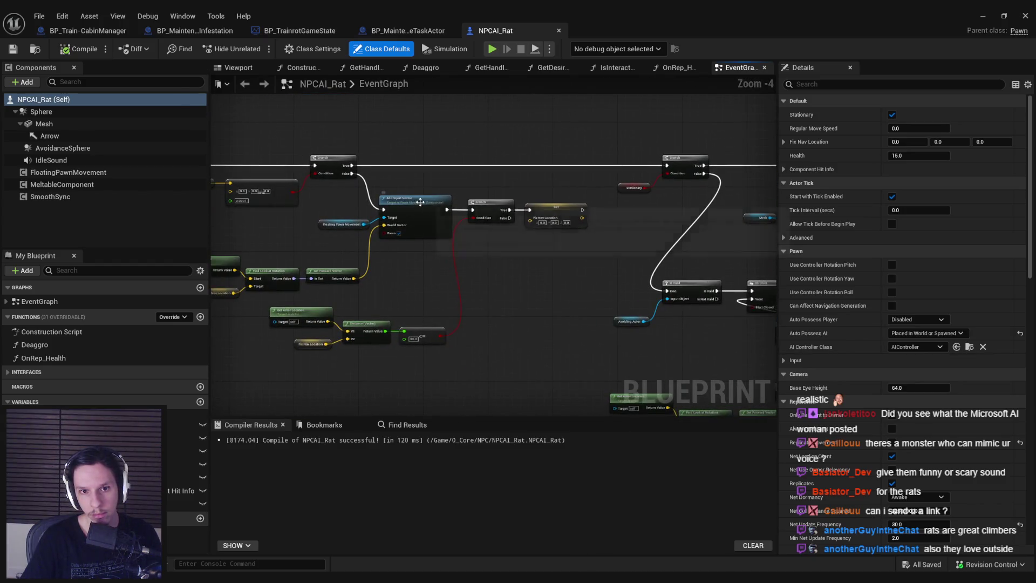
mouse_move(420, 202)
mouse_down()
mouse_move(247, 249)
mouse_move(165, 240)
mouse_move(567, 222)
mouse_up()
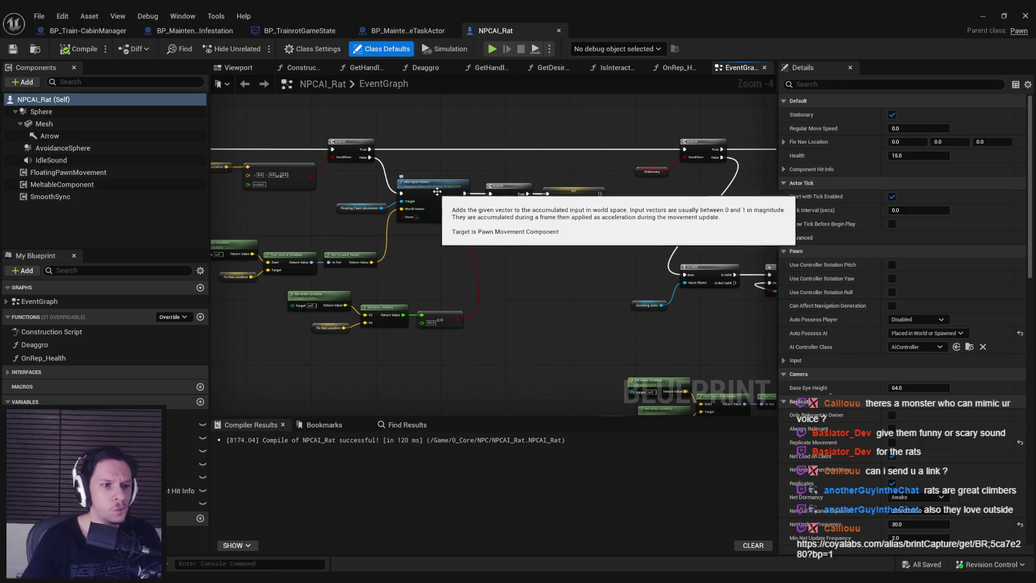
- Survey the remaining node clusters, then minimize the Blueprint Editor to reach the level editor
mouse_move(424, 194)
mouse_down()
mouse_move(436, 245)
mouse_move(662, 262)
mouse_up()
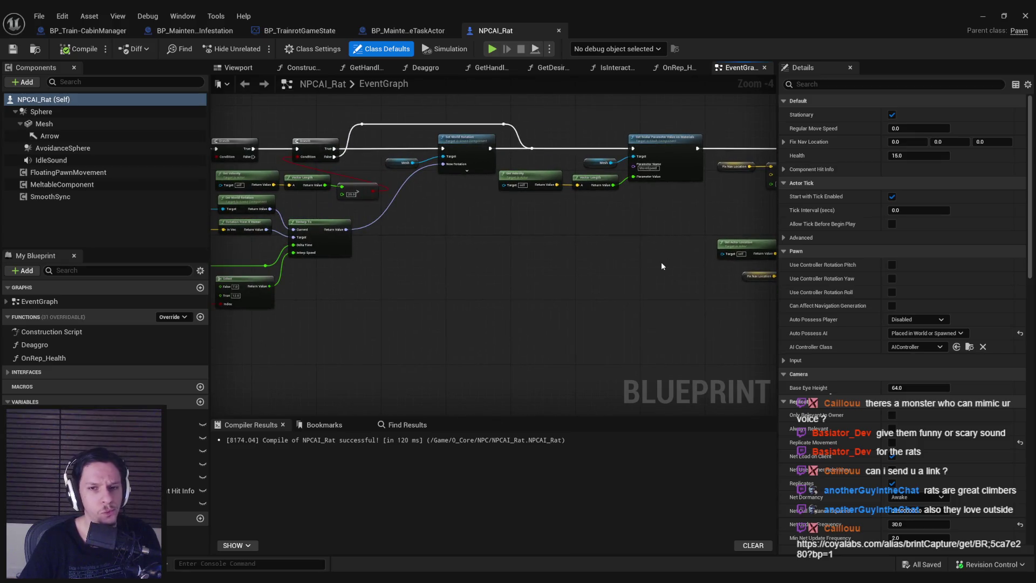
mouse_move(329, 244)
mouse_down()
mouse_move(617, 260)
mouse_move(492, 292)
mouse_move(422, 282)
mouse_up()
drag(731, 257, 521, 249)
scroll(626, 252, down, 1)
scroll(521, 249, up, 4)
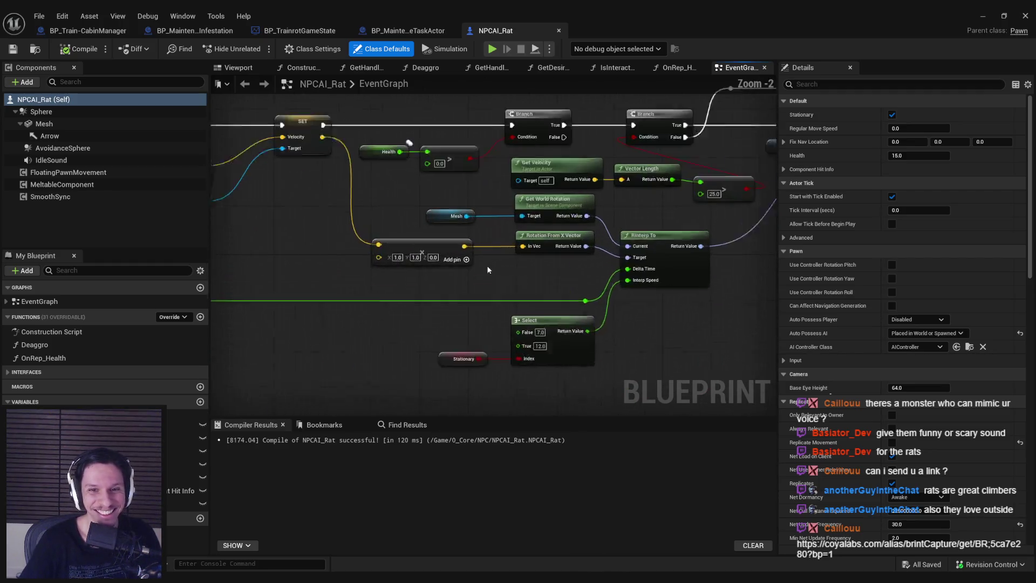
scroll(605, 285, down, 3)
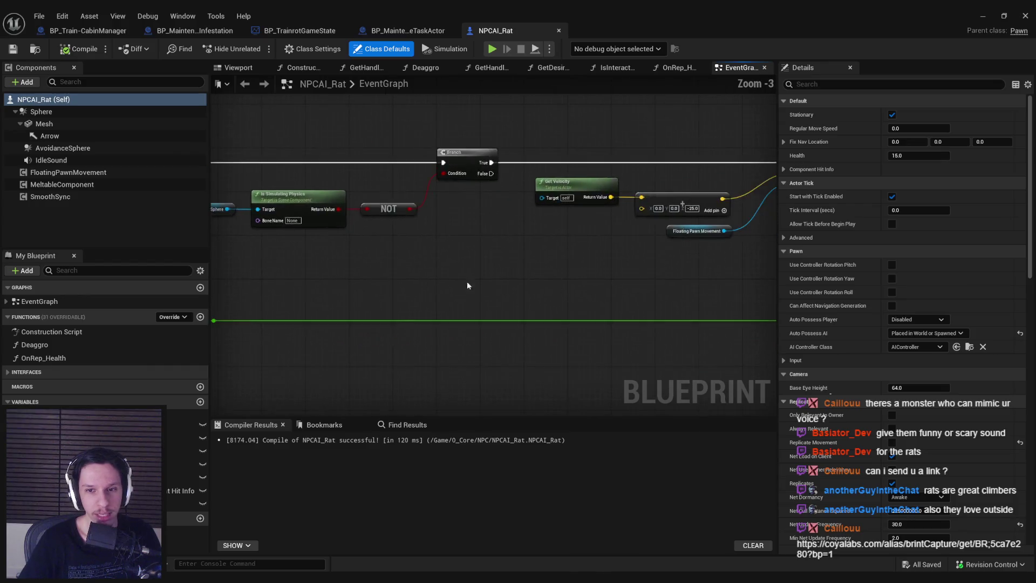
drag(601, 304, 414, 306)
scroll(414, 306, down, 2)
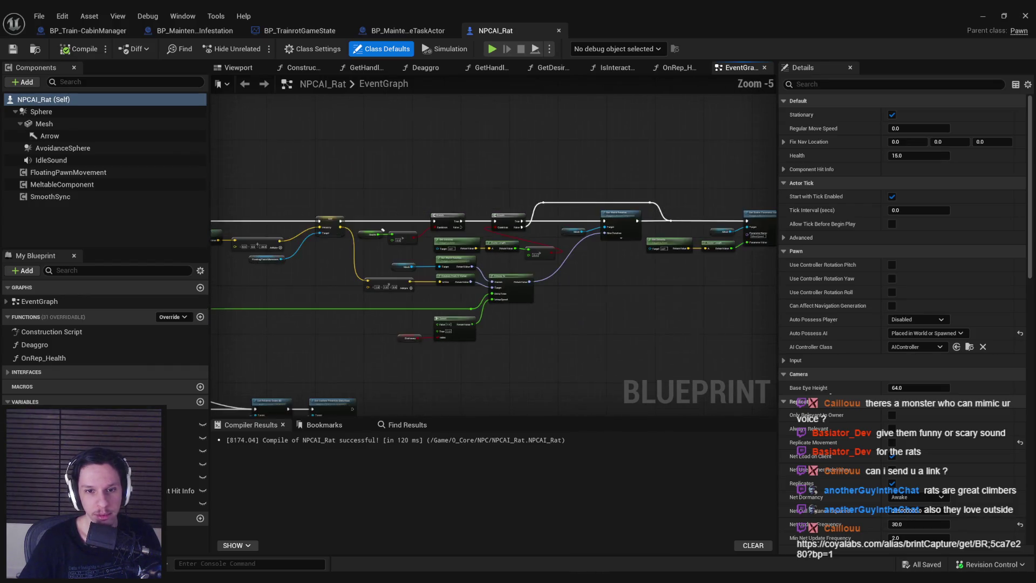
mouse_move(621, 291)
mouse_down()
mouse_move(683, 283)
mouse_move(537, 274)
mouse_move(497, 286)
mouse_move(499, 315)
mouse_up()
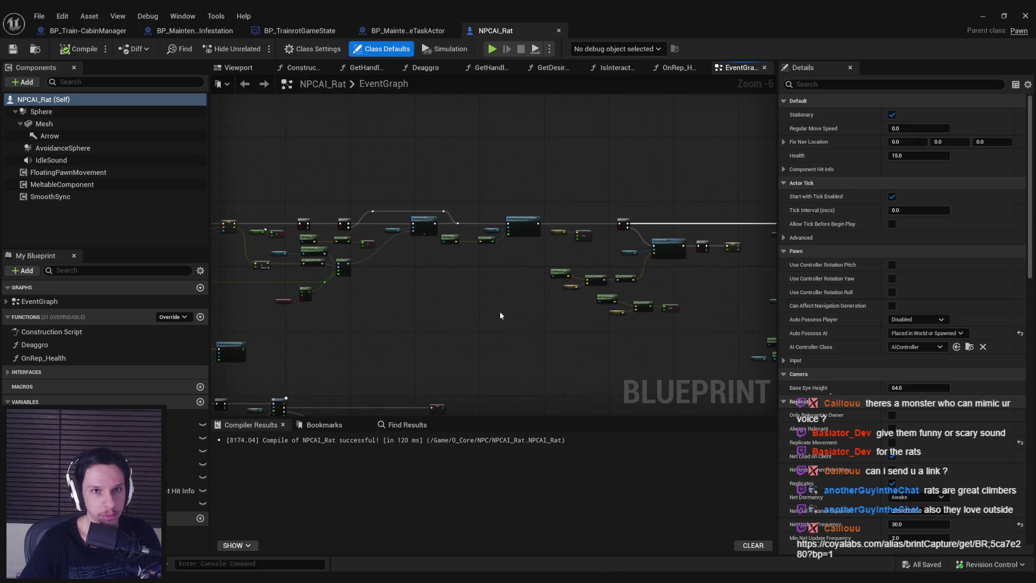
click(983, 18)
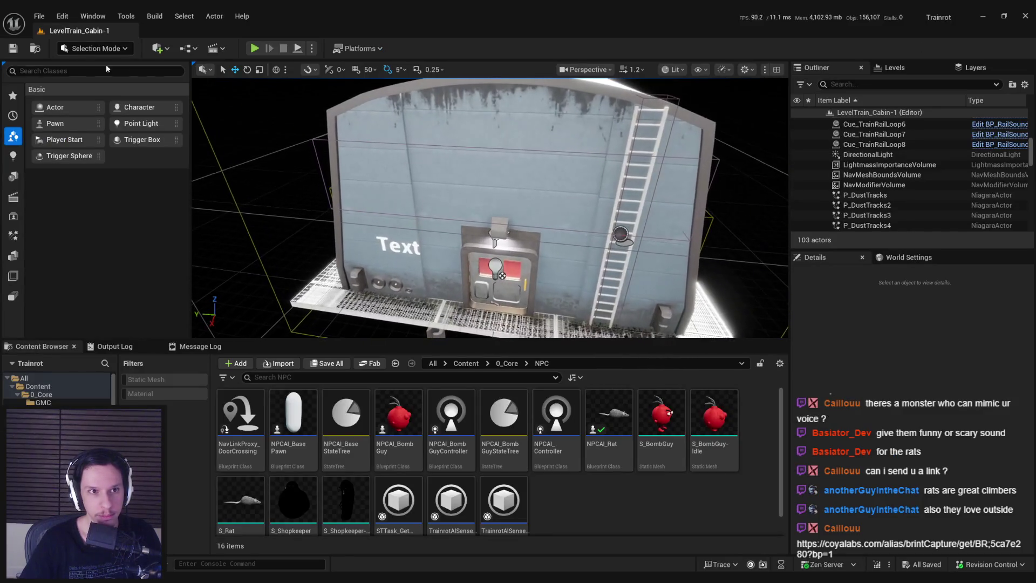
- Load GameWorldLevel from File > Recent Levels
click(40, 16)
mouse_move(76, 90)
click(232, 123)
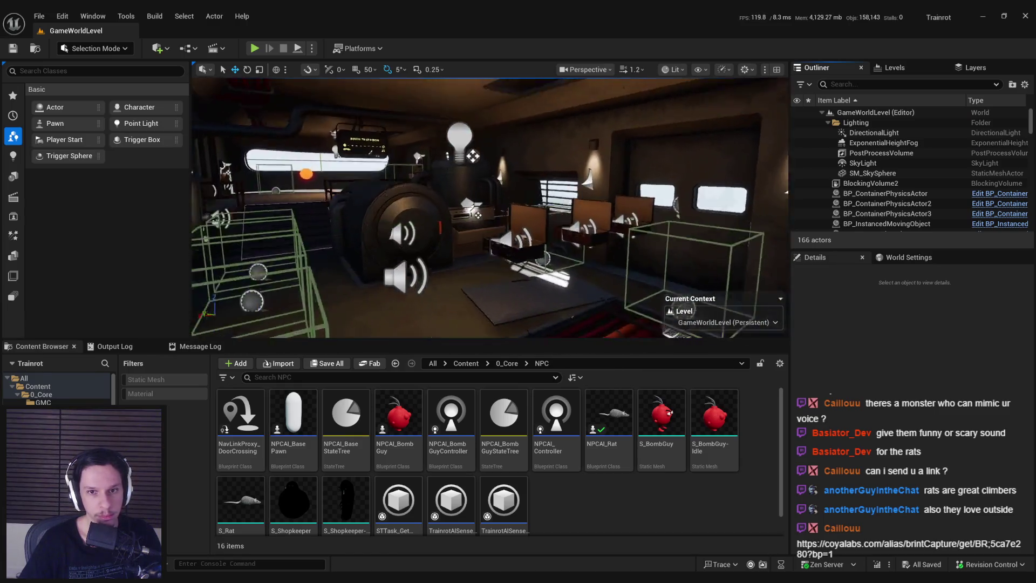
- Start a fullscreen Play In Editor session and run the console command 'slomo 10'
click(254, 48)
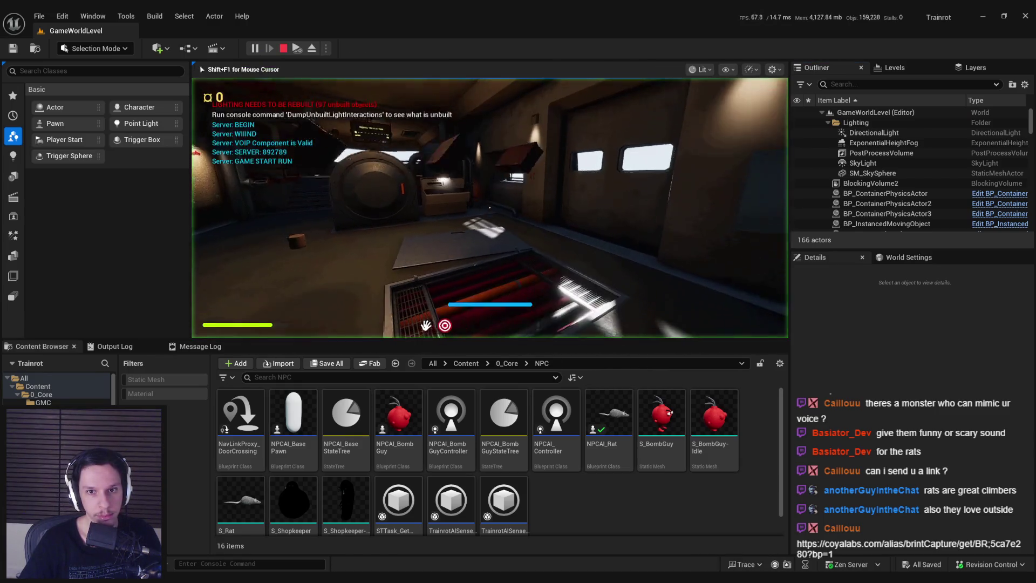
key(F11)
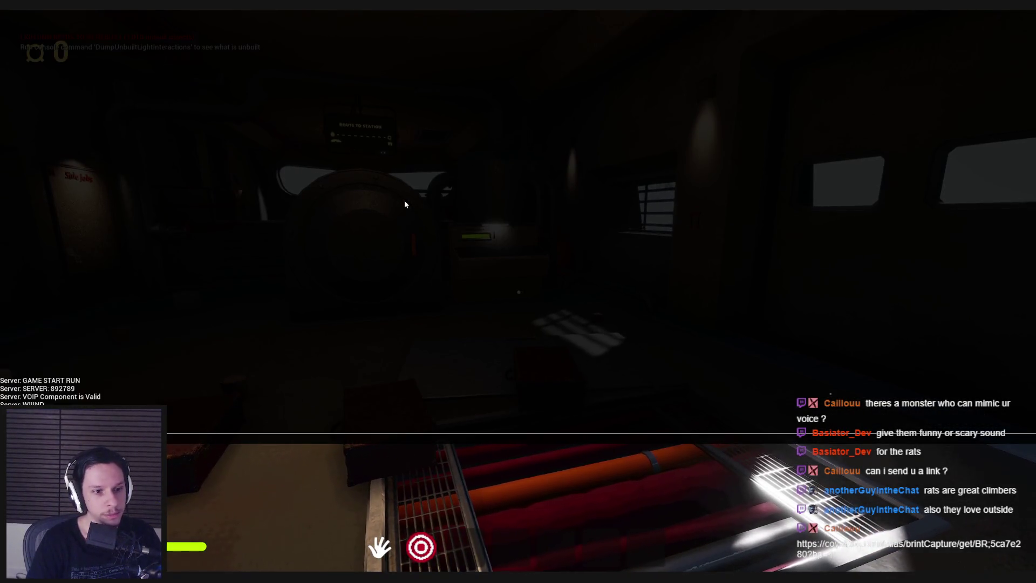
key(grave)
text(slomo 10)
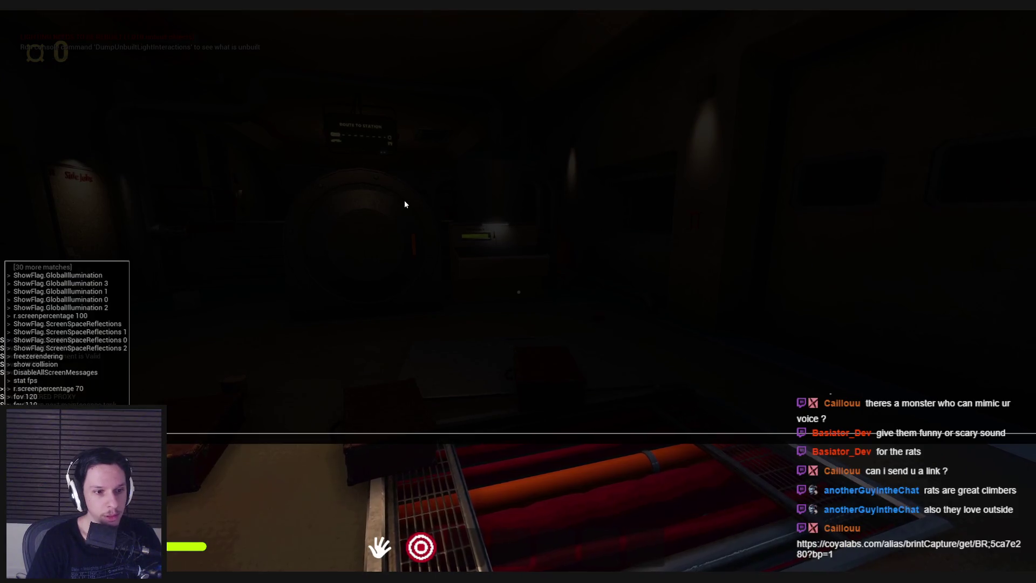
key(Return)
key(grave)
- Walk through the library car to the metal door and open it
key(w)
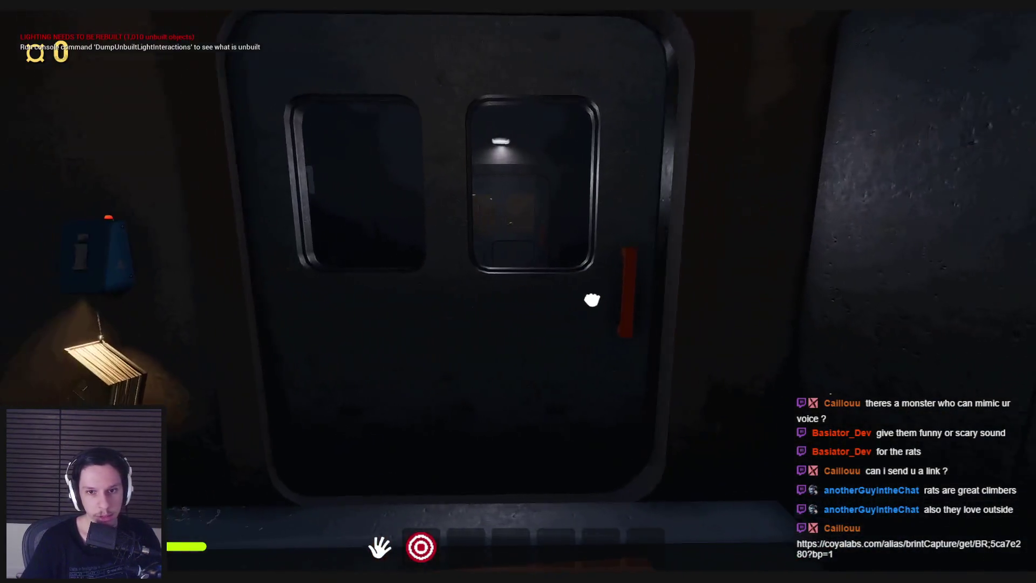
key(w)
key(e)
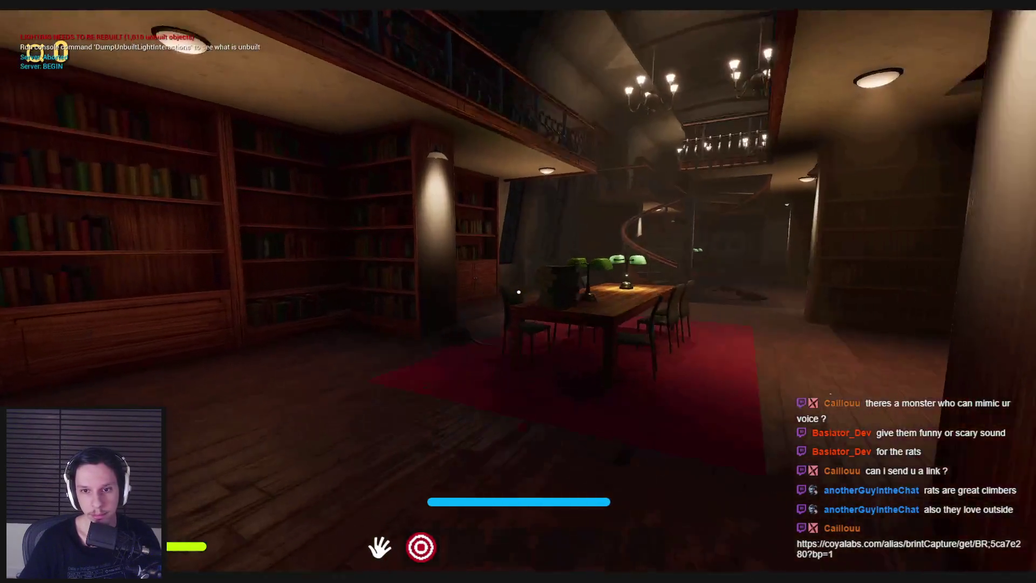
key(w)
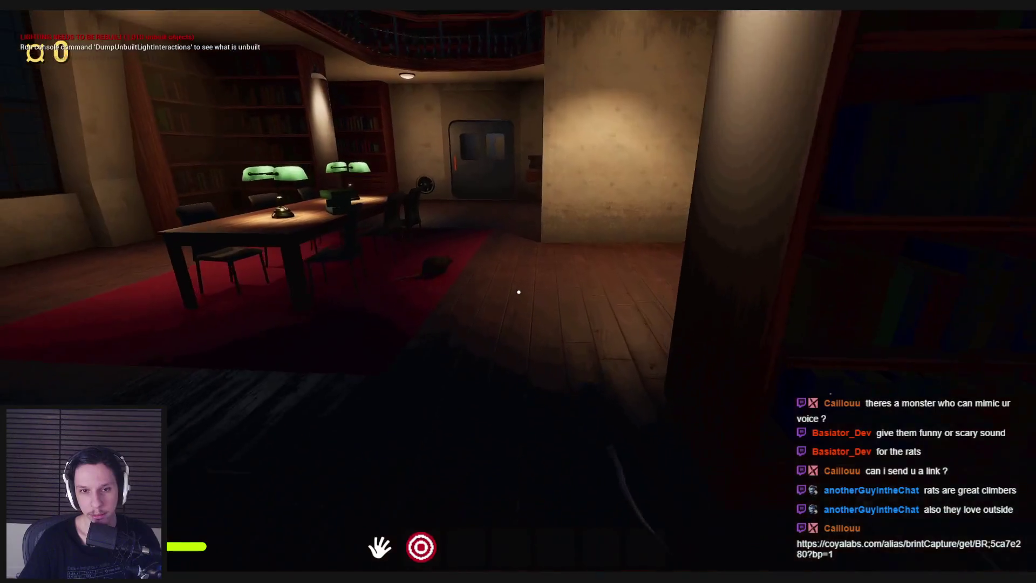
key(w)
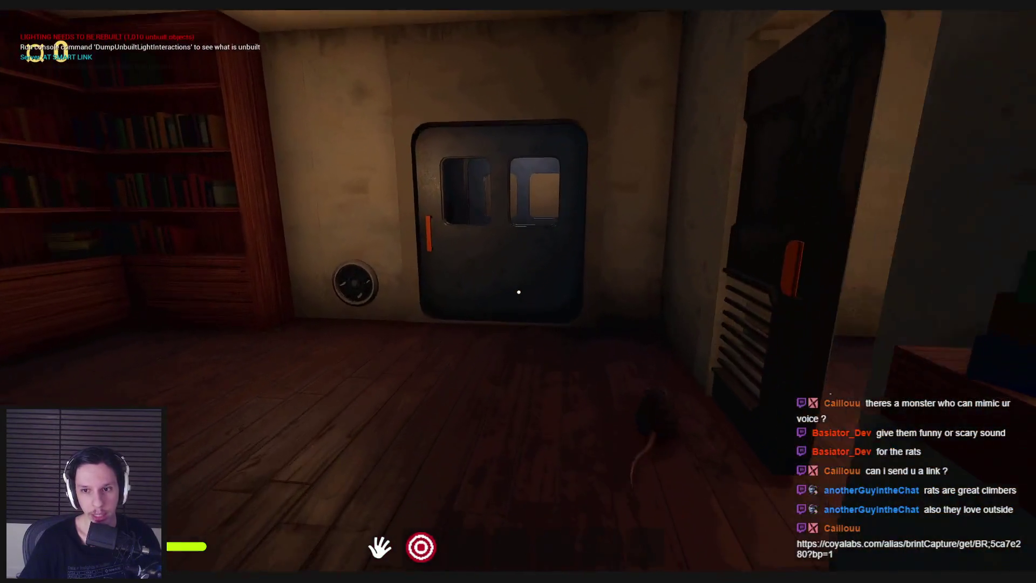
click(518, 292)
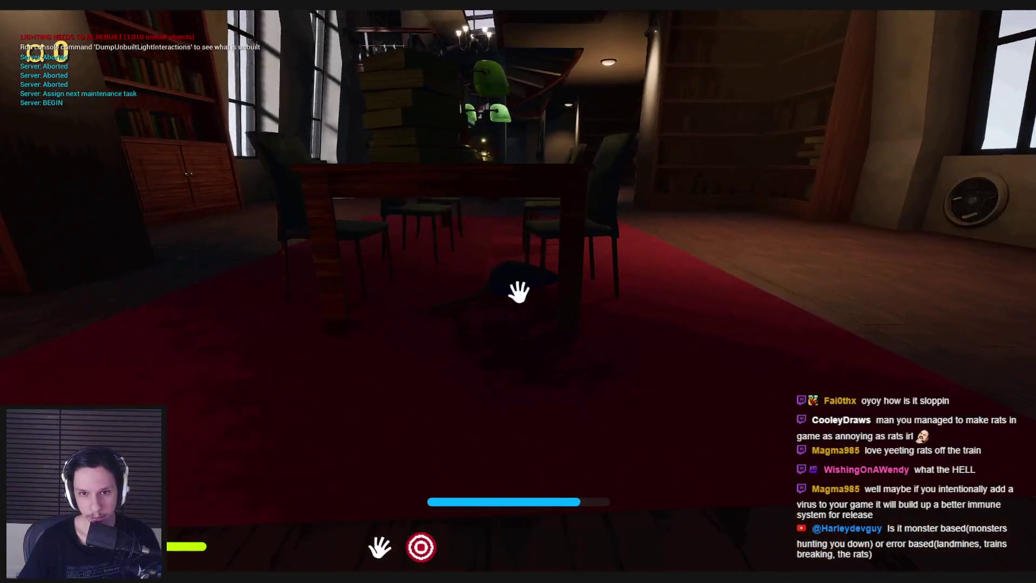
- Carry the rat into the engine cabin and throw it into the opened furnace
key(w)
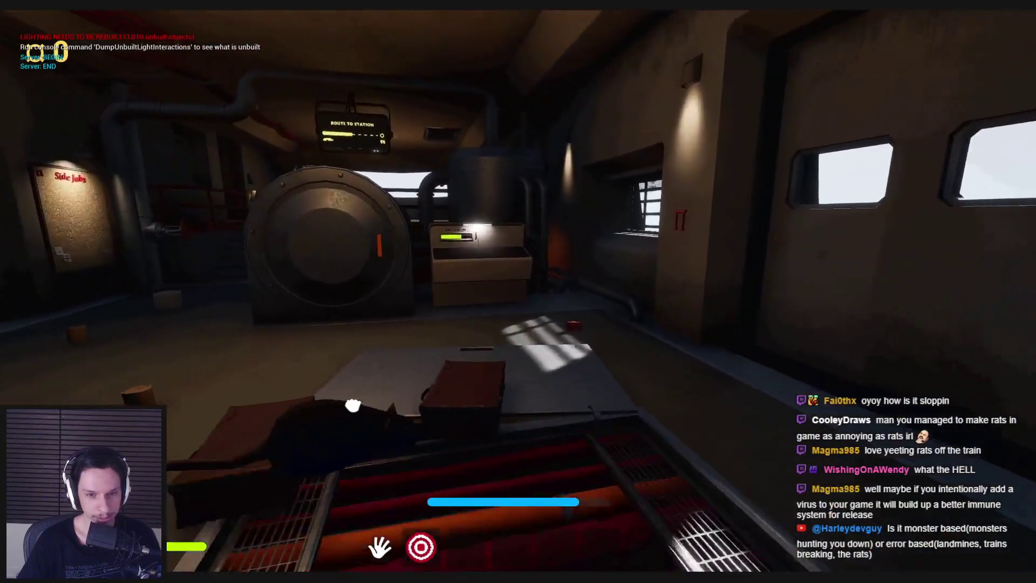
click(353, 406)
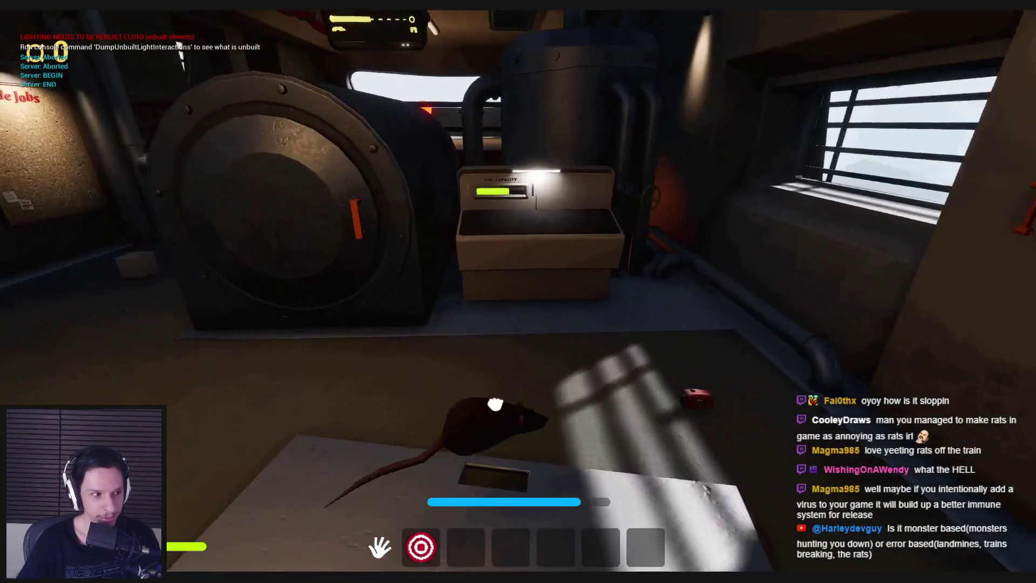
click(518, 291)
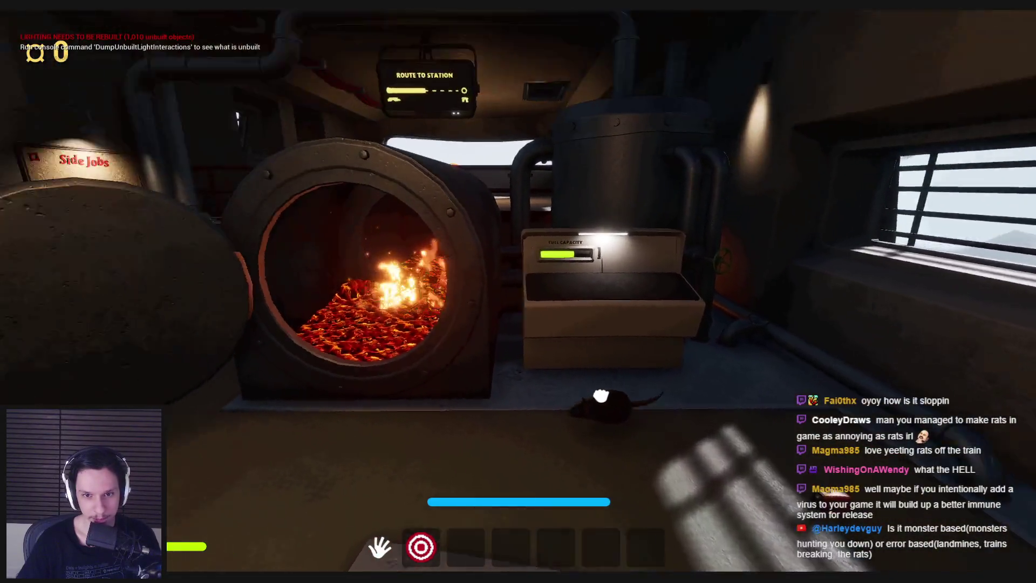
click(518, 291)
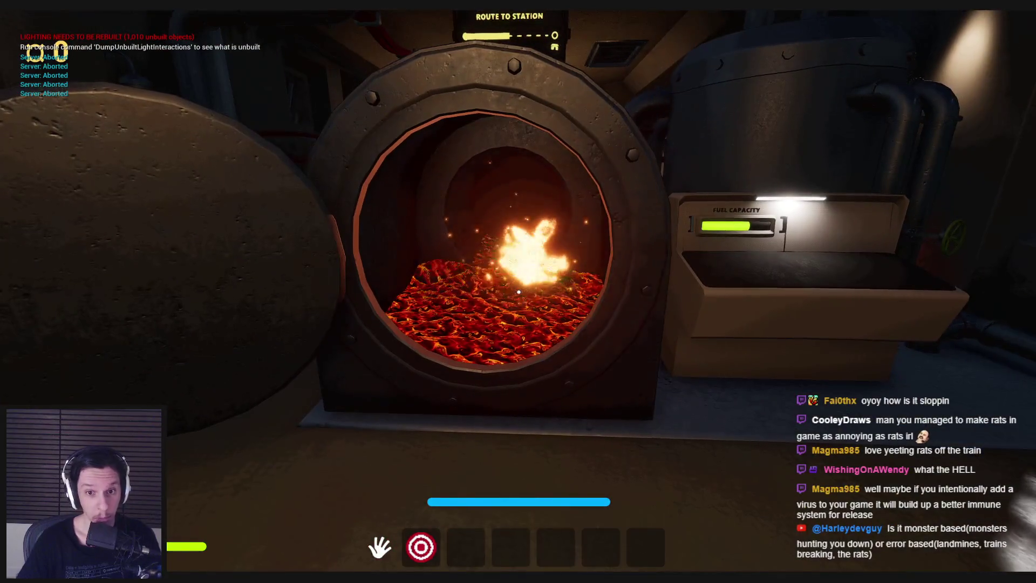
- Back away from the furnace, pick up and drop the gear, and return to the library car
key(s)
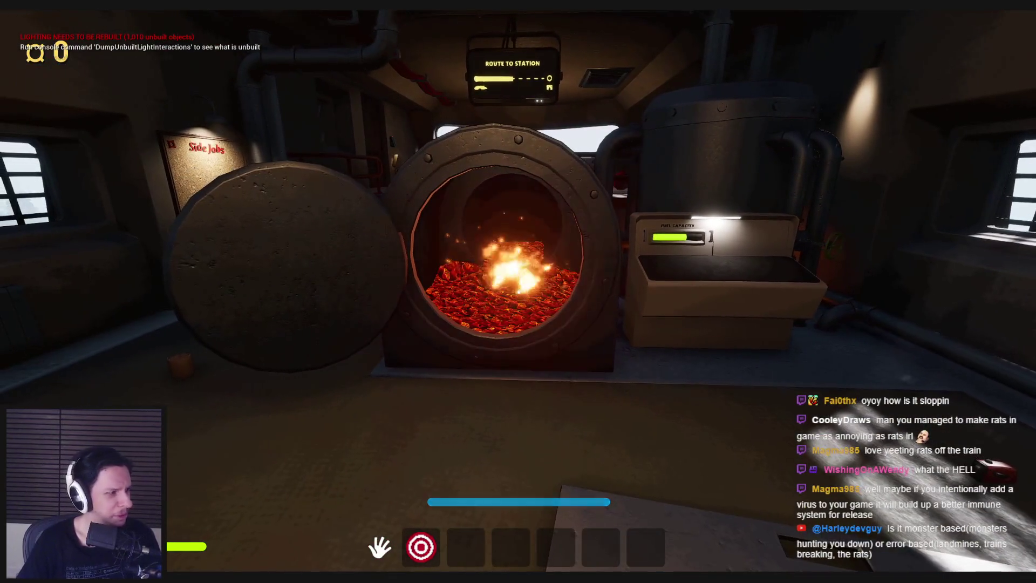
key(s)
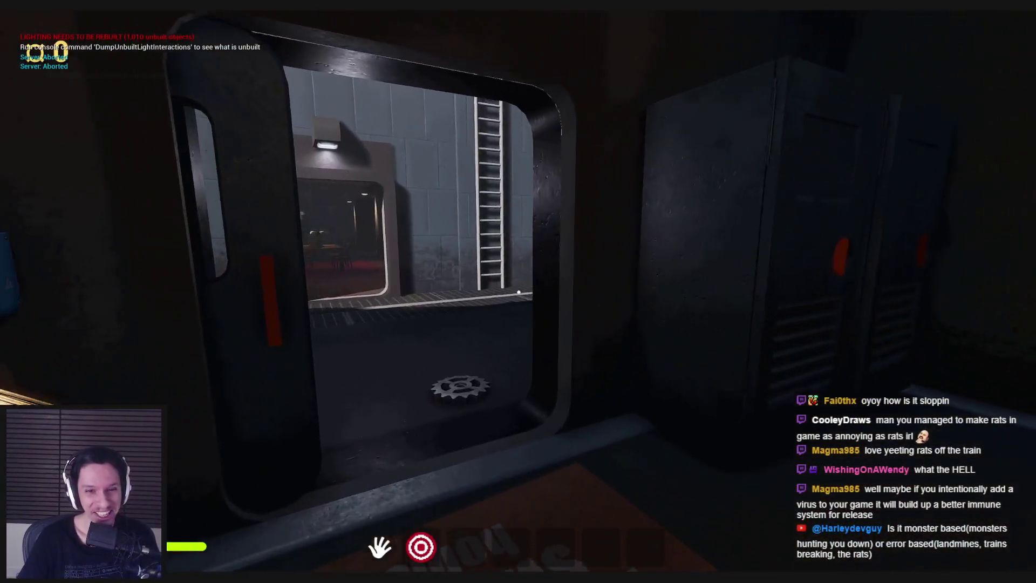
click(519, 291)
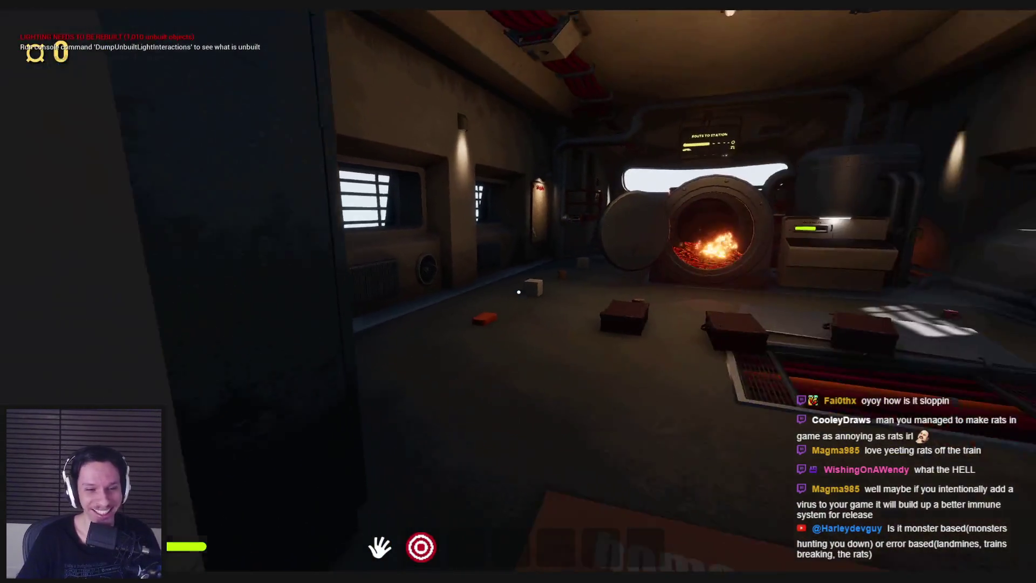
click(518, 292)
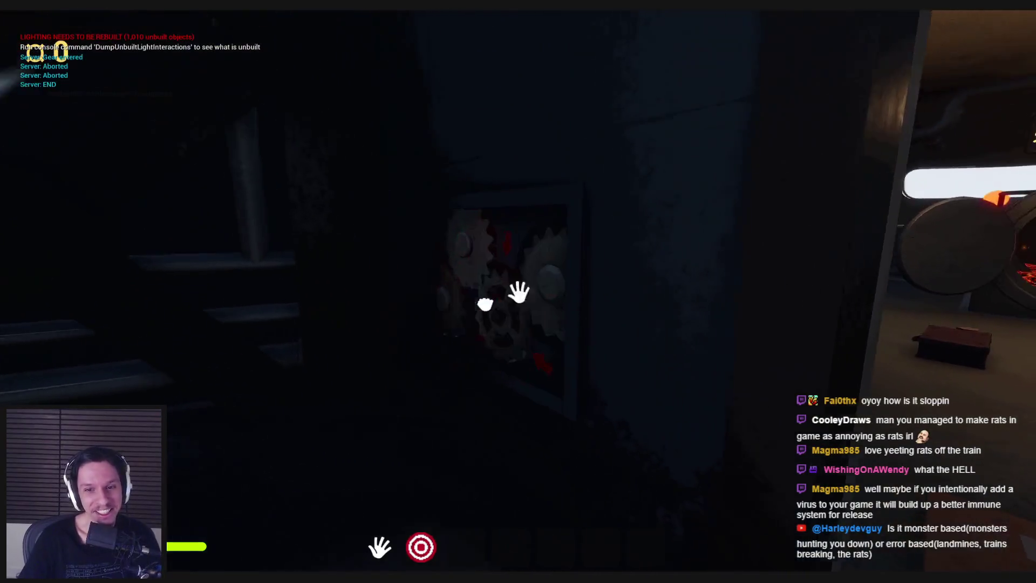
key(w)
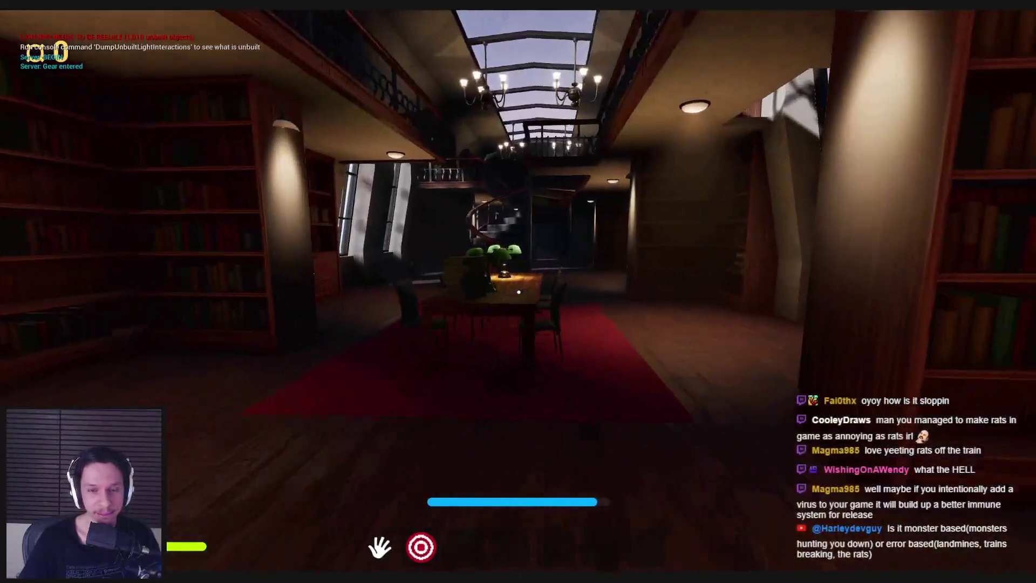
key(w)
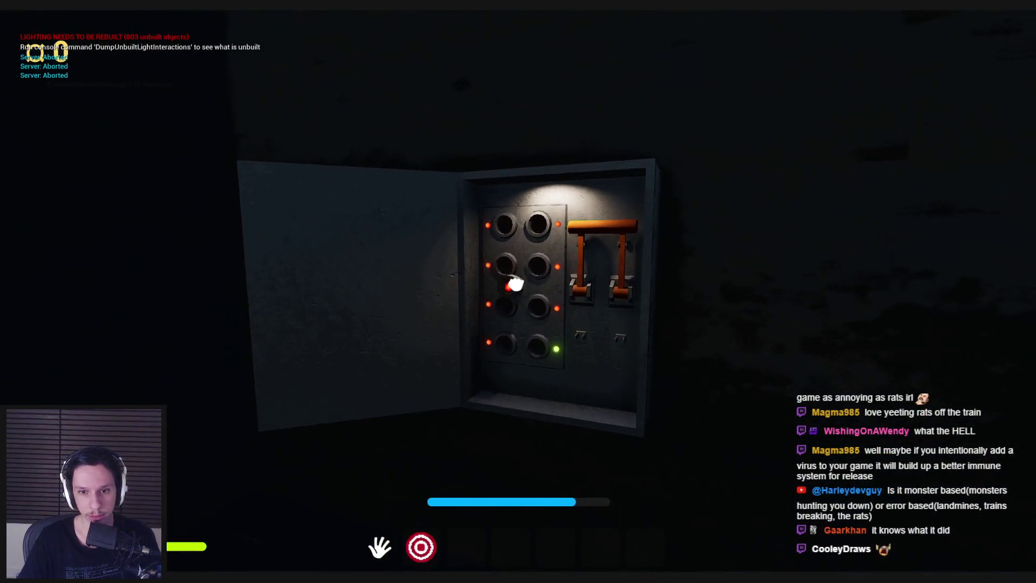
- Pull the fuse box lever down to light its bottom socket green
click(506, 348)
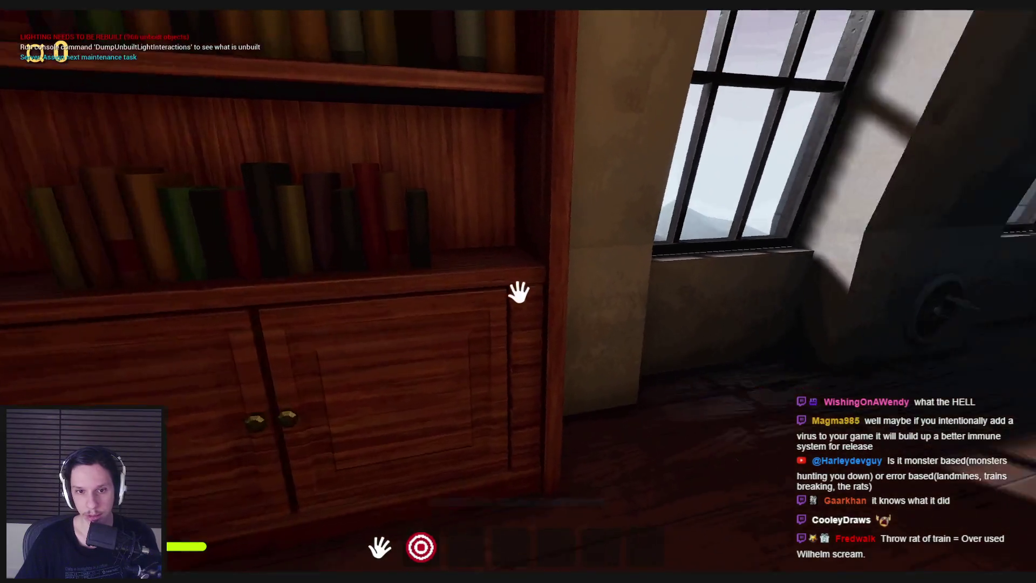
- Run up the spiral staircase to the upper gallery and open the library cabinet
key(shift+w)
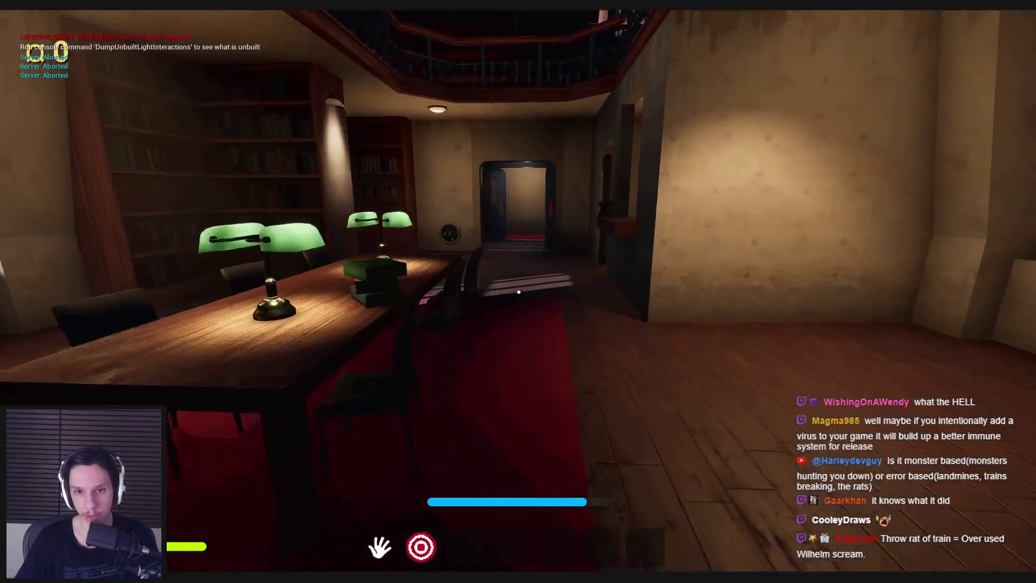
key(shift+w)
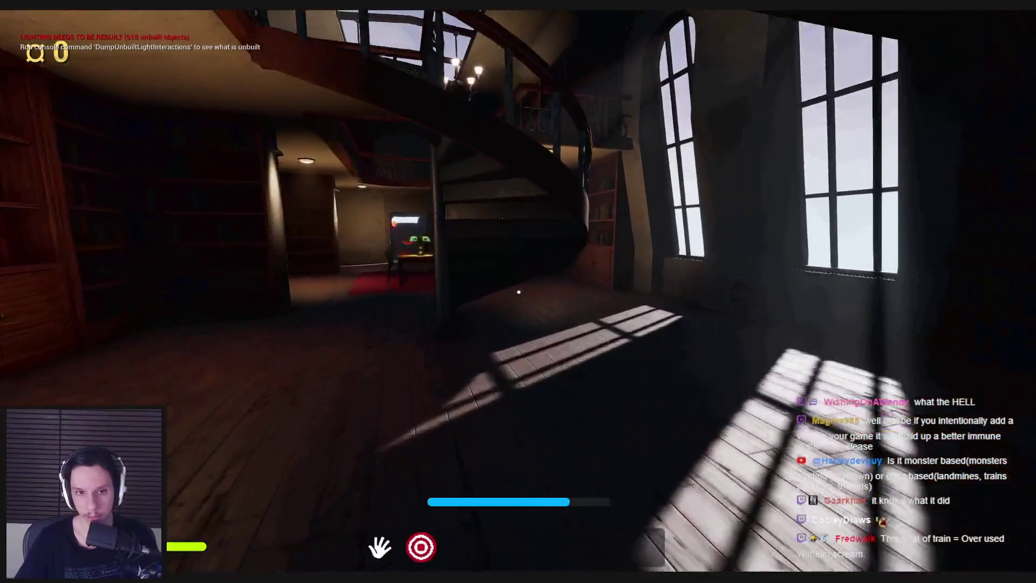
key(shift+w)
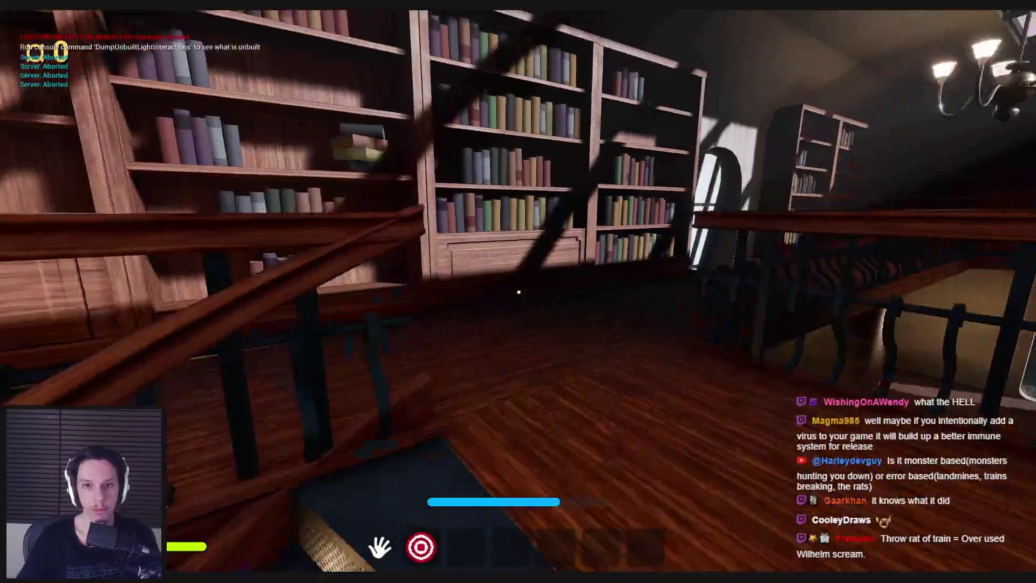
key(w)
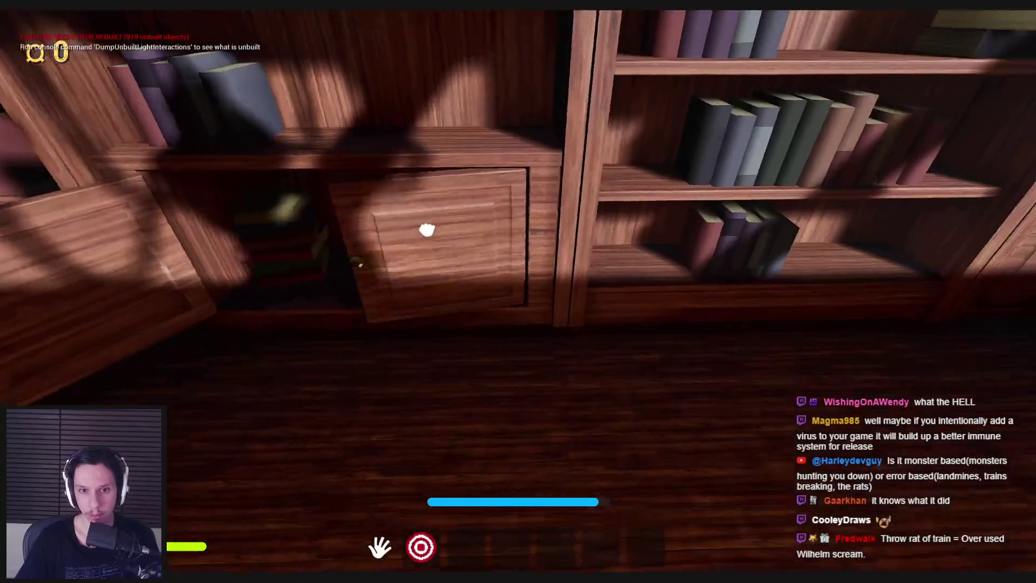
click(426, 230)
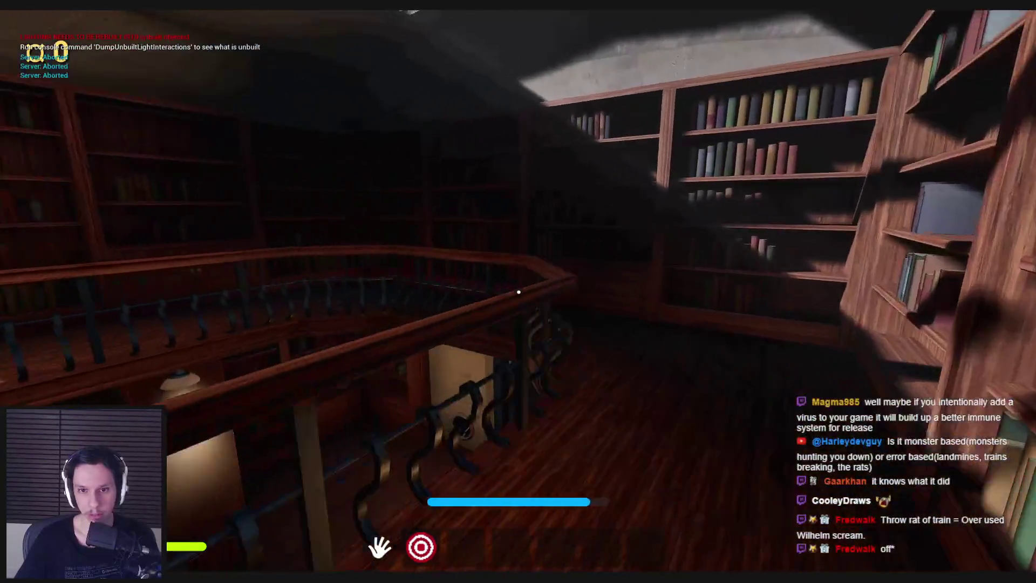
- Search along the gallery for the rat and come back to the open cabinet
key(shift+w)
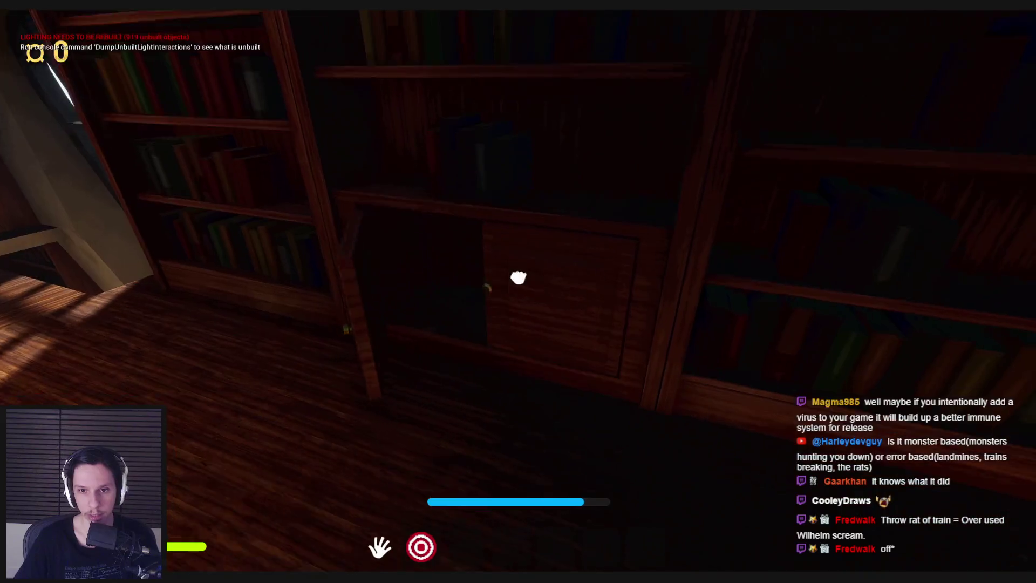
key(shift+w)
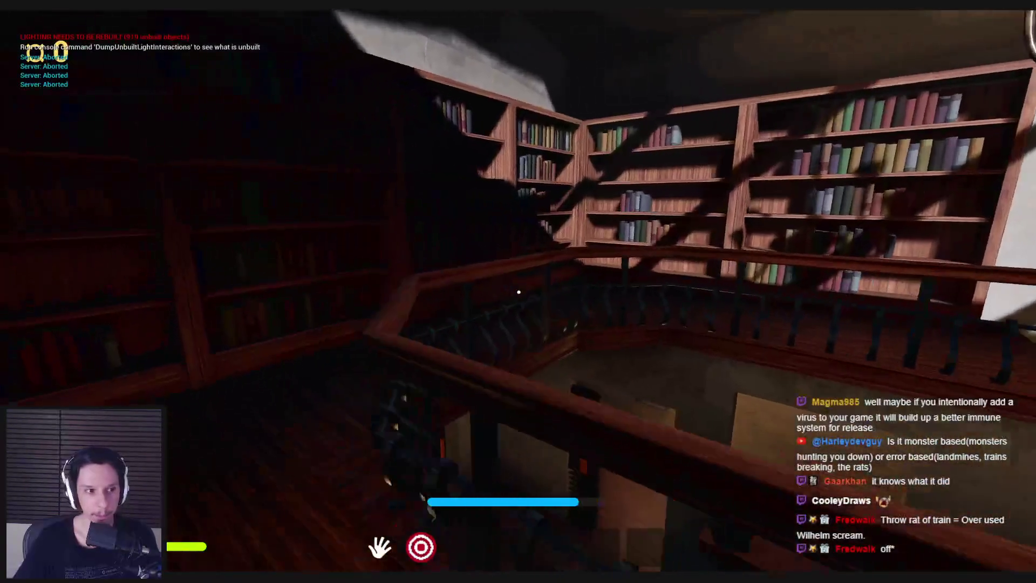
key(shift+w)
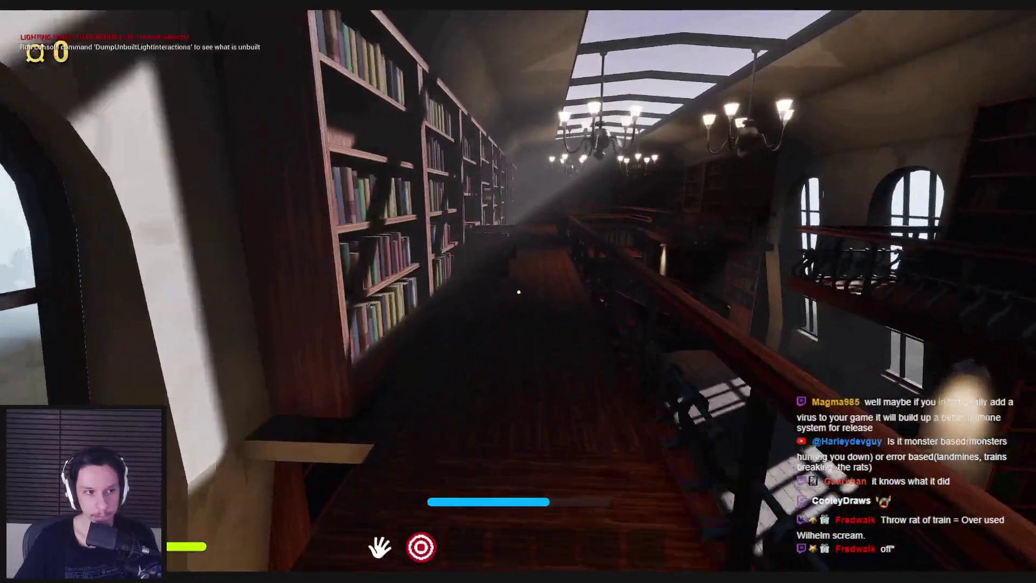
key(shift+w)
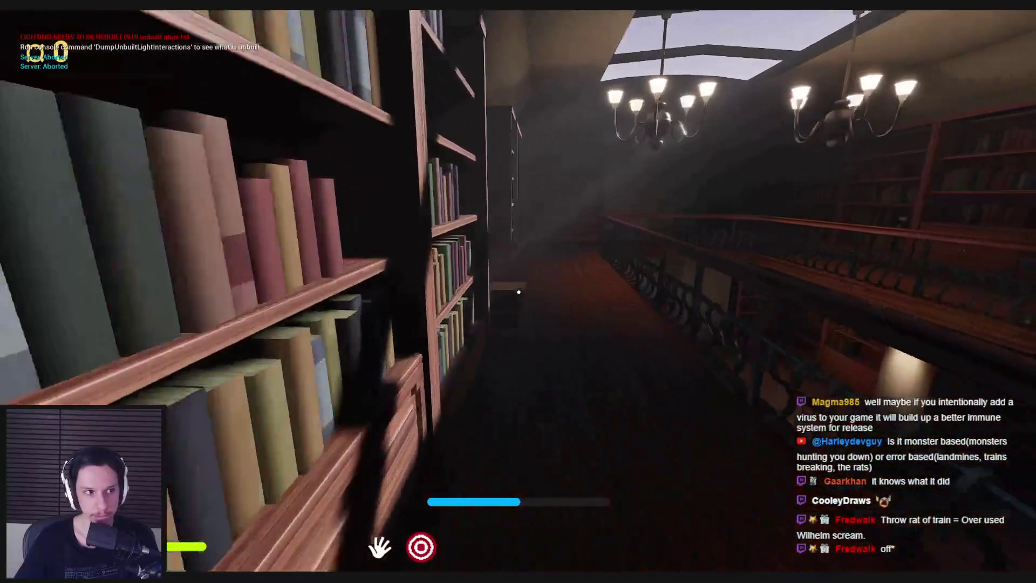
key(shift+w)
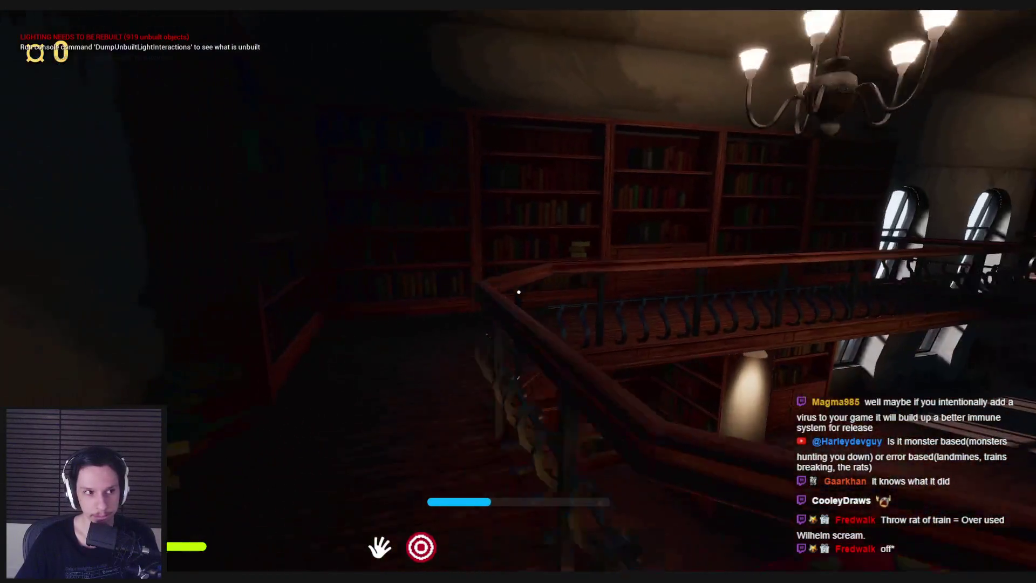
key(w)
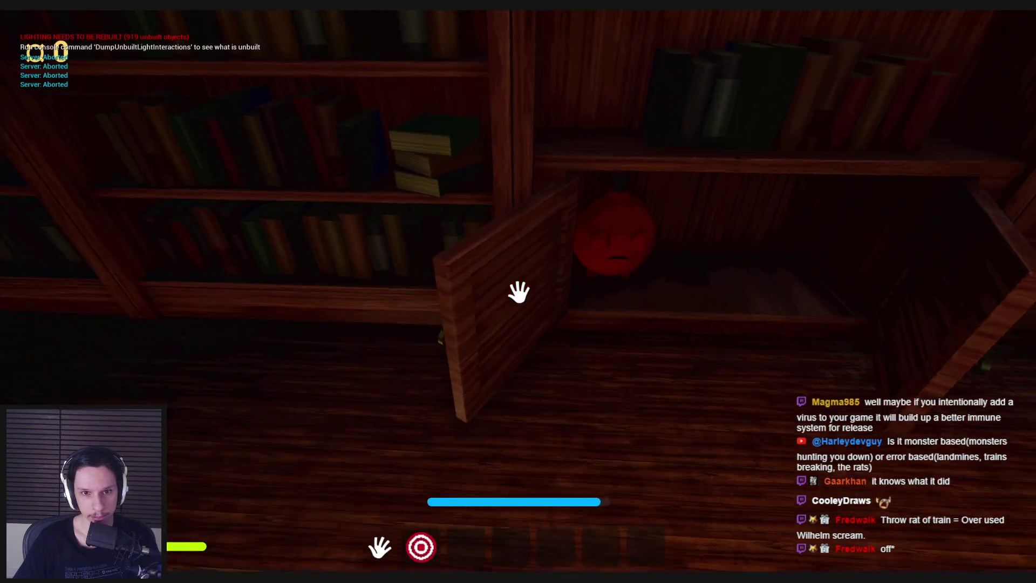
click(518, 291)
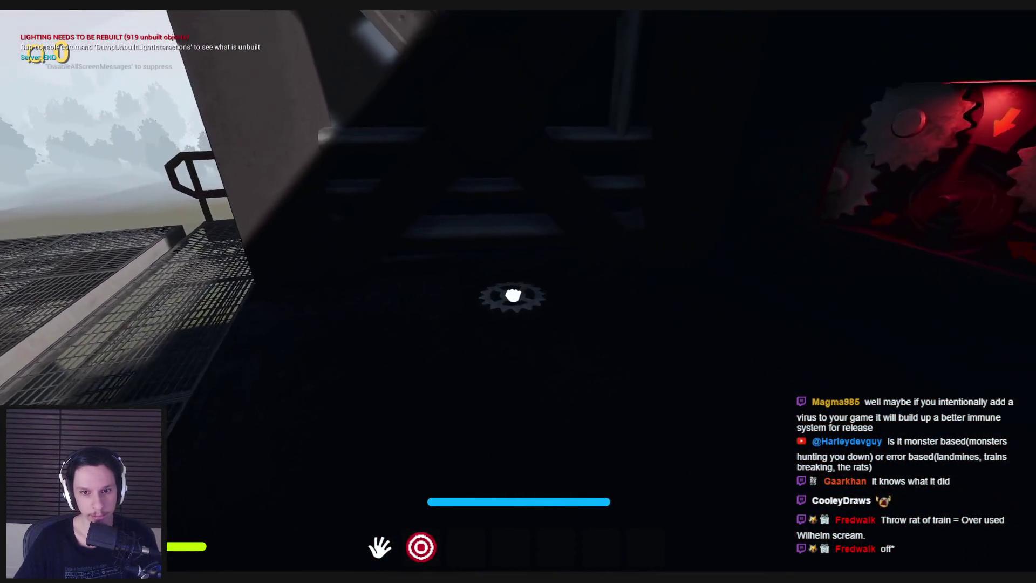
- Grab the red rat, throw it out the window, and walk up to the Train Monitoring terminal
mouse_move(345, 370)
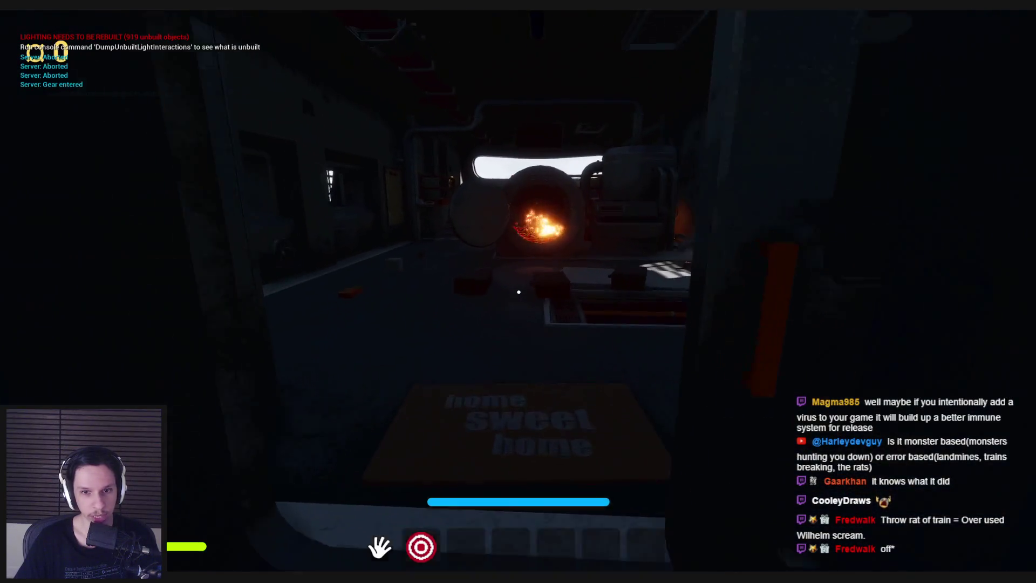
mouse_move(518, 291)
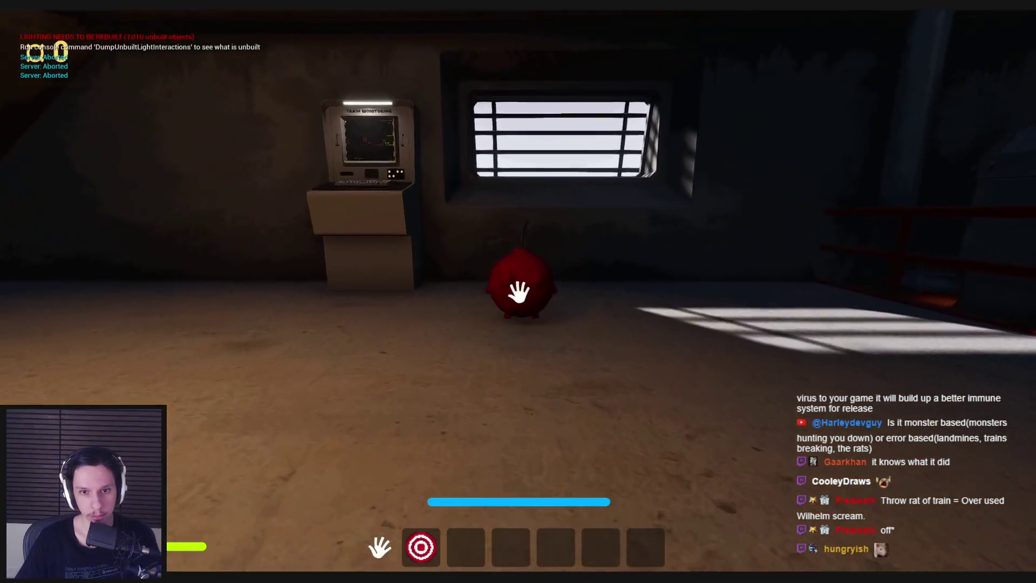
click(518, 292)
click(518, 292)
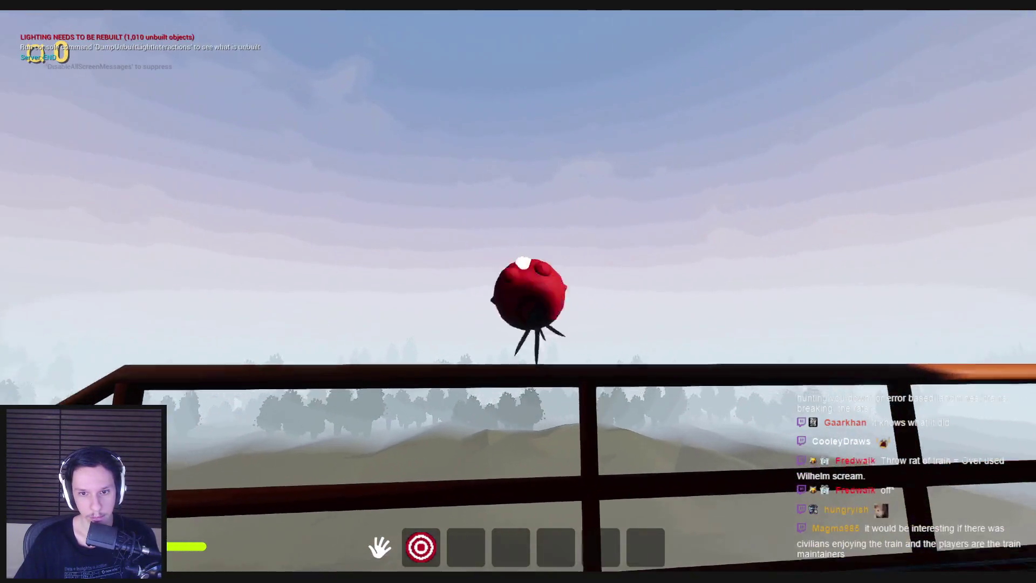
mouse_move(518, 291)
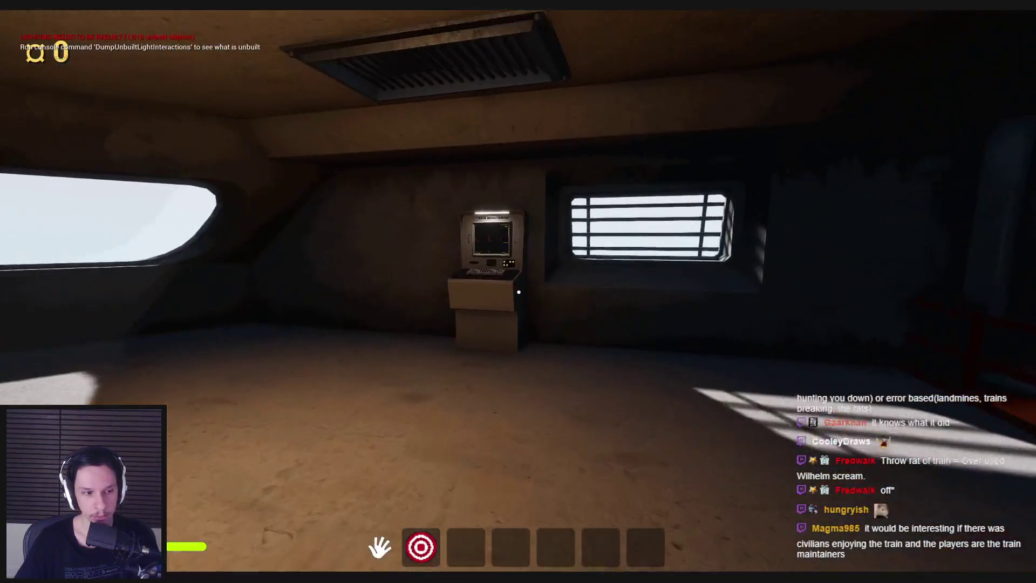
key(w)
key(Escape)
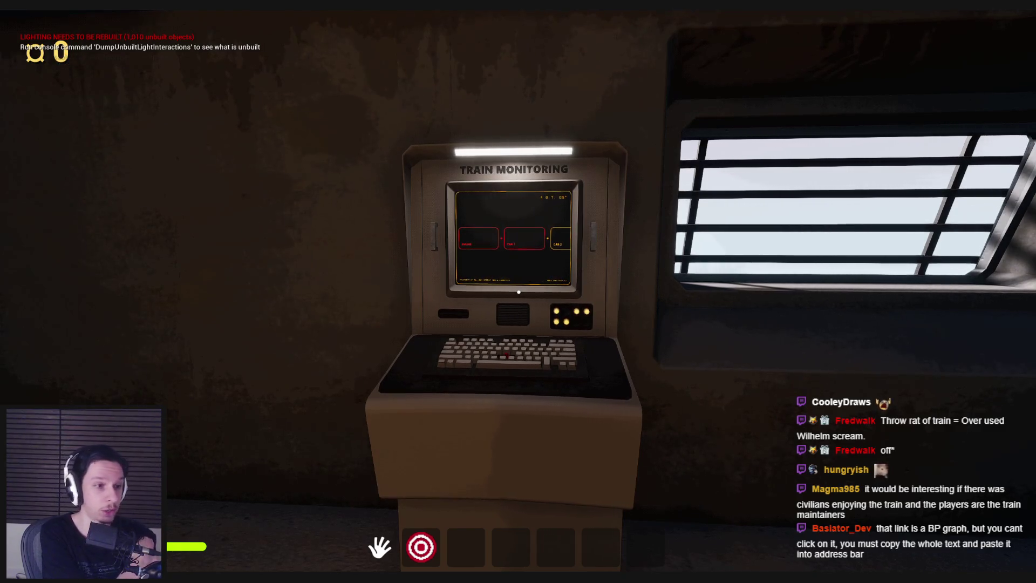
- Use the Train Monitoring terminal, then walk over and turn the red valve to vent steam
click(518, 292)
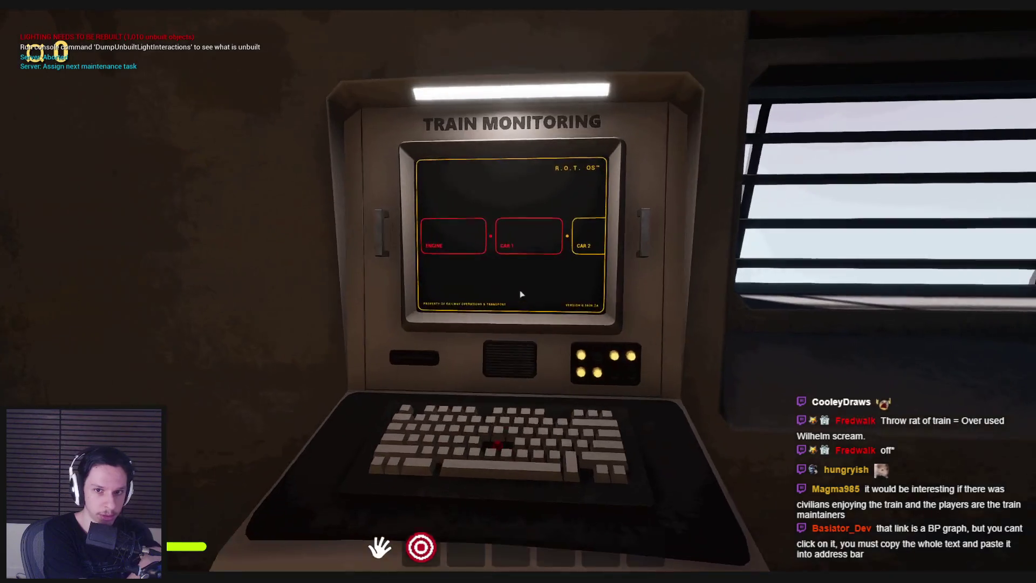
key(Escape)
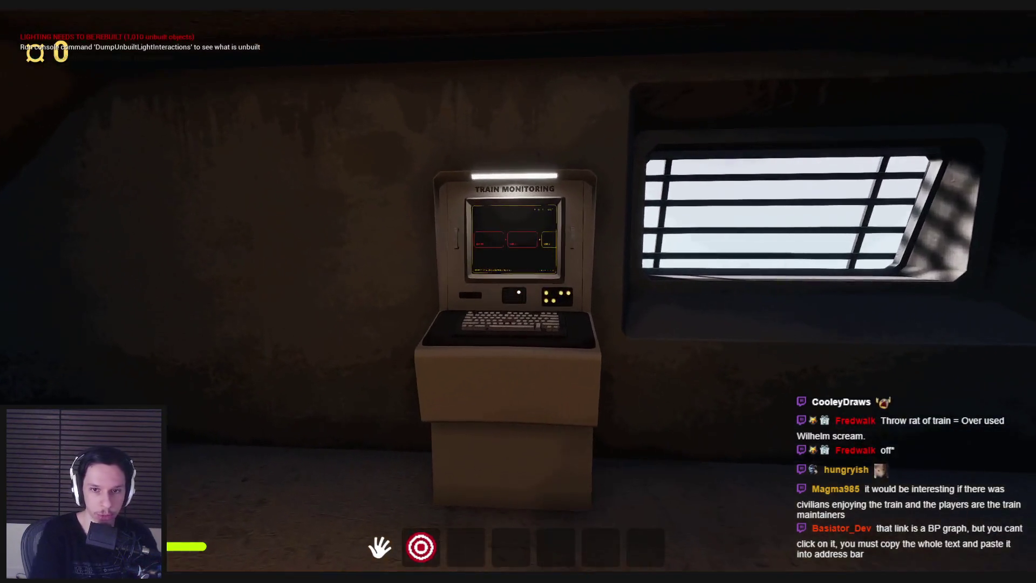
key(Escape)
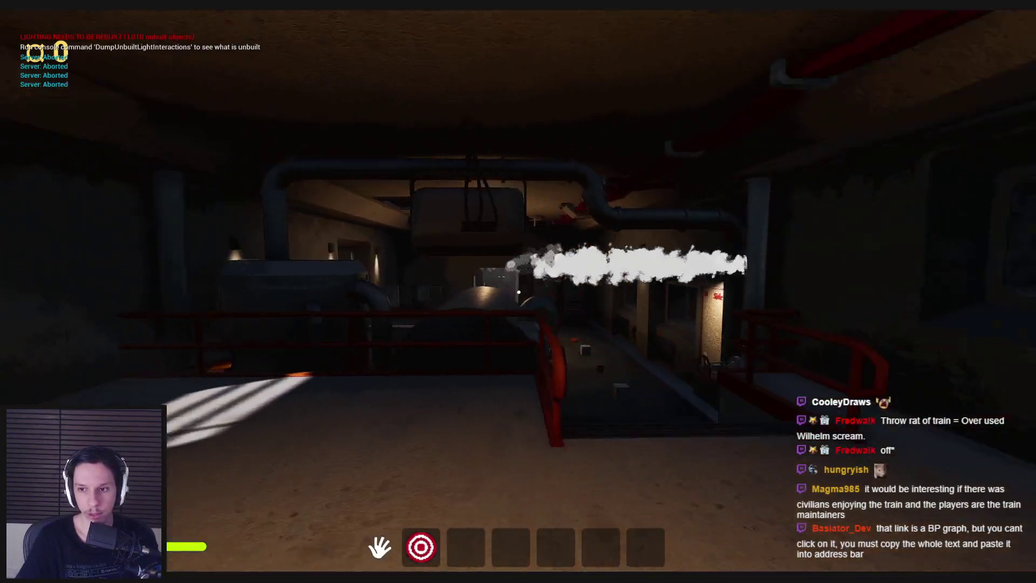
key(w)
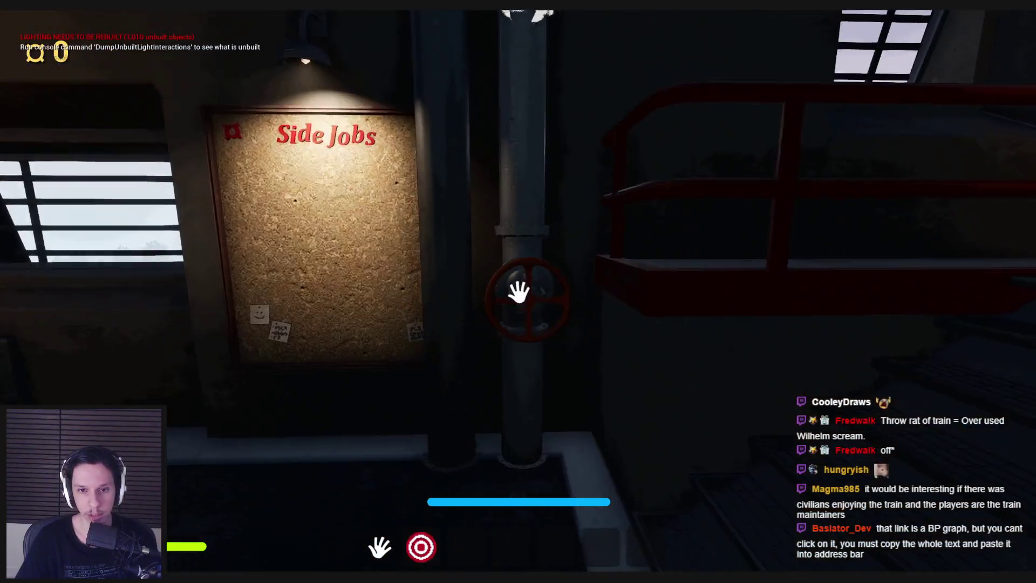
mouse_move(518, 291)
mouse_down()
mouse_move(543, 300)
mouse_move(548, 323)
mouse_move(547, 312)
mouse_up()
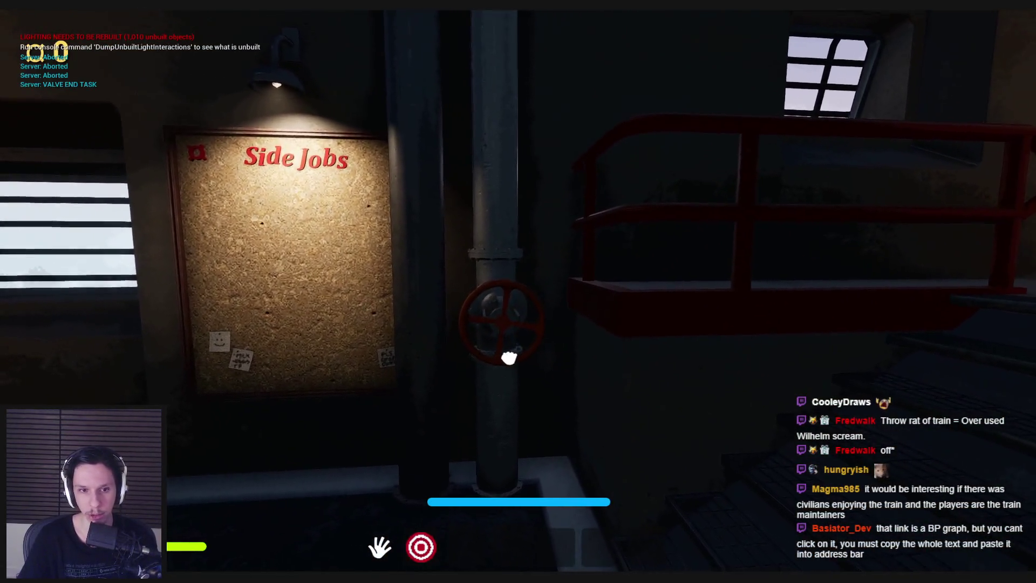
- Recheck the Train Monitoring terminal twice, then head down the corridor toward the tank door
key(w)
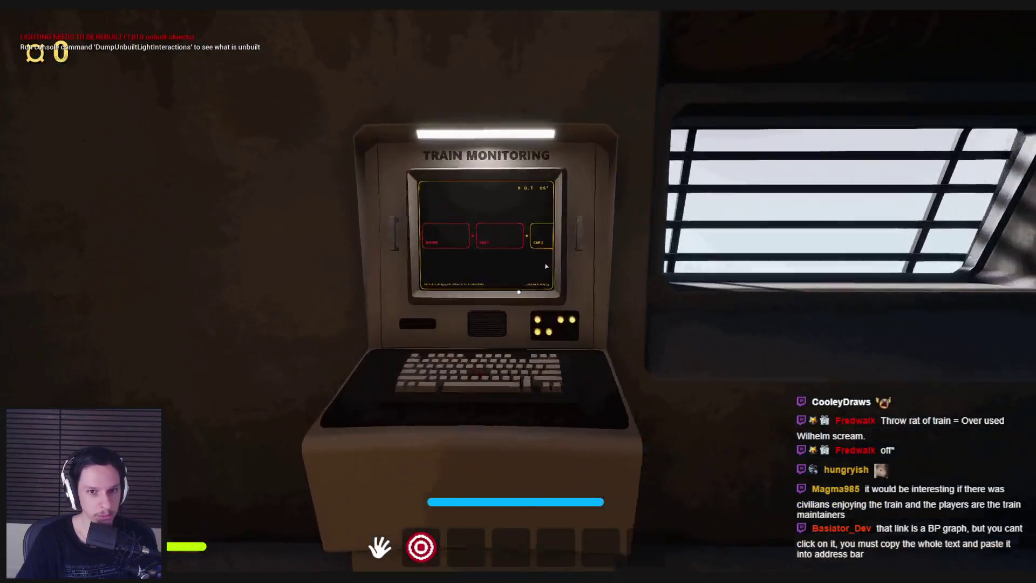
click(518, 291)
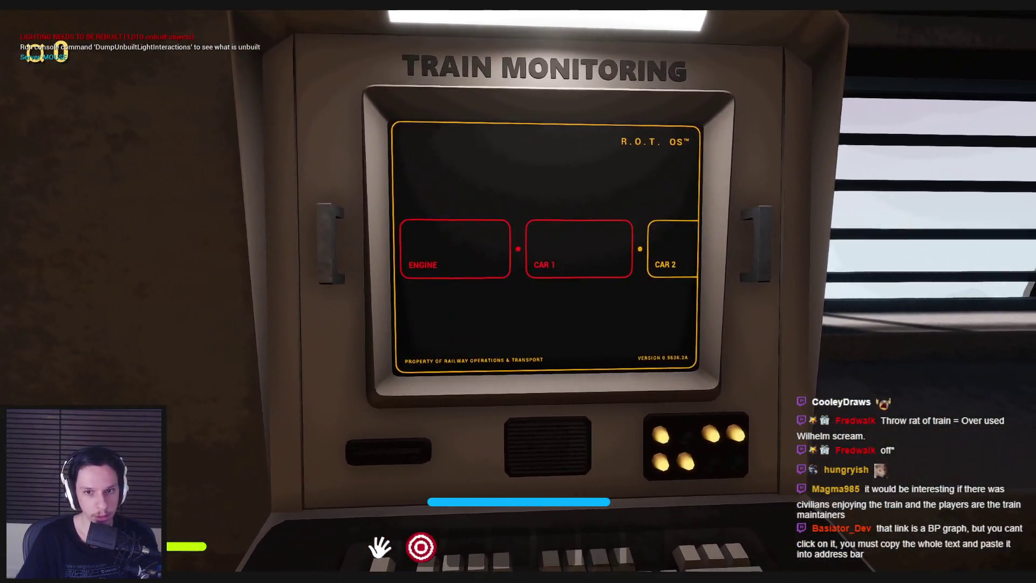
key(Escape)
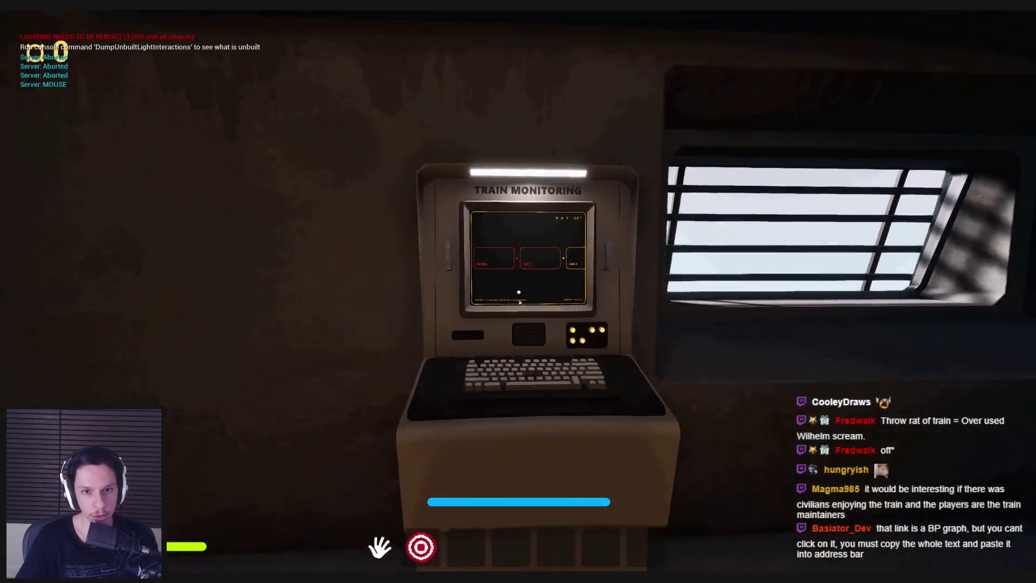
click(518, 291)
key(Escape)
key(w)
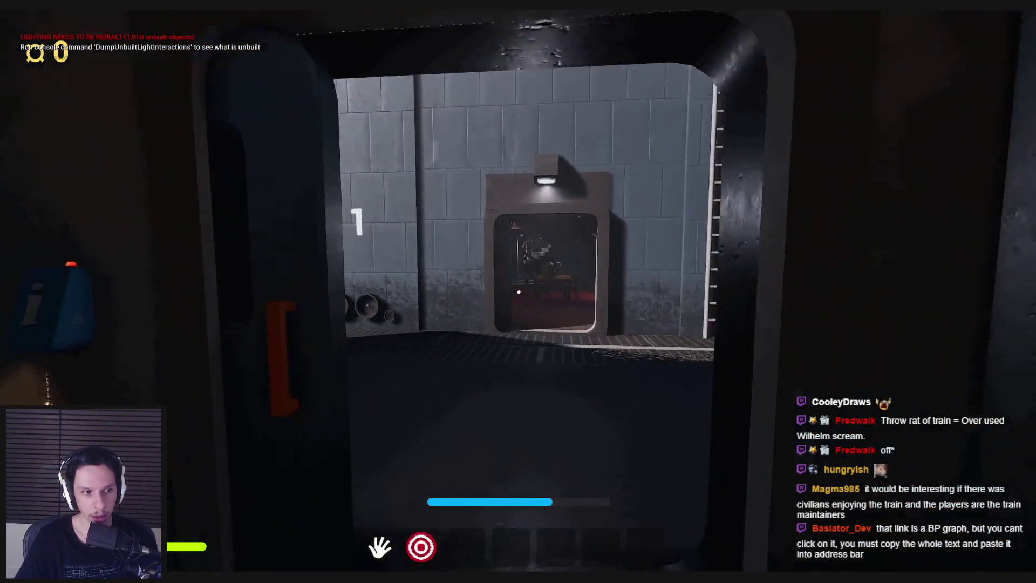
- Cross the library car to the fuse panel and pull its orange lever
key(w)
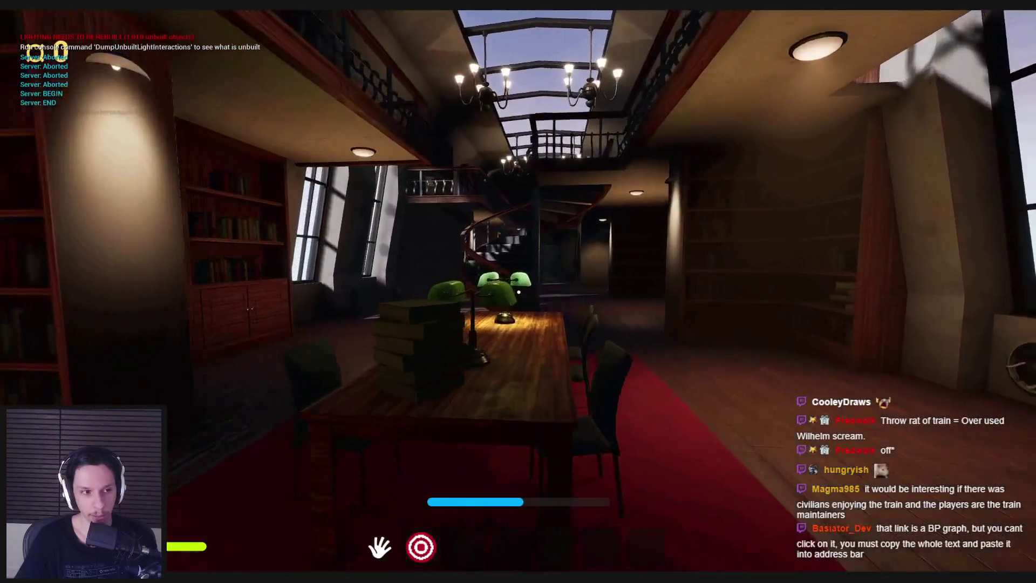
key(w)
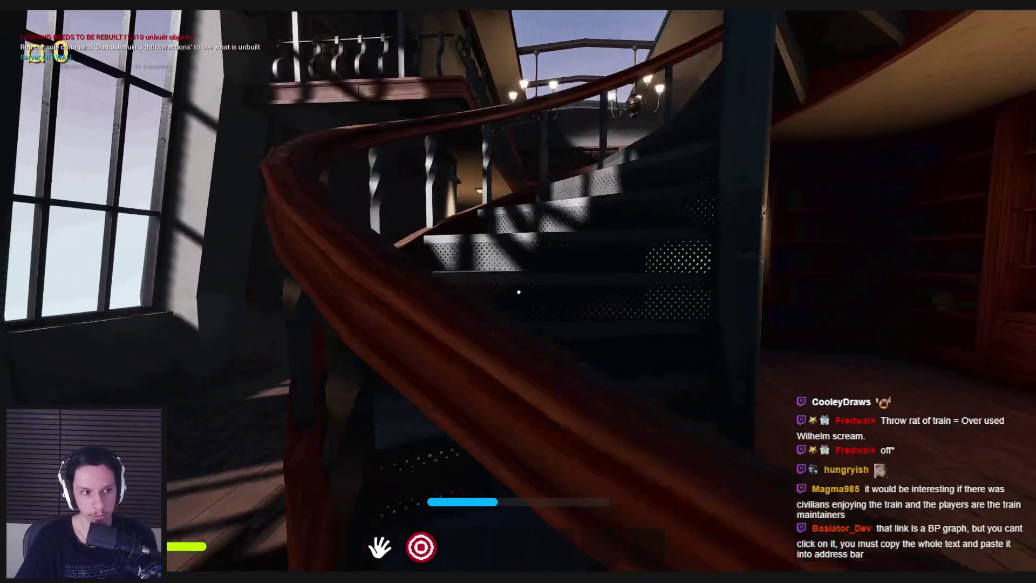
key(w)
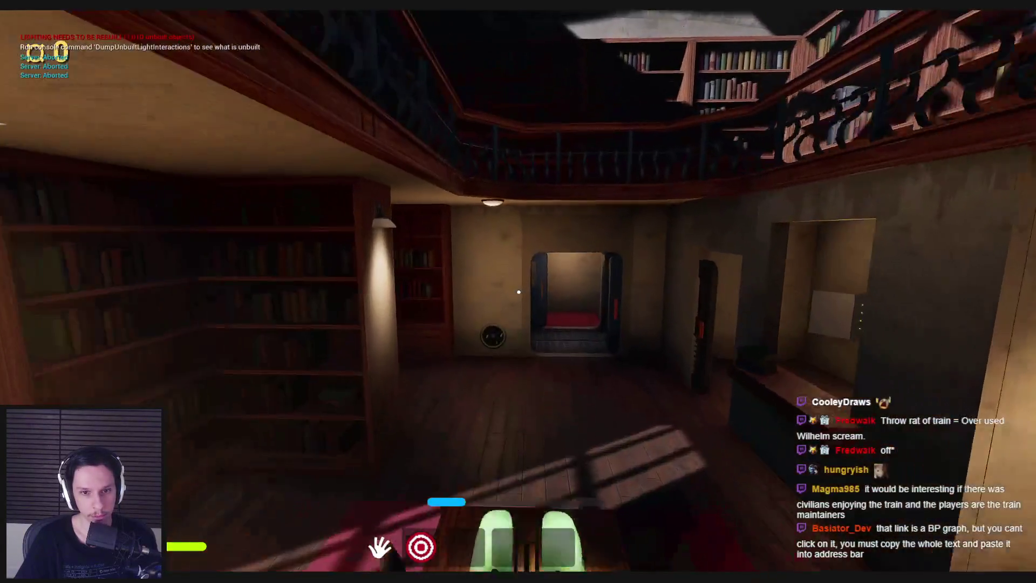
key(w)
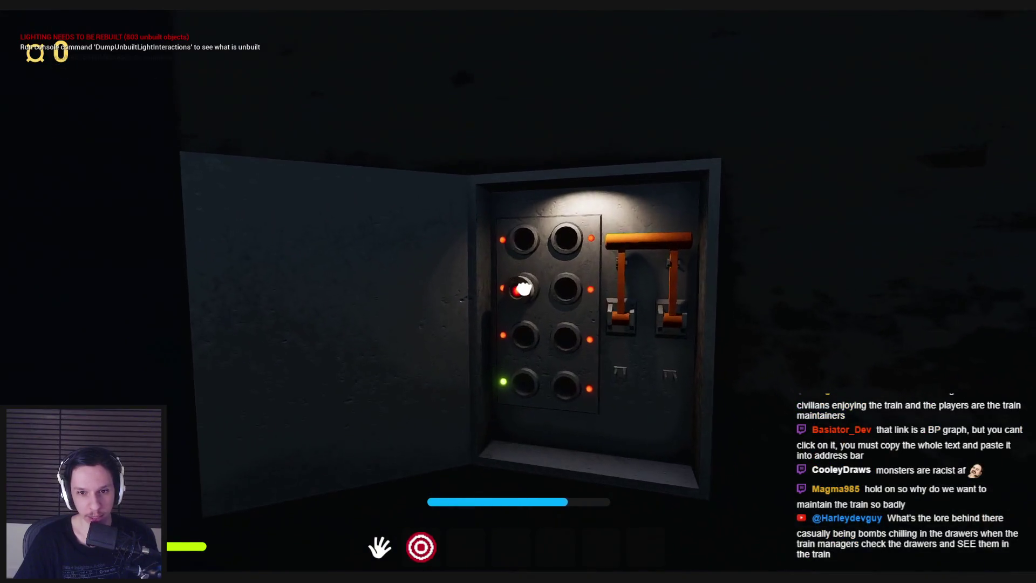
drag(518, 291, 520, 284)
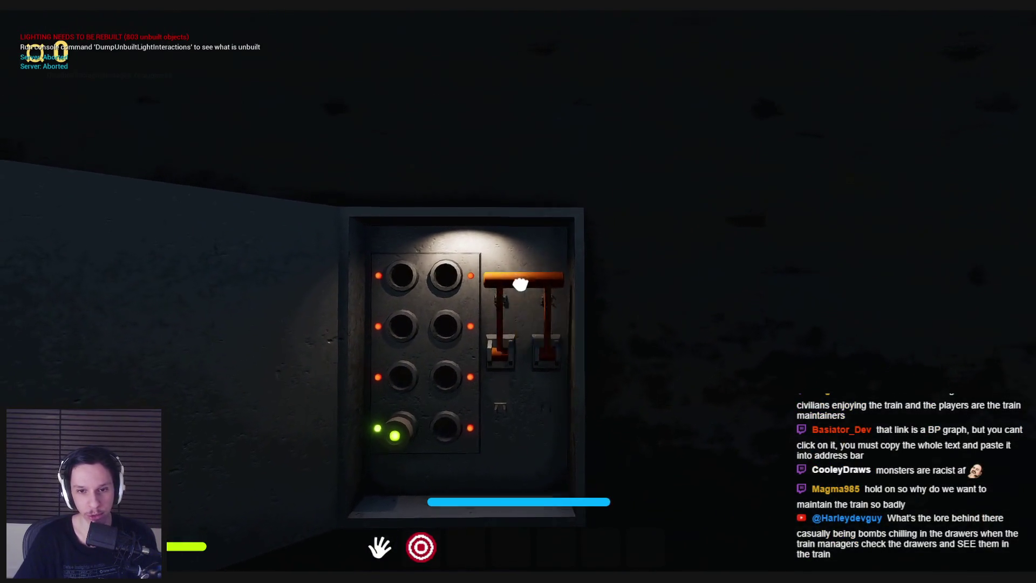
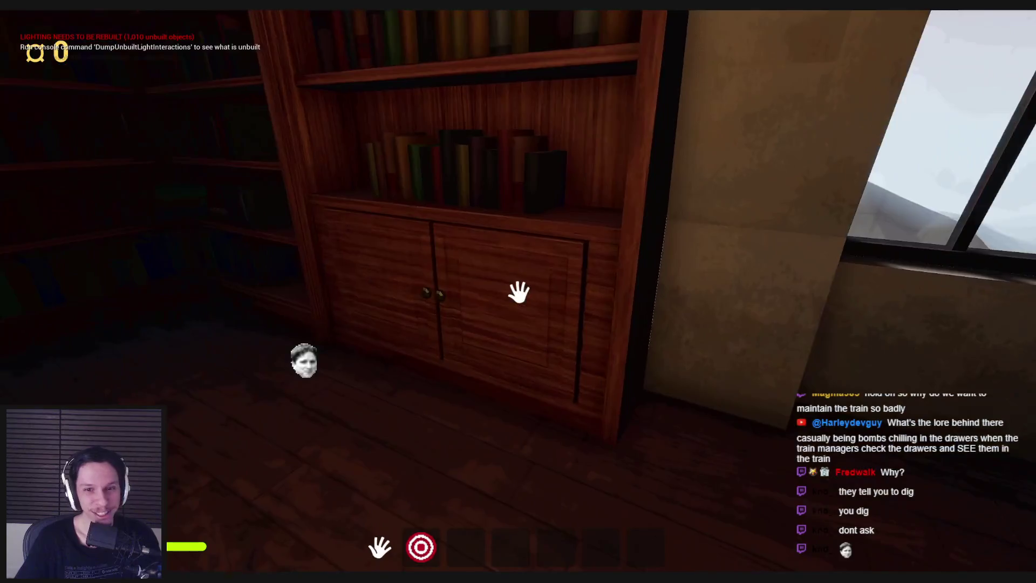
- Close the library cabinet and fly the free debug camera around the purple character
click(678, 335)
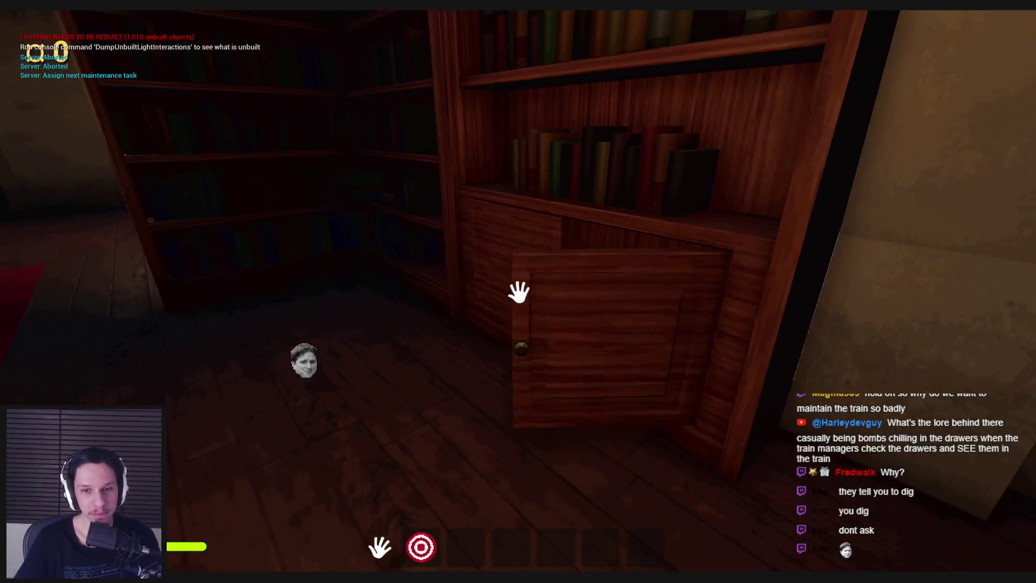
key(semicolon)
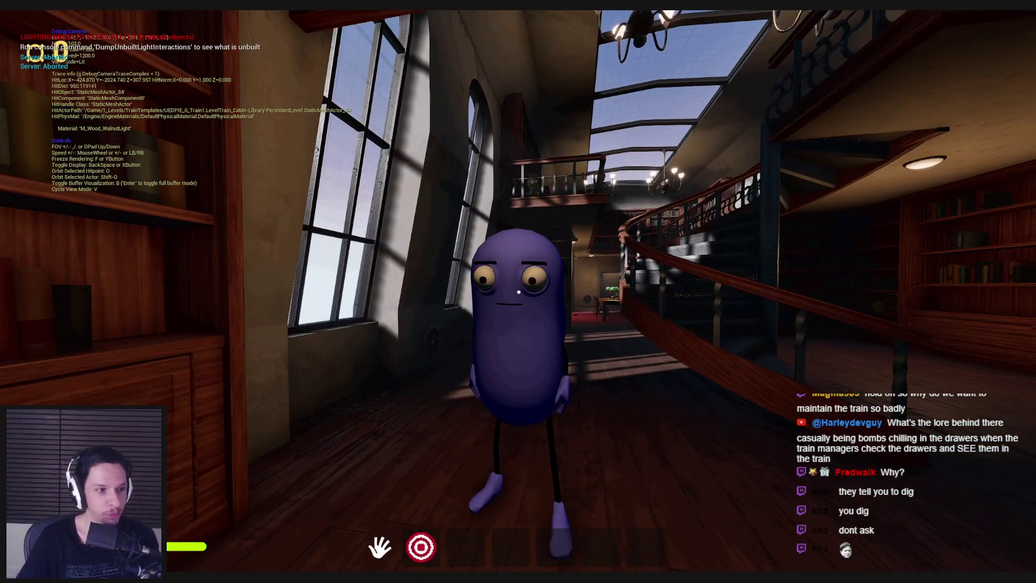
key(w)
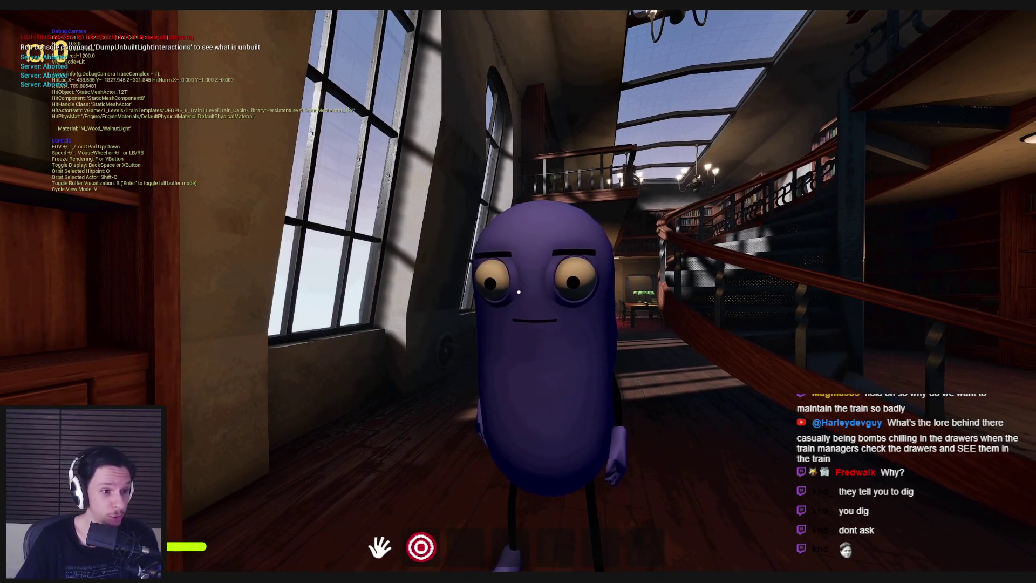
key(s)
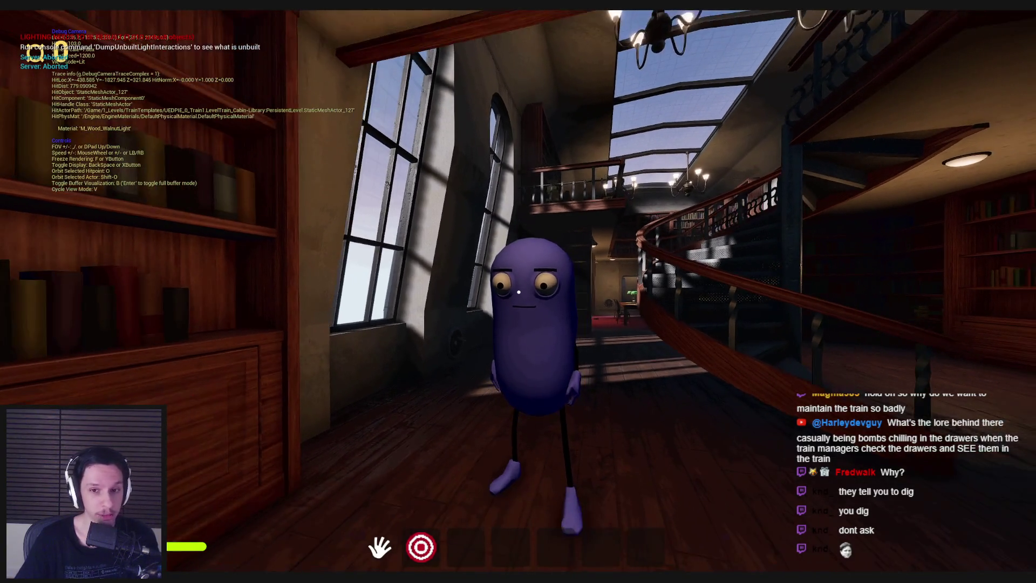
key(d)
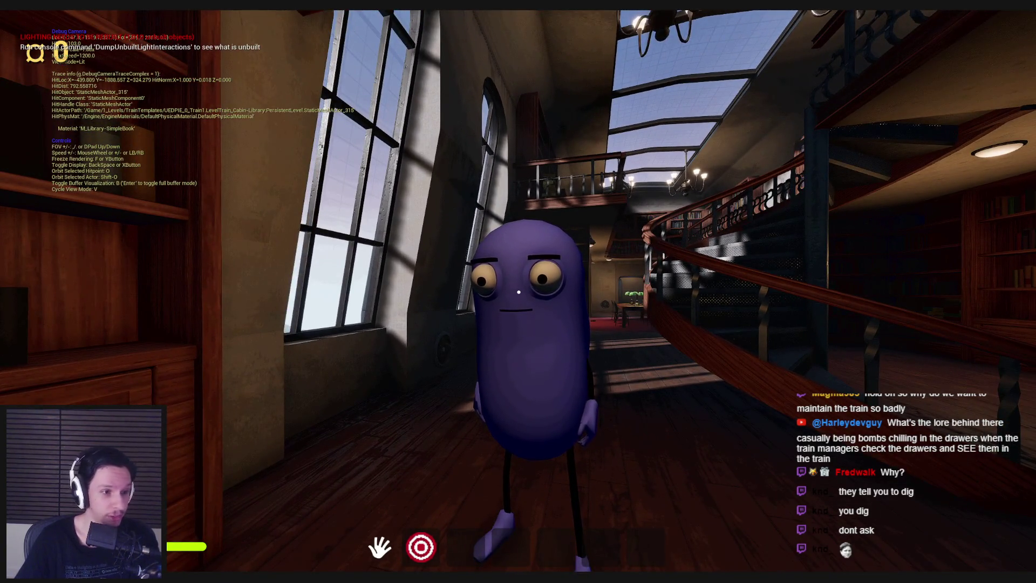
- Return to first-person view and walk through the doorway into the train car
key(semicolon)
key(w)
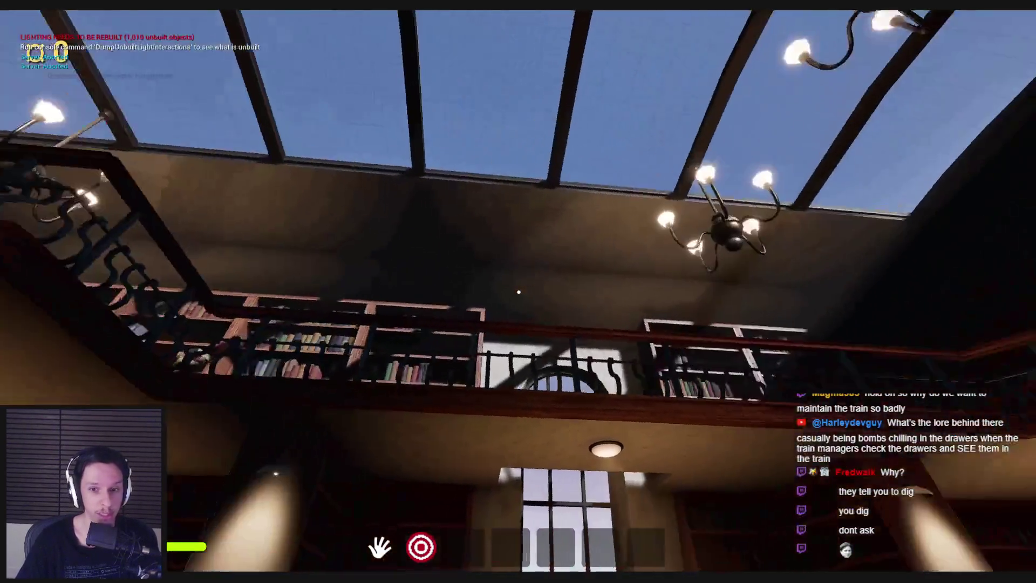
key(w)
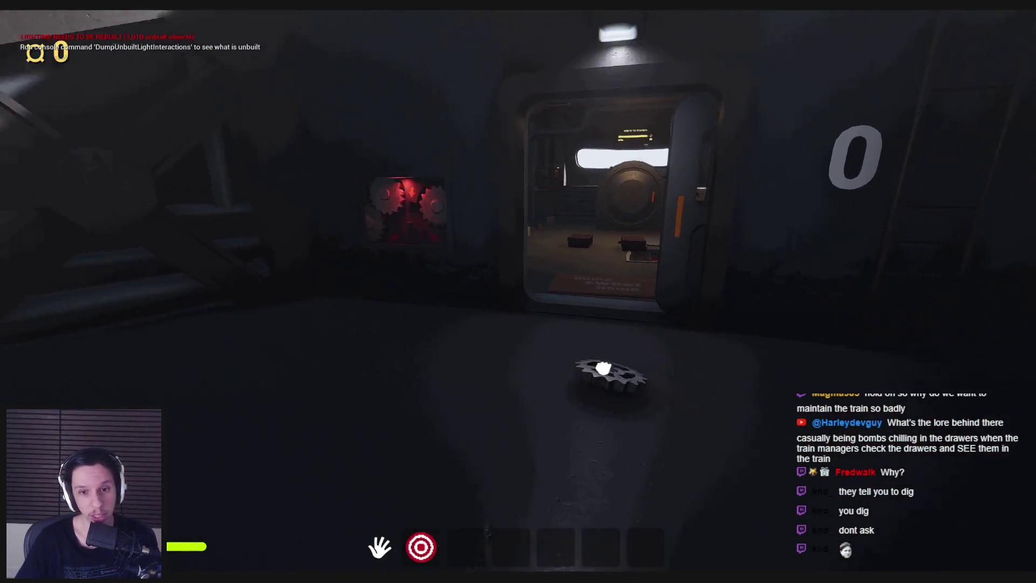
- Pick up the gear, walk to the stairway corridor, and return to the furnace
click(603, 369)
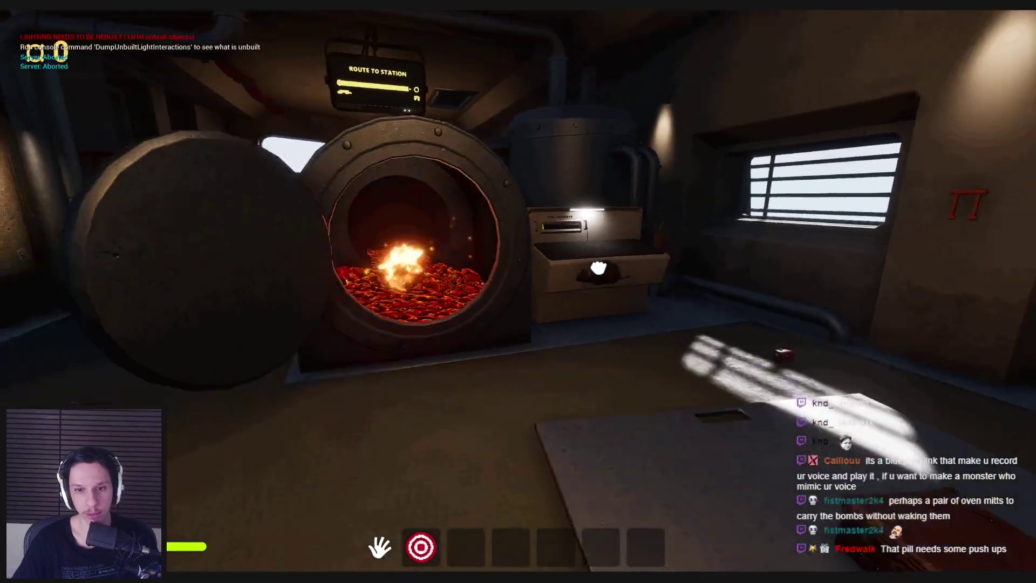
key(w)
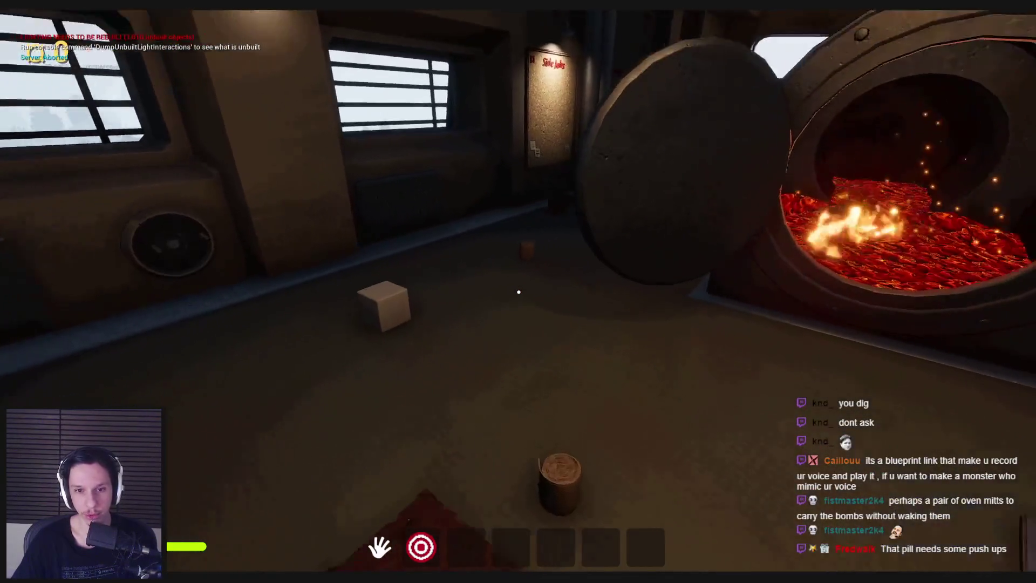
key(w)
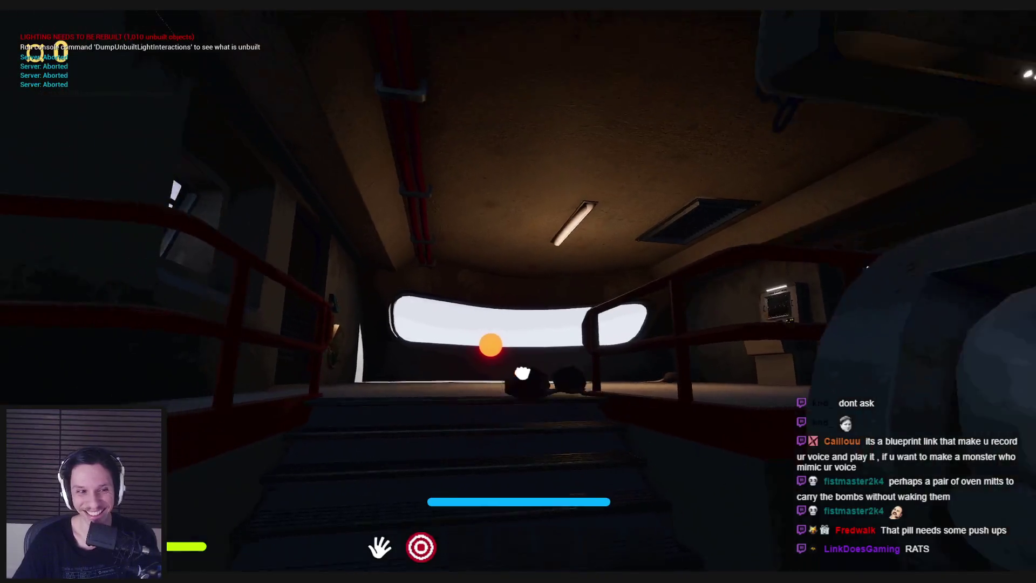
key(w)
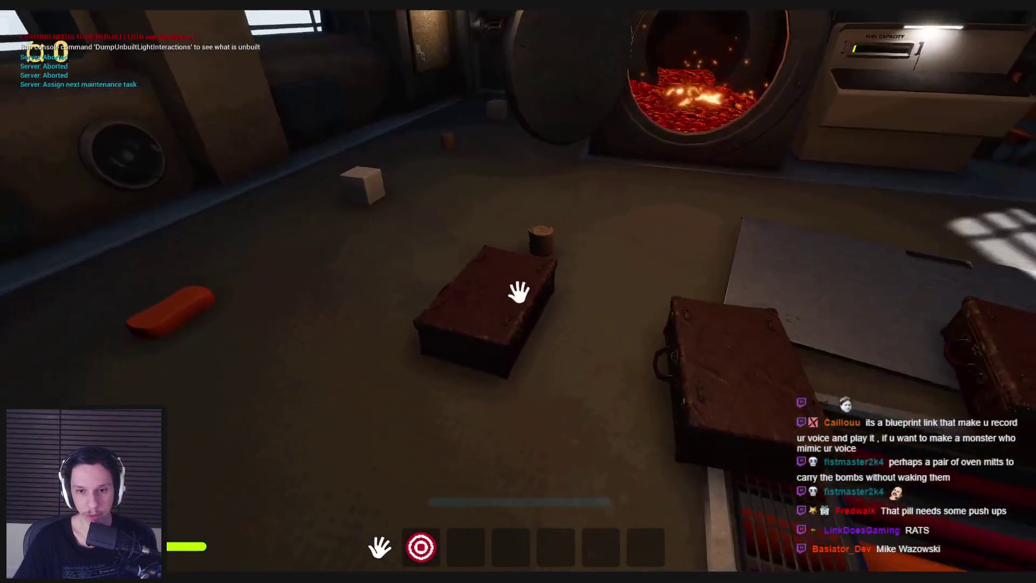
- Throw the small cube into the furnace lava
click(518, 291)
click(519, 292)
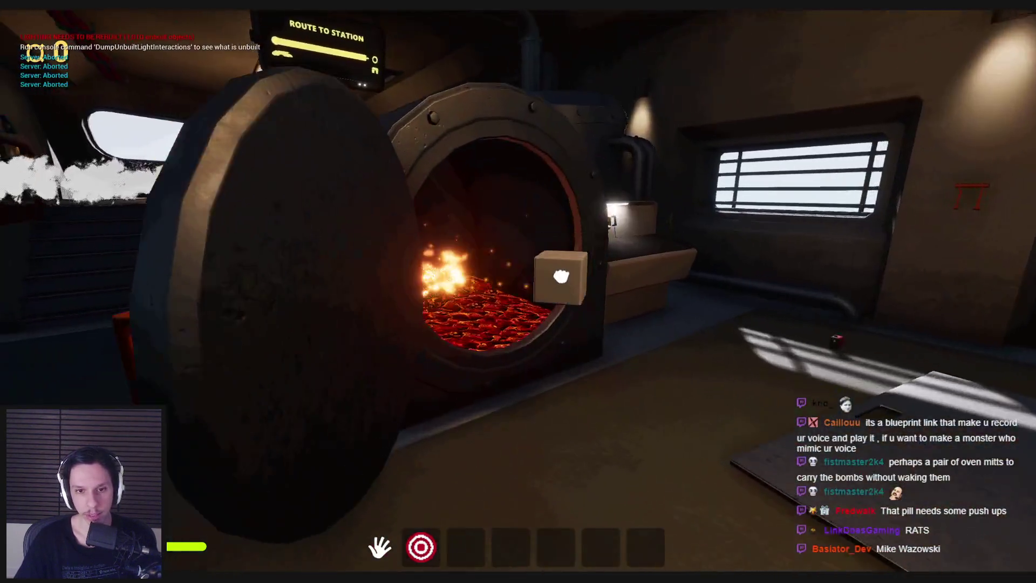
click(519, 292)
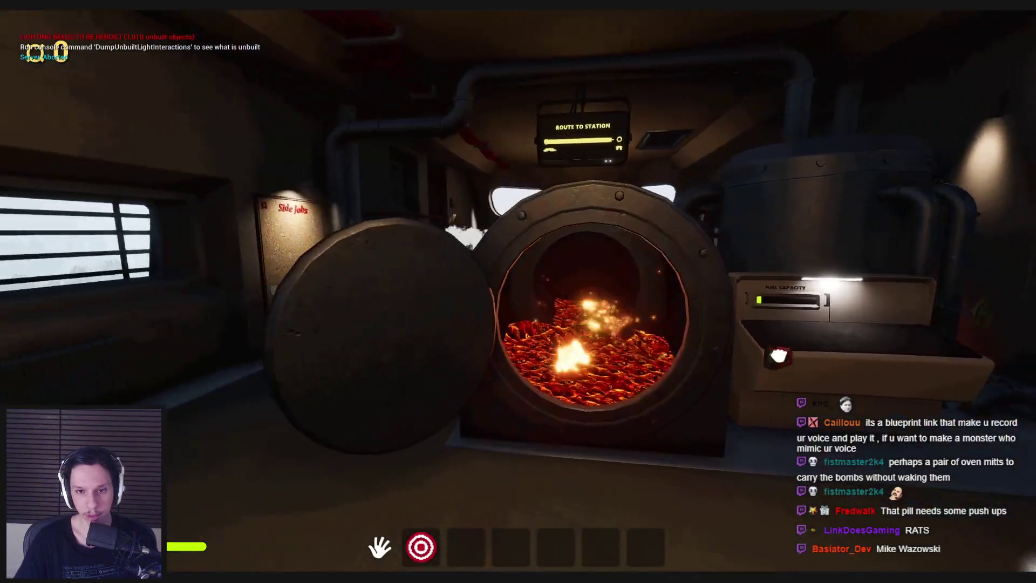
key(shift)
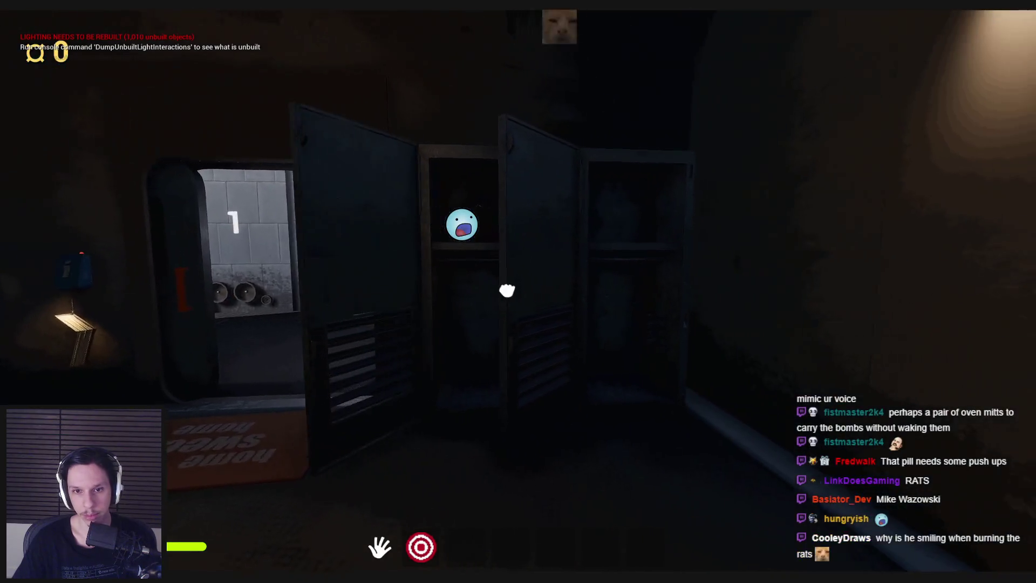
key(w)
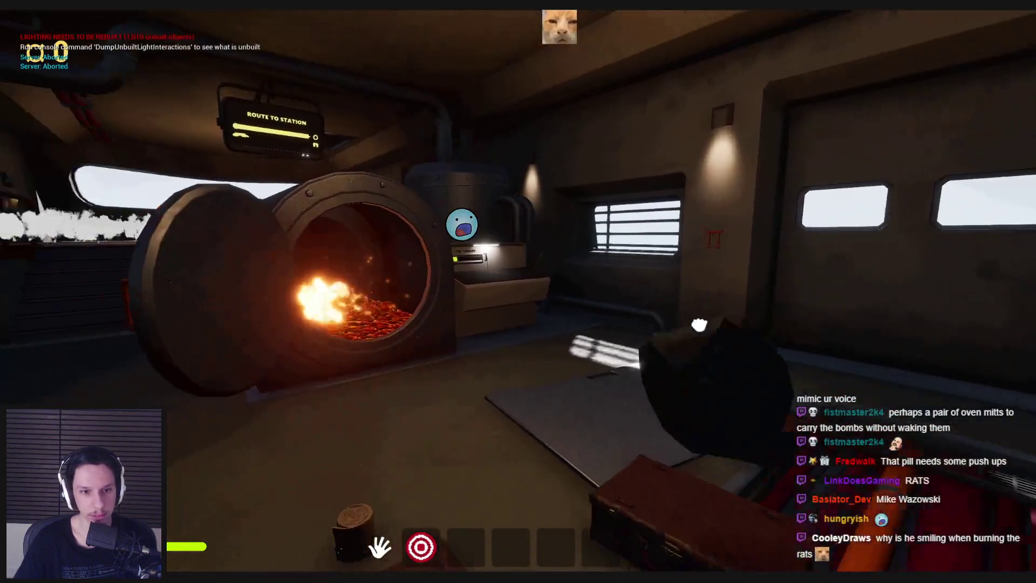
key(s)
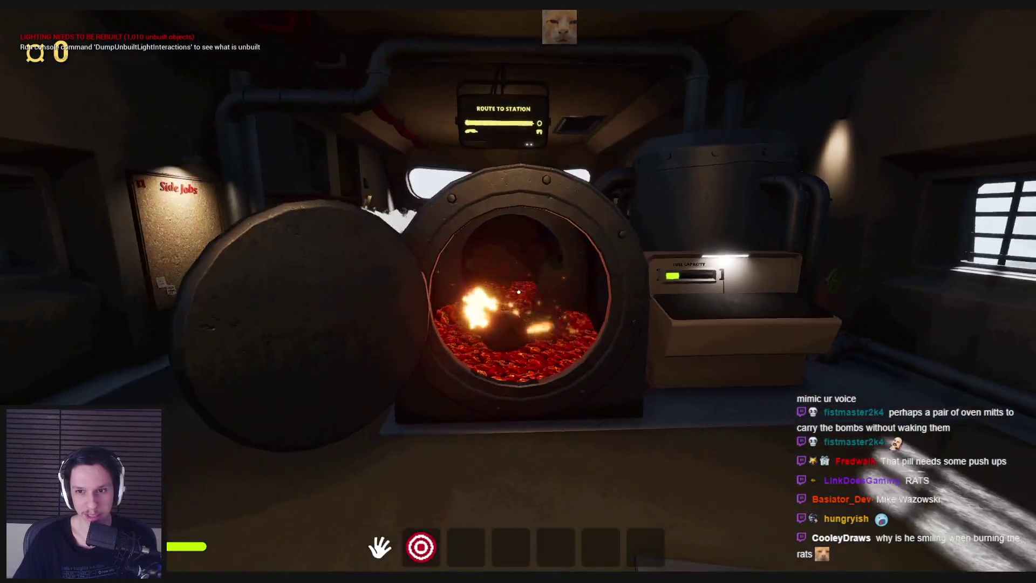
- Turn the valve to finish its task, drop the rat into the furnace, and shut its door
key(w)
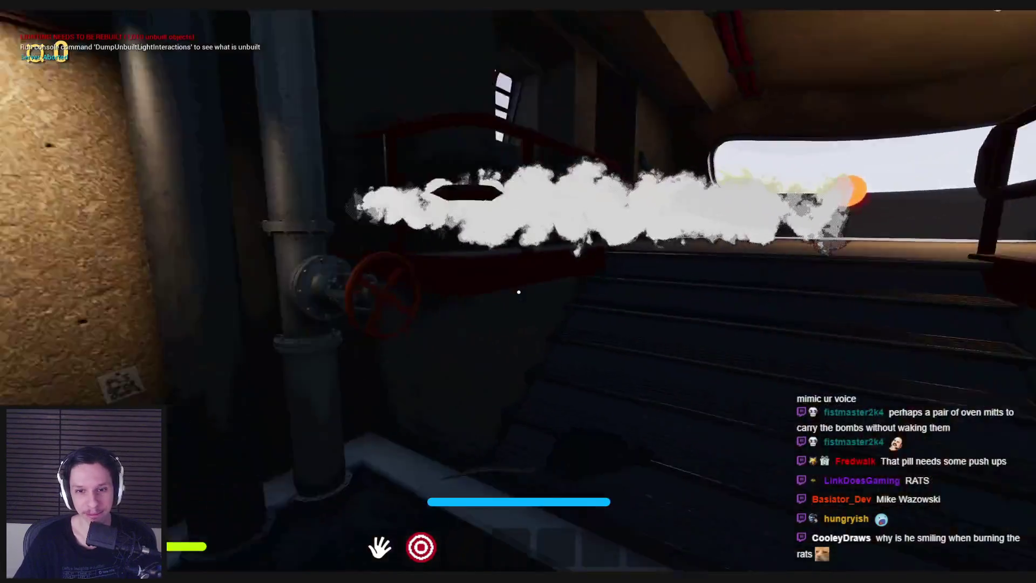
click(502, 359)
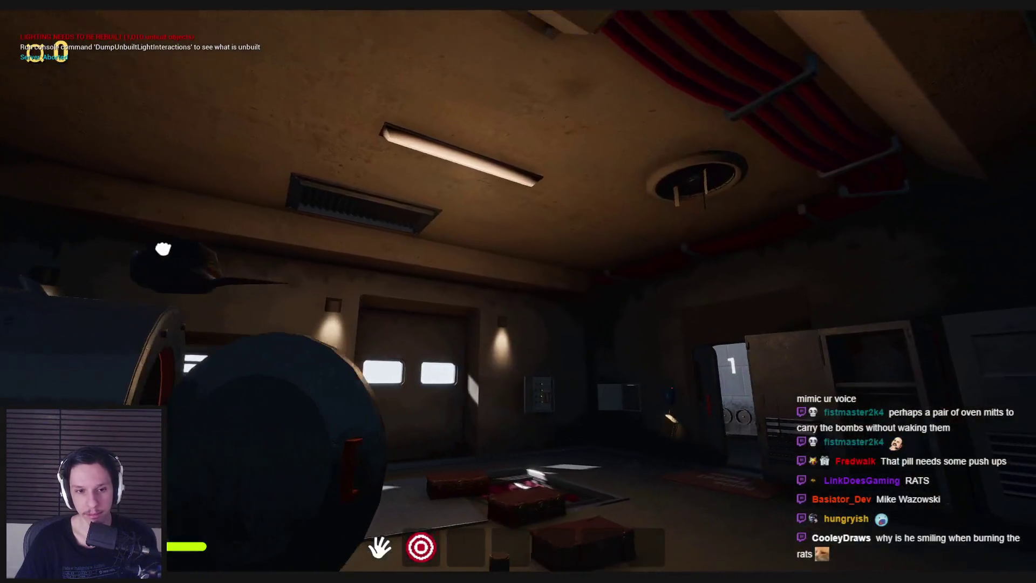
click(519, 291)
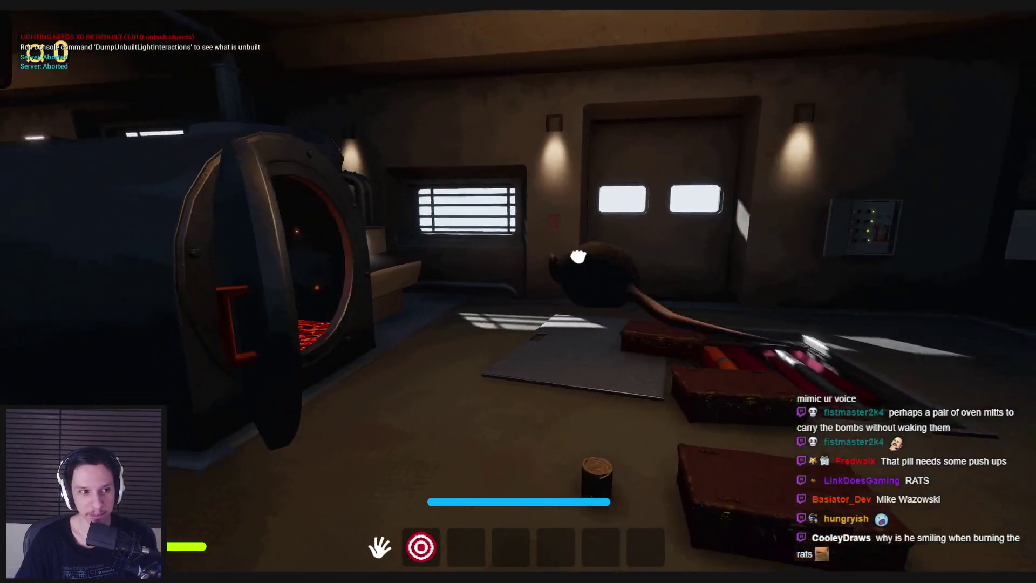
key(w)
click(518, 292)
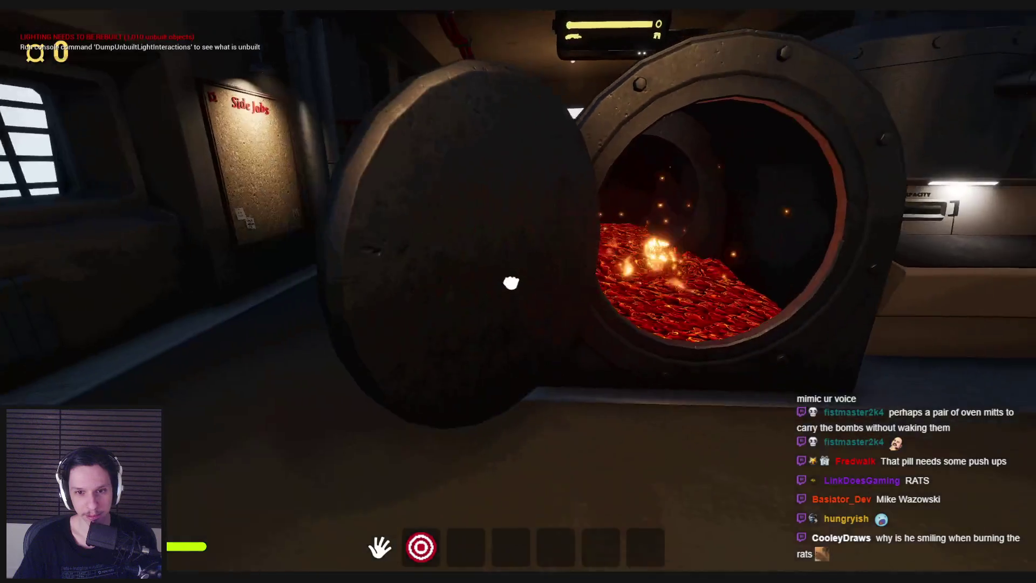
- Walk past the floor grate and place the gear into its slot
key(s)
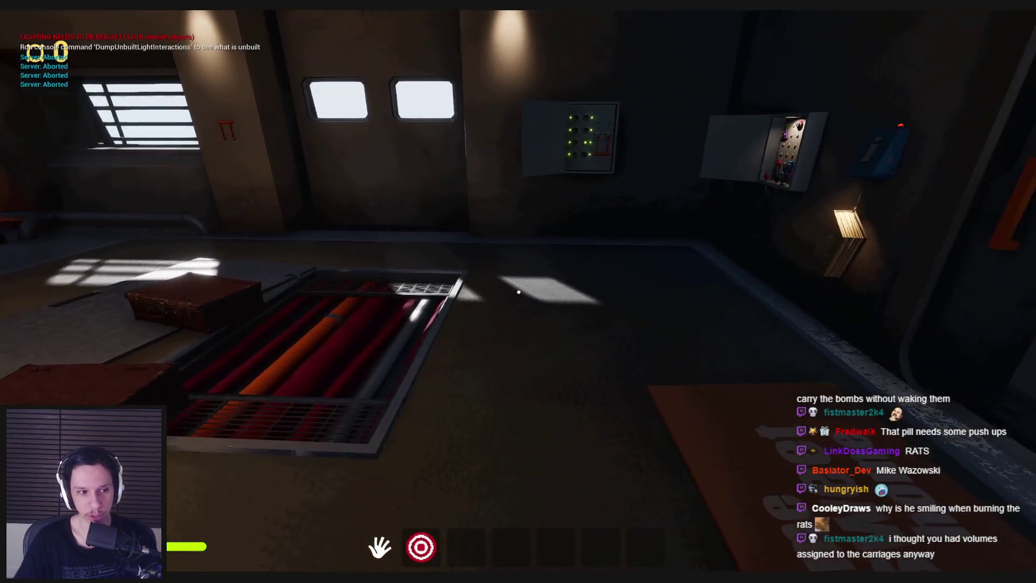
key(w)
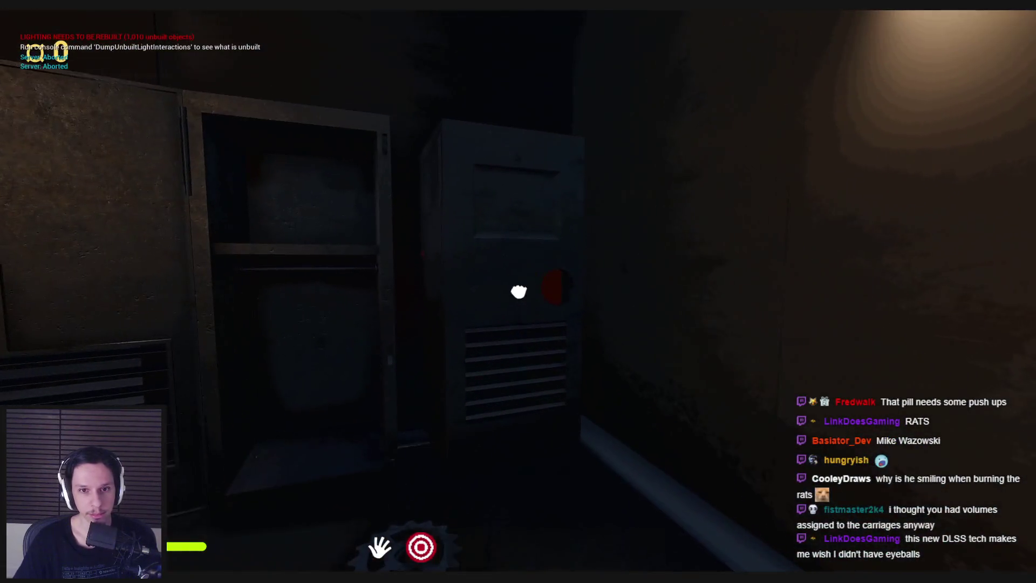
click(471, 343)
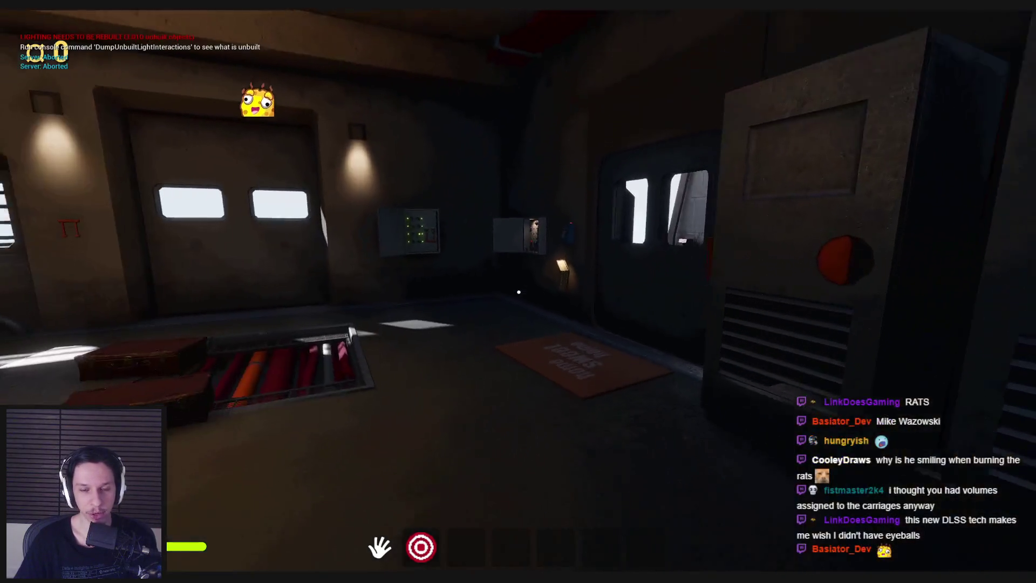
key(w)
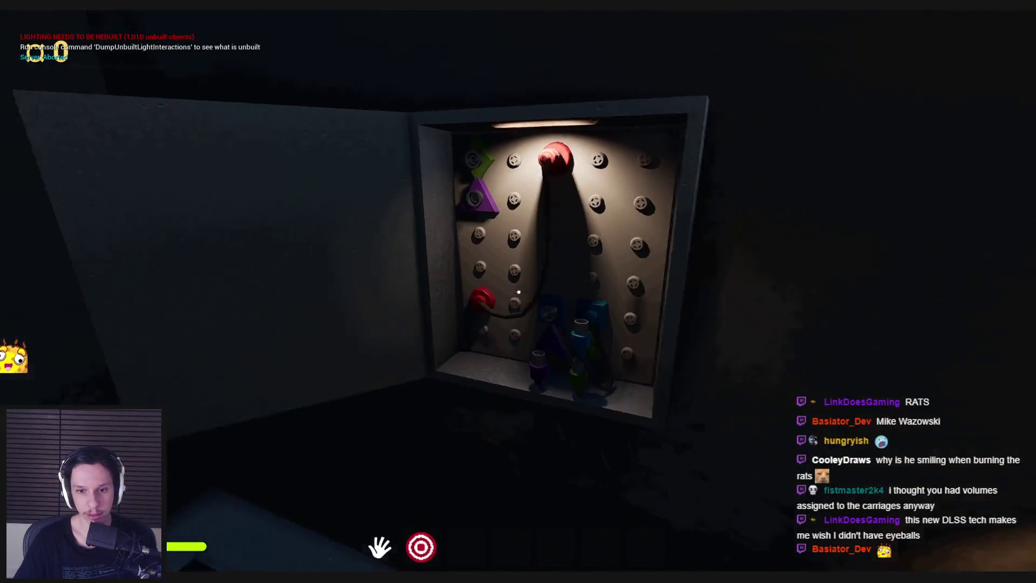
- Plug the purple cable into the purple triangle socket and grab the green plug
drag(495, 369, 462, 205)
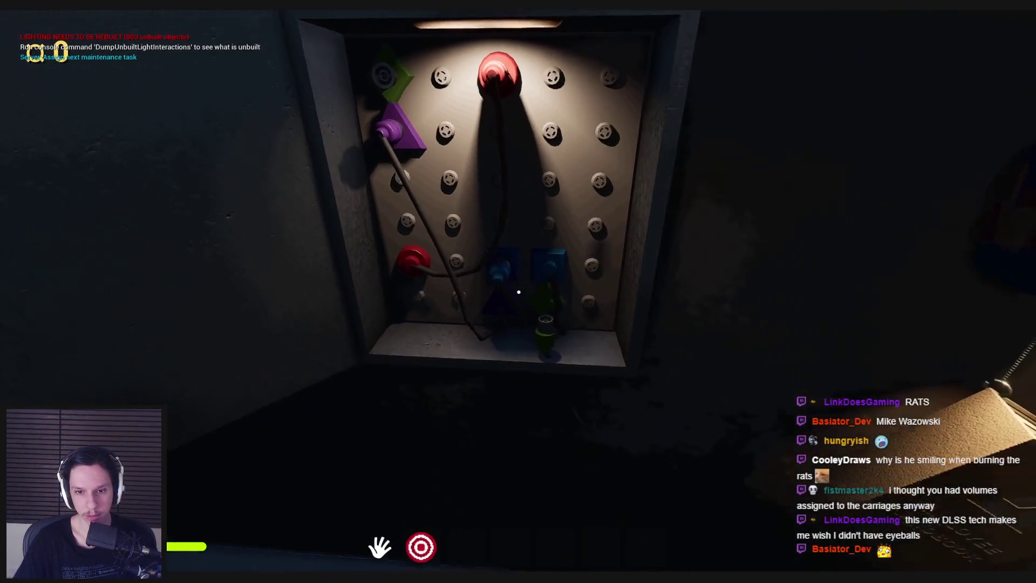
mouse_move(528, 289)
mouse_down()
mouse_move(395, 239)
mouse_move(414, 167)
mouse_up()
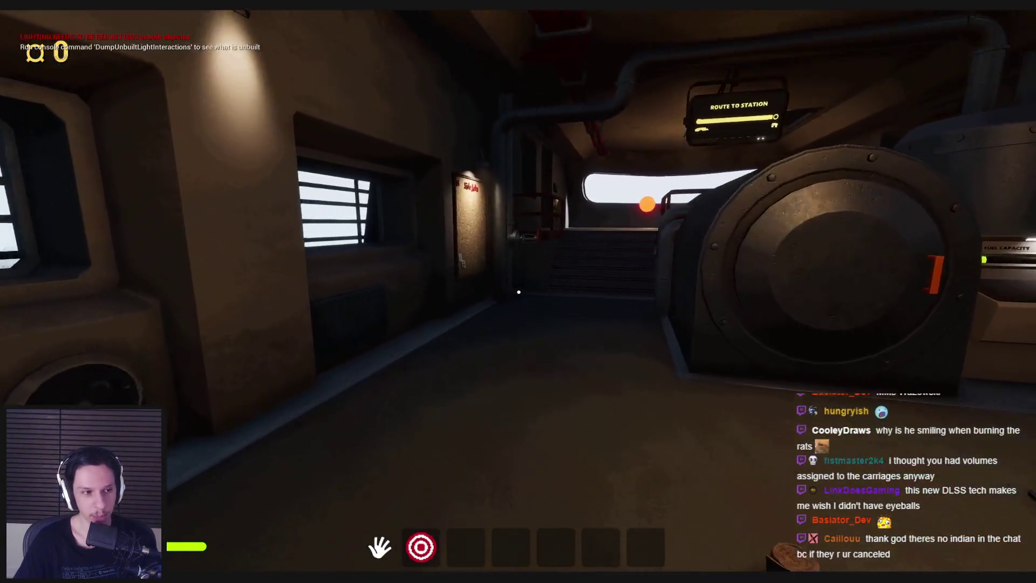
key(w)
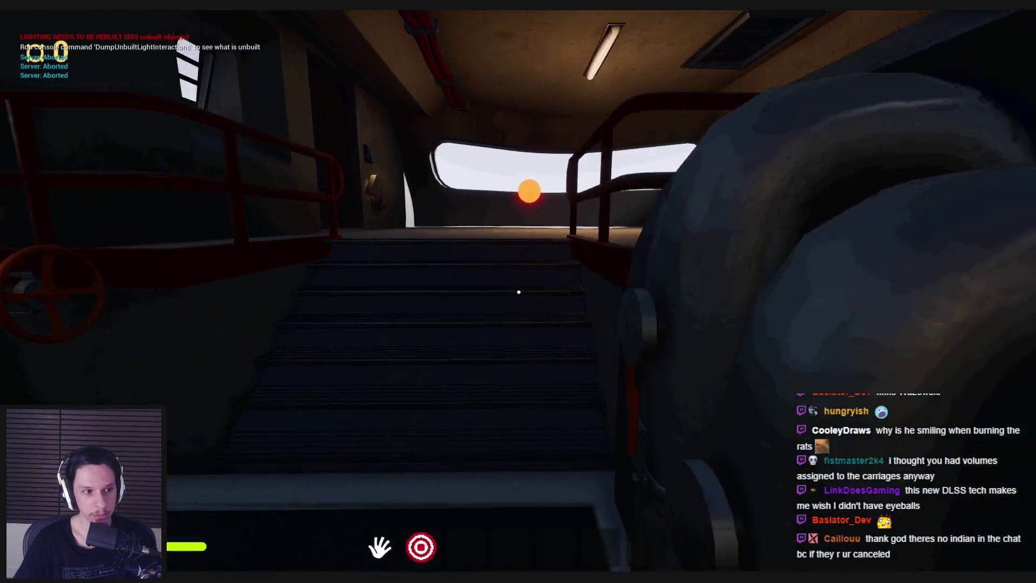
key(w)
click(519, 292)
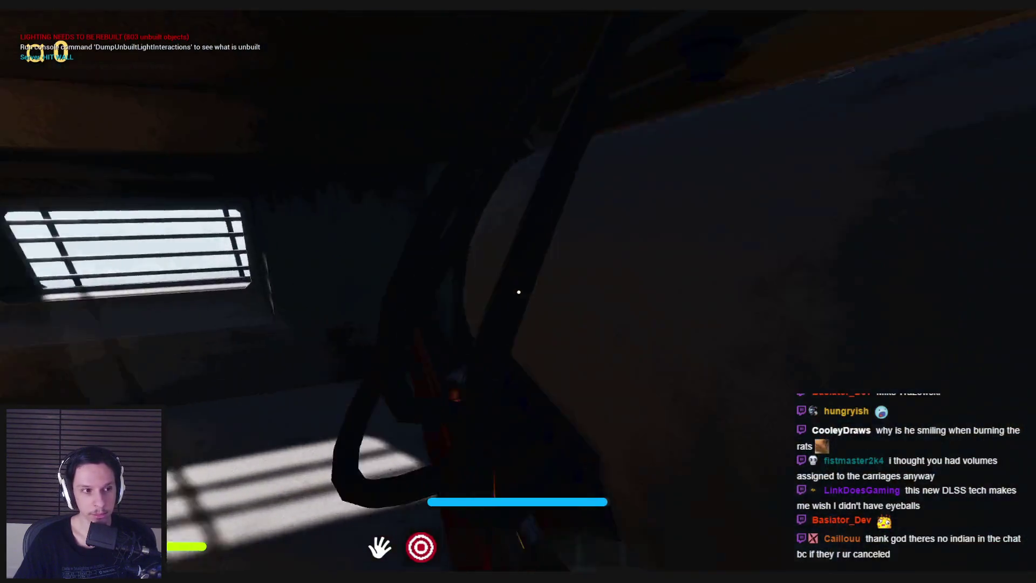
- Walk back through the carriage and pick up the suitcase and red box by the door
key(w)
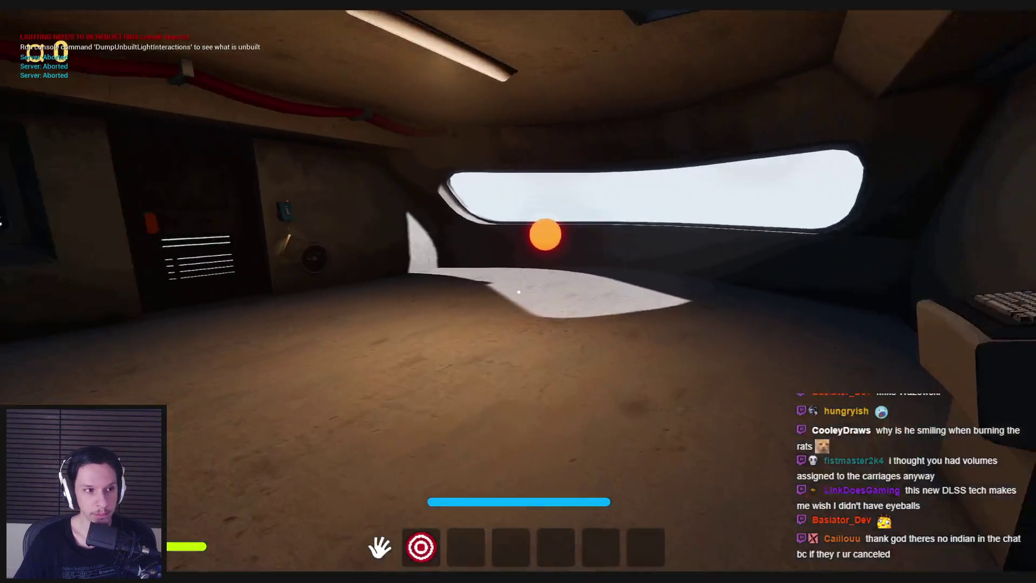
key(w)
key(w)
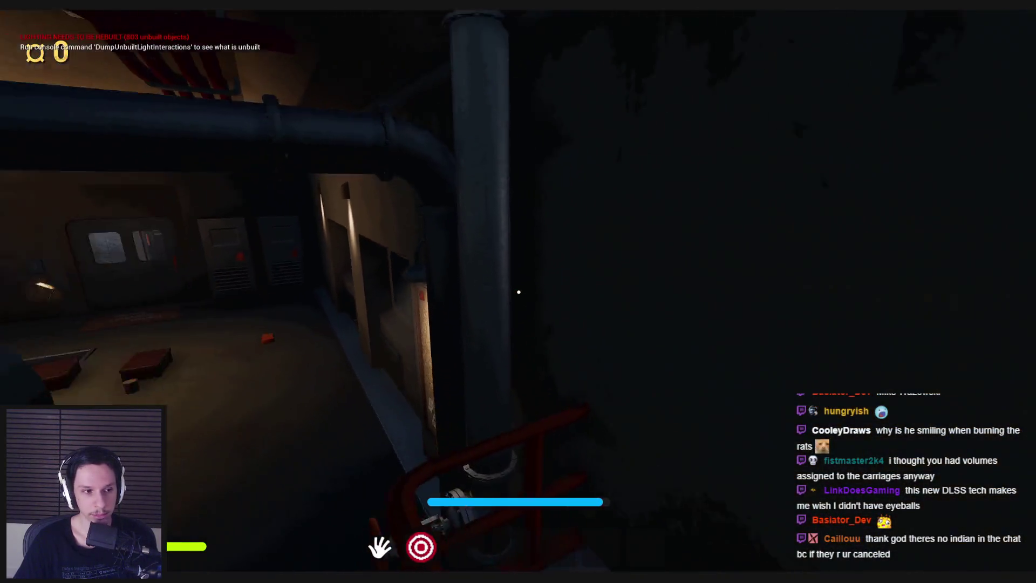
key(w)
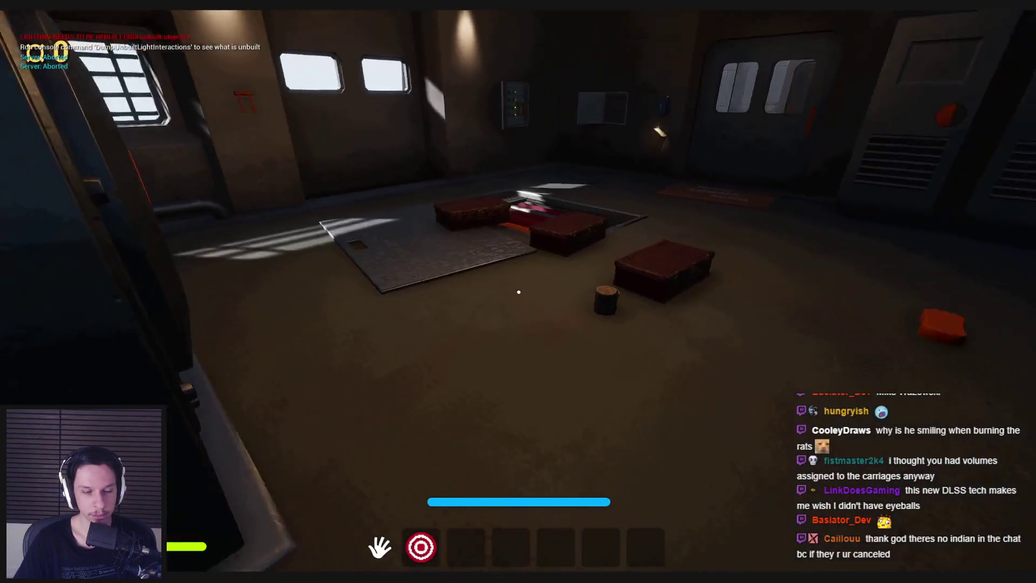
key(w)
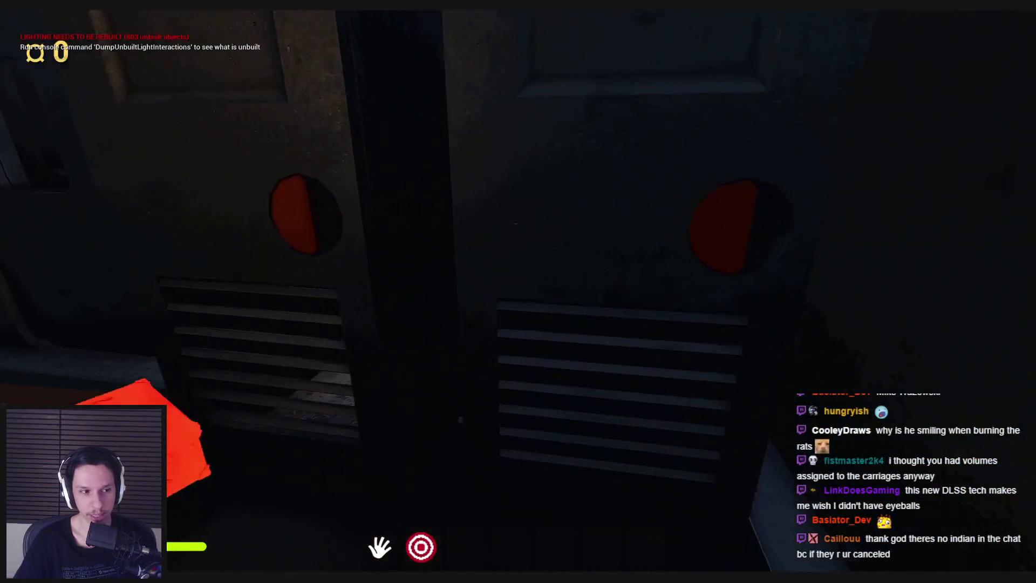
key(s)
key(w)
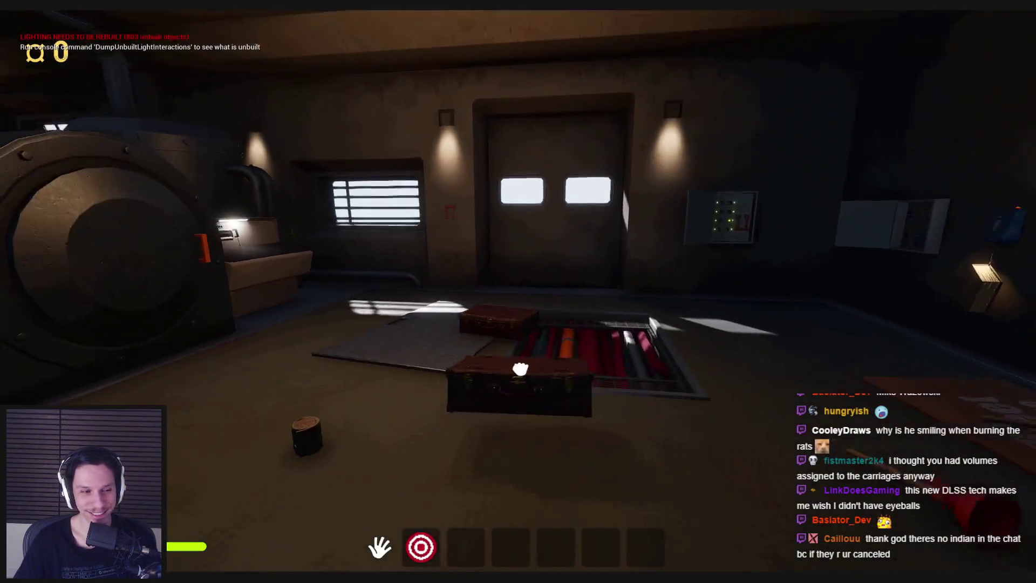
click(518, 292)
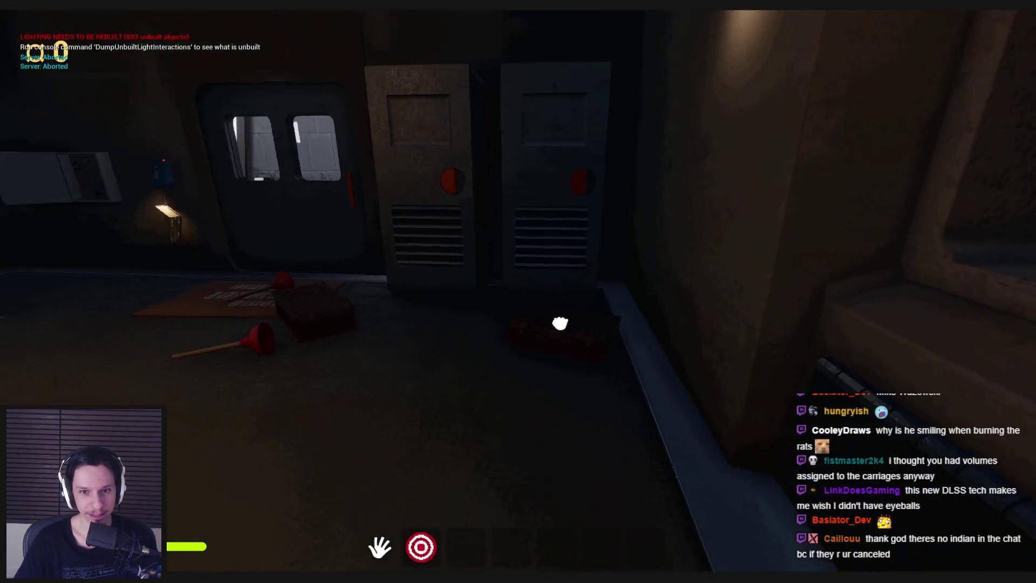
click(560, 323)
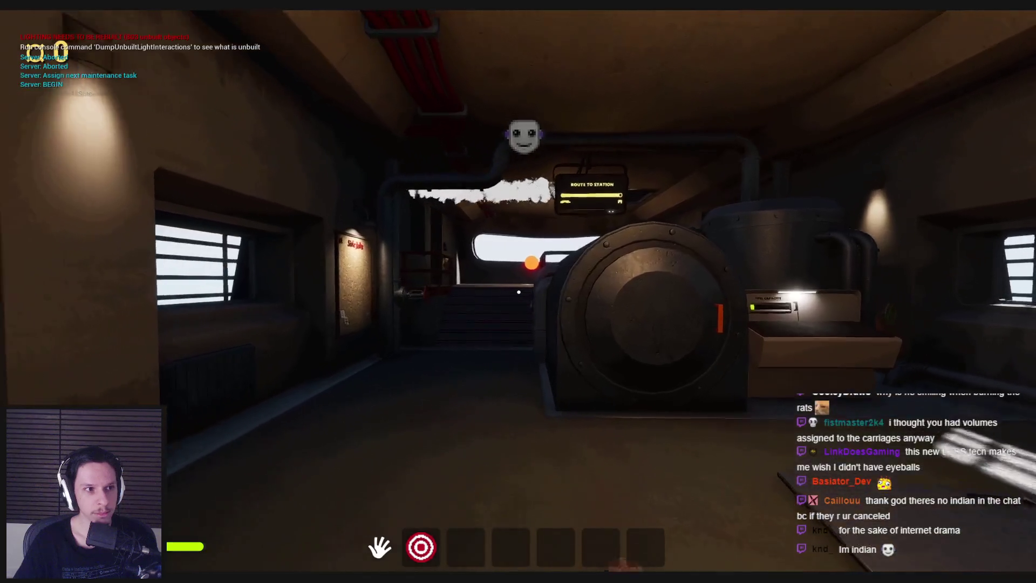
key(w)
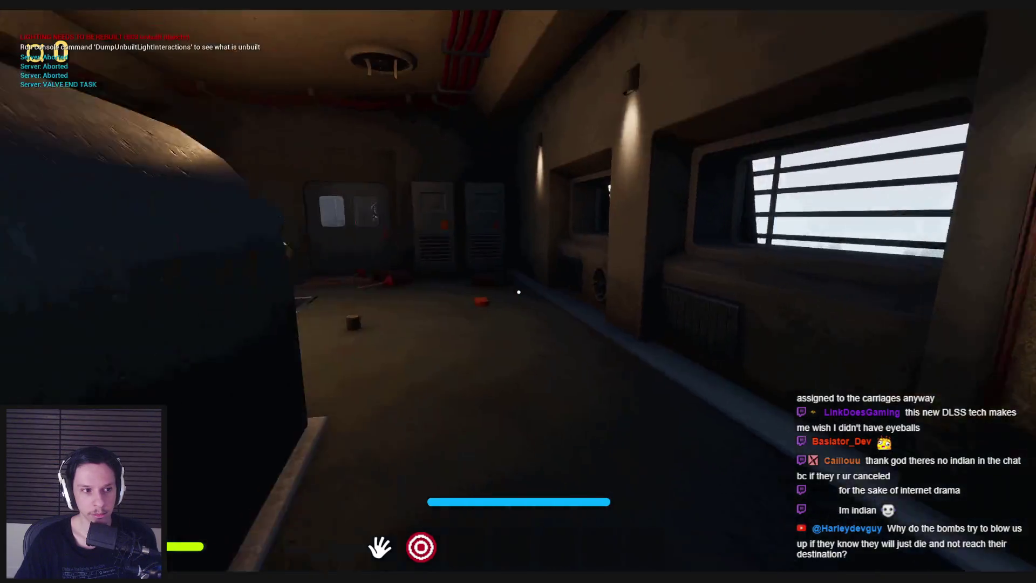
- Throw a box into the furnace, then pick up another box from the floor mat
key(w)
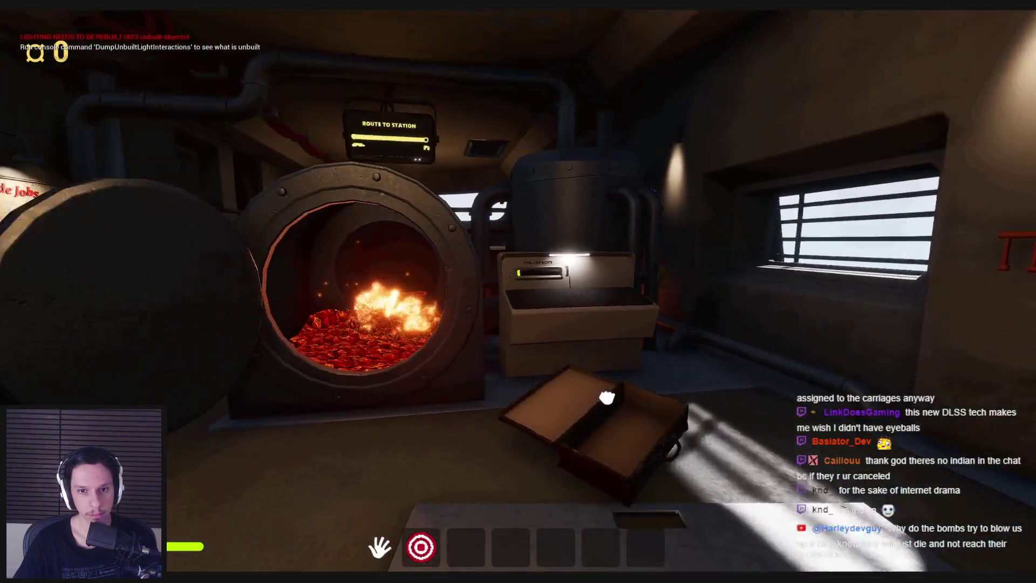
click(603, 394)
key(s)
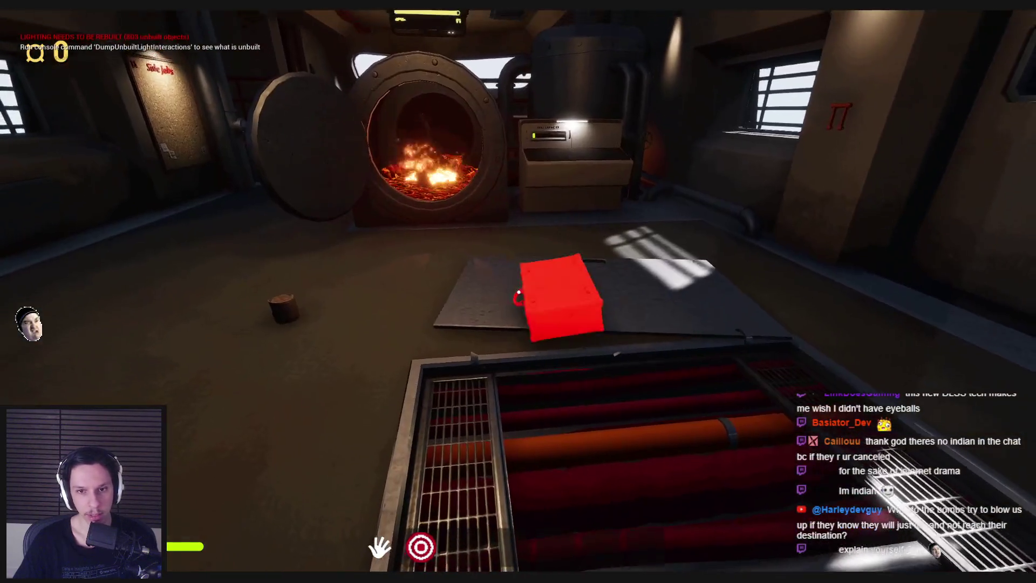
click(518, 291)
click(518, 292)
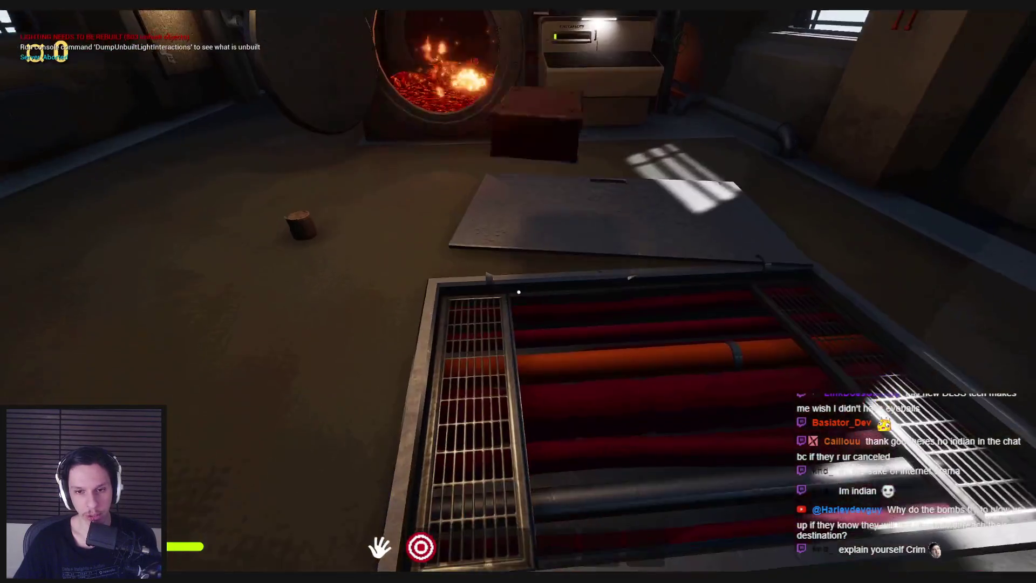
click(518, 291)
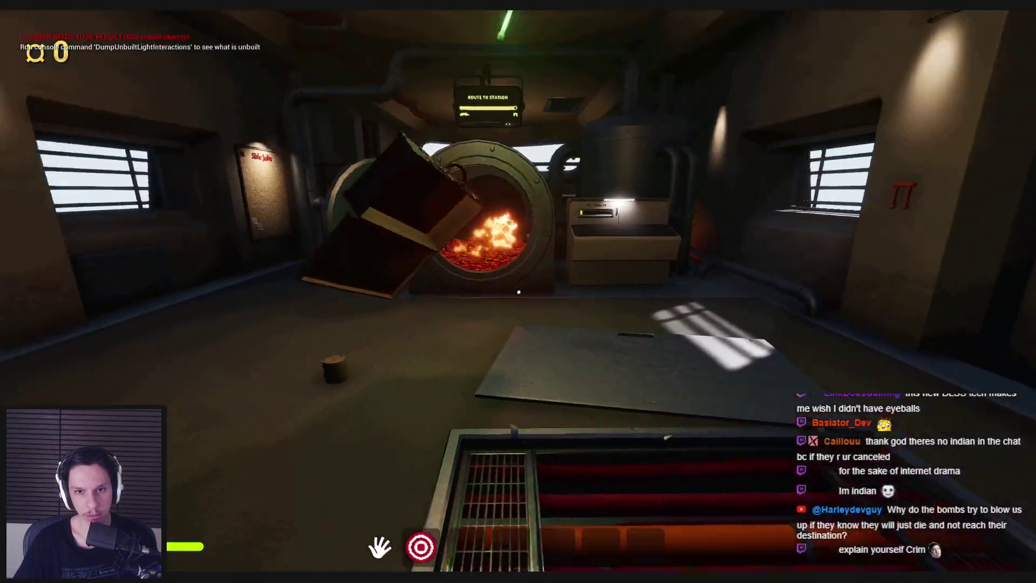
key(w)
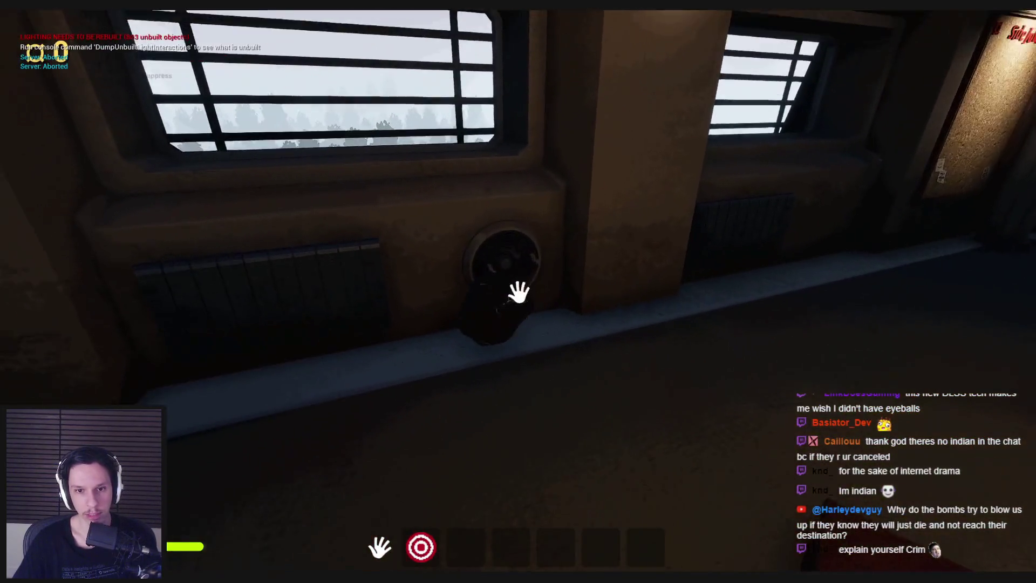
- Drop the orange item, another box, and the crates into the furnace to burn
click(518, 292)
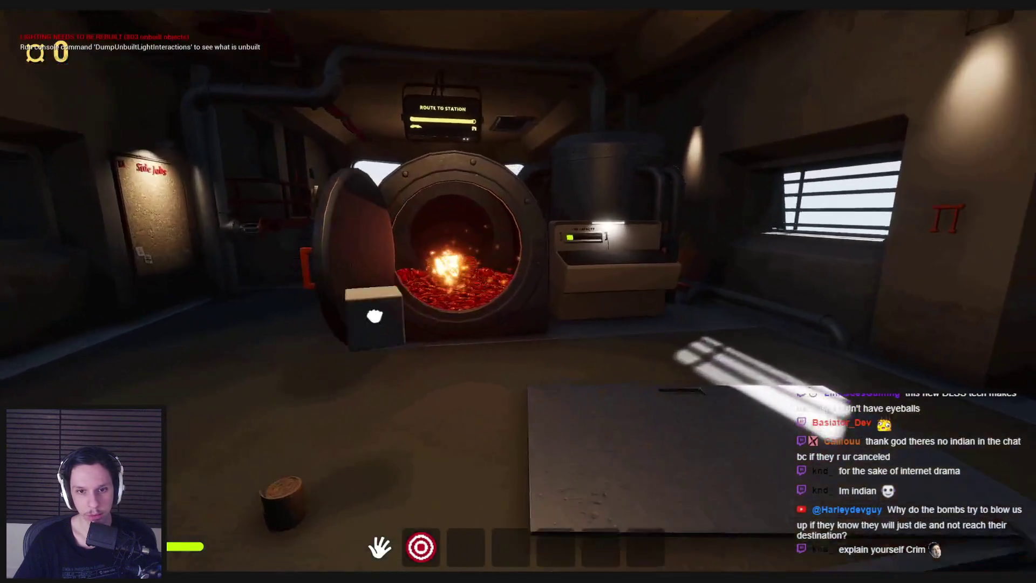
click(516, 311)
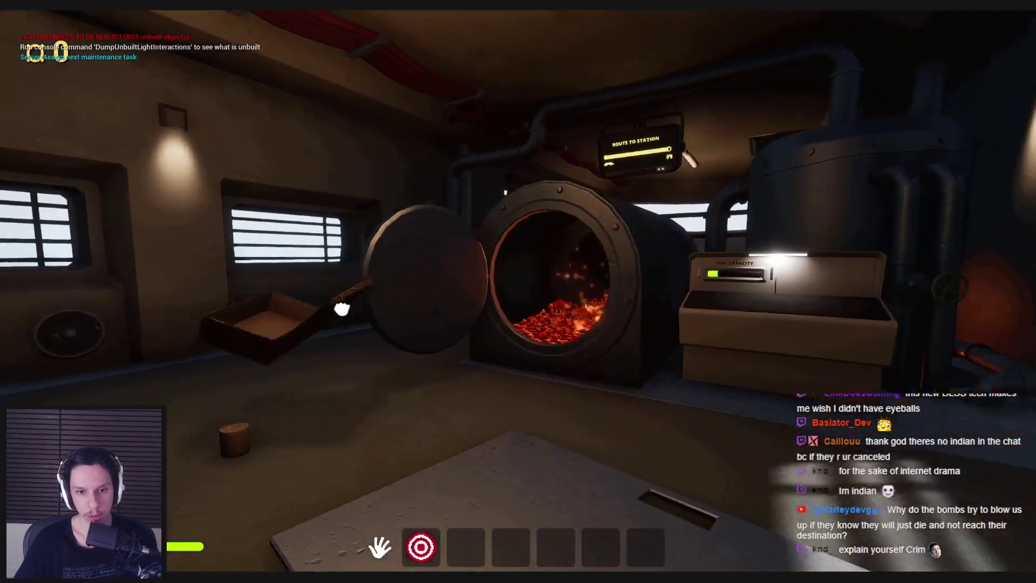
click(474, 337)
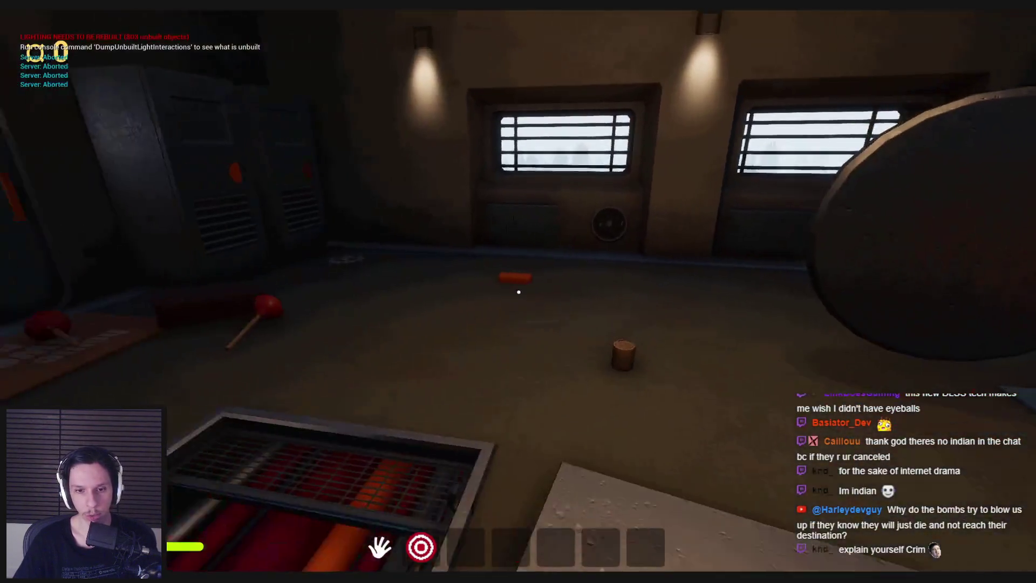
click(459, 352)
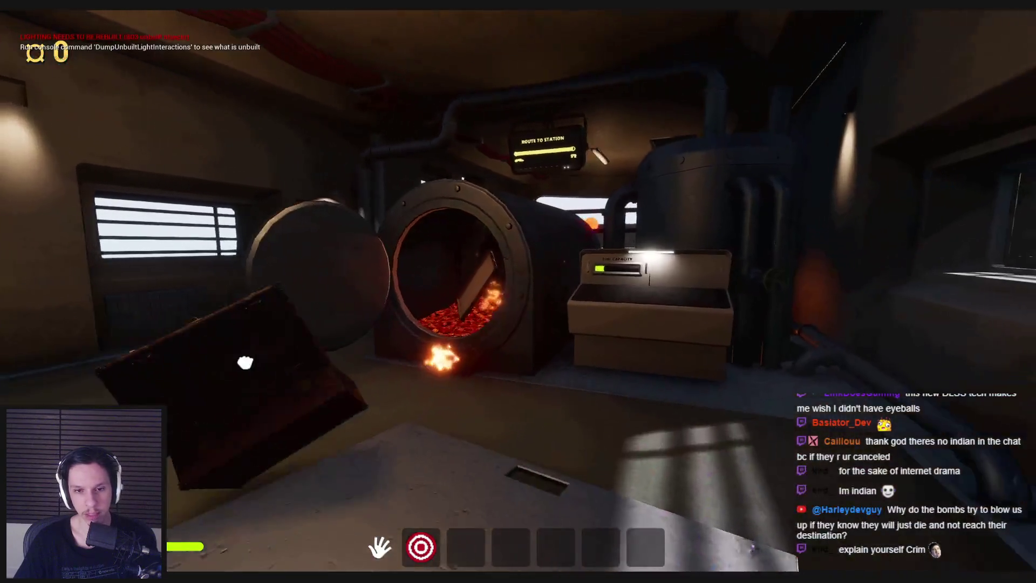
click(415, 359)
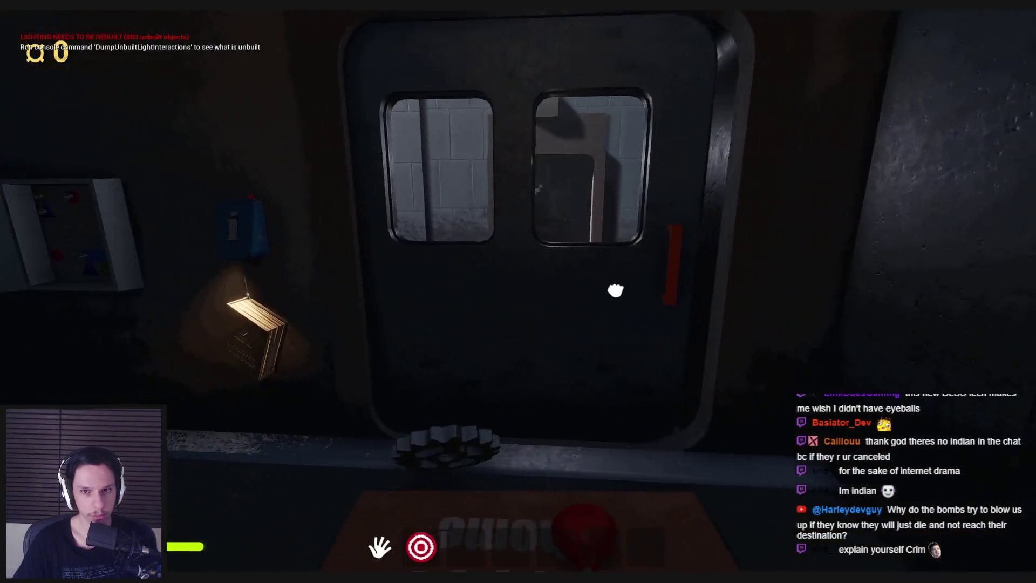
- Carry the plunger back to the furnace and close the door by the lockers
click(476, 312)
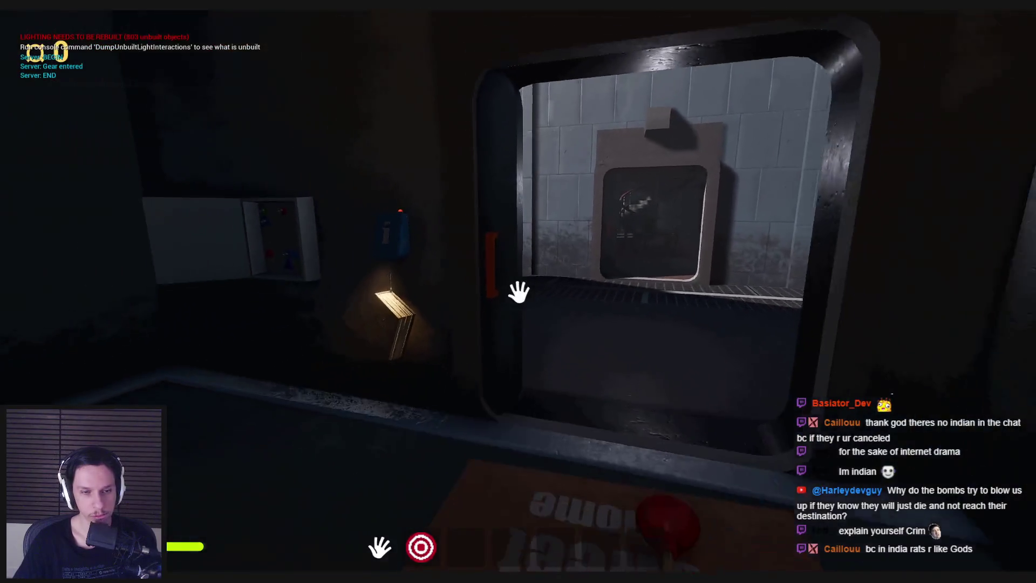
click(519, 291)
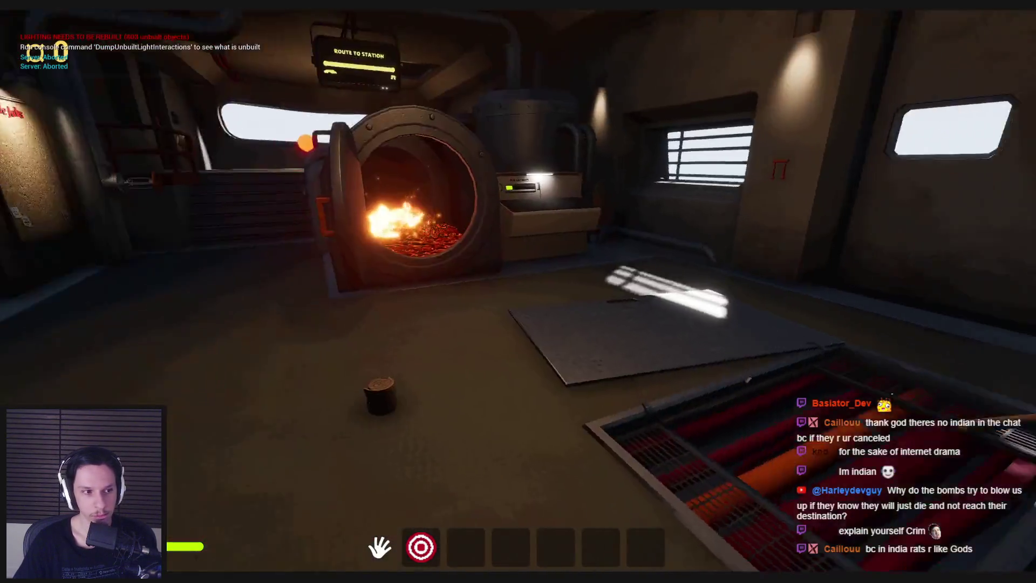
click(552, 377)
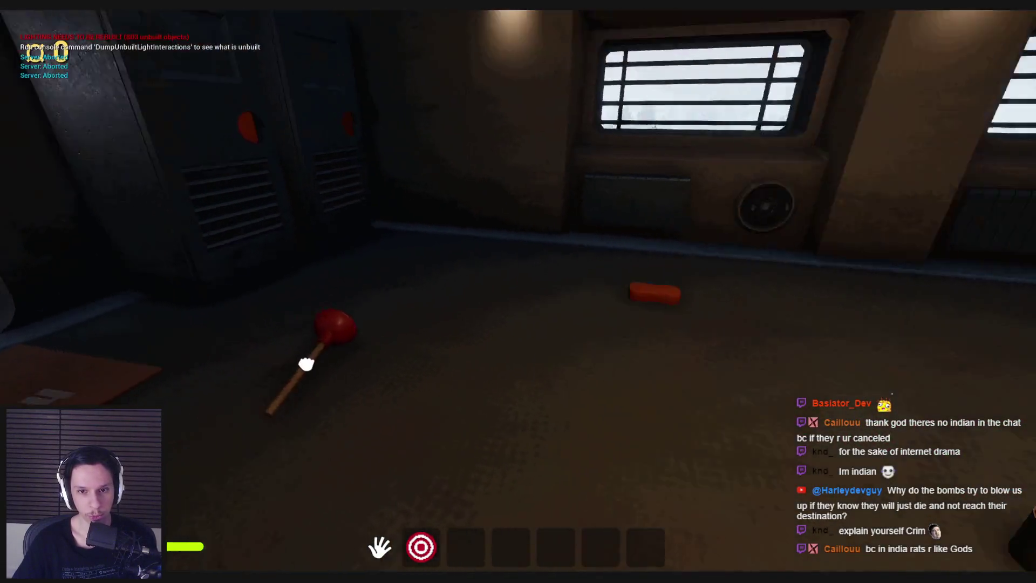
click(305, 364)
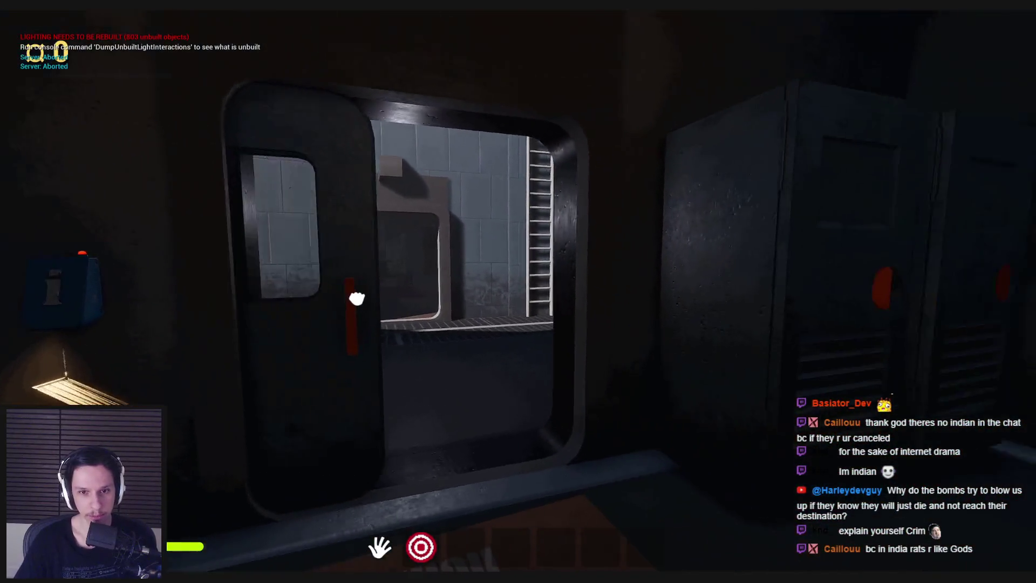
click(357, 298)
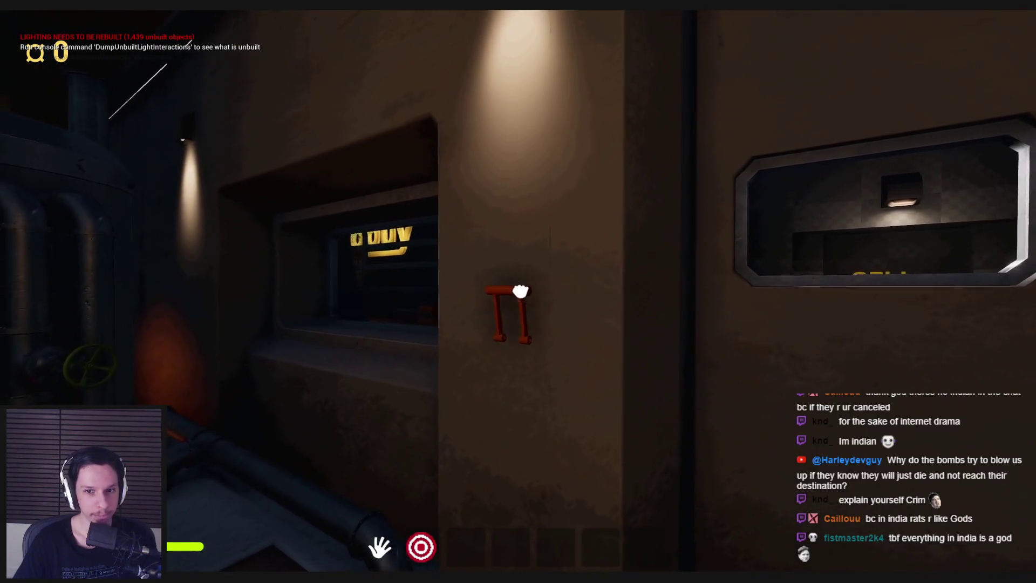
- Pull down the red wall handle, walk out onto the platform, and return to the engine room
mouse_move(523, 291)
mouse_down()
mouse_move(491, 375)
mouse_move(480, 357)
mouse_up()
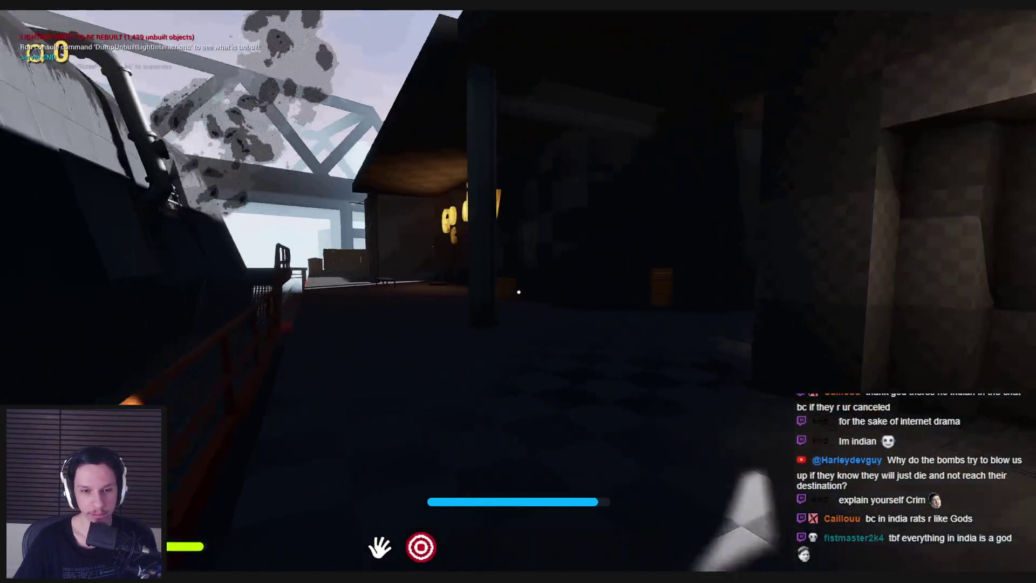
key(w)
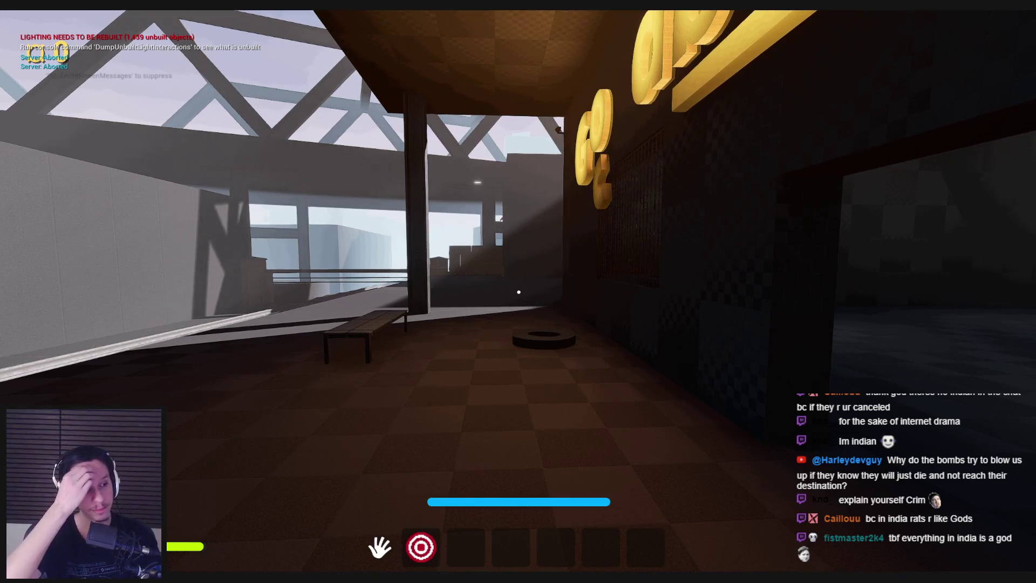
key(w)
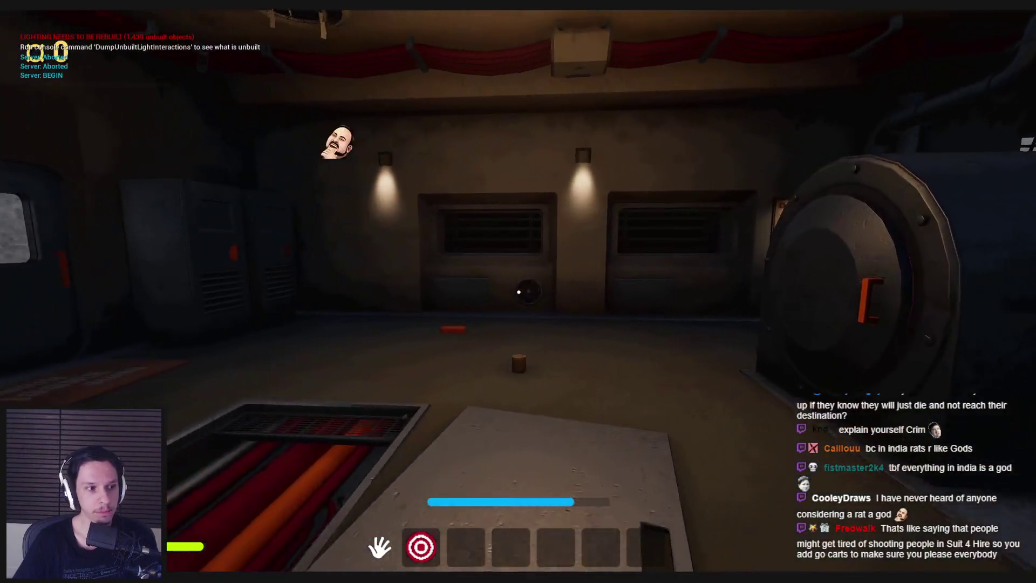
key(w)
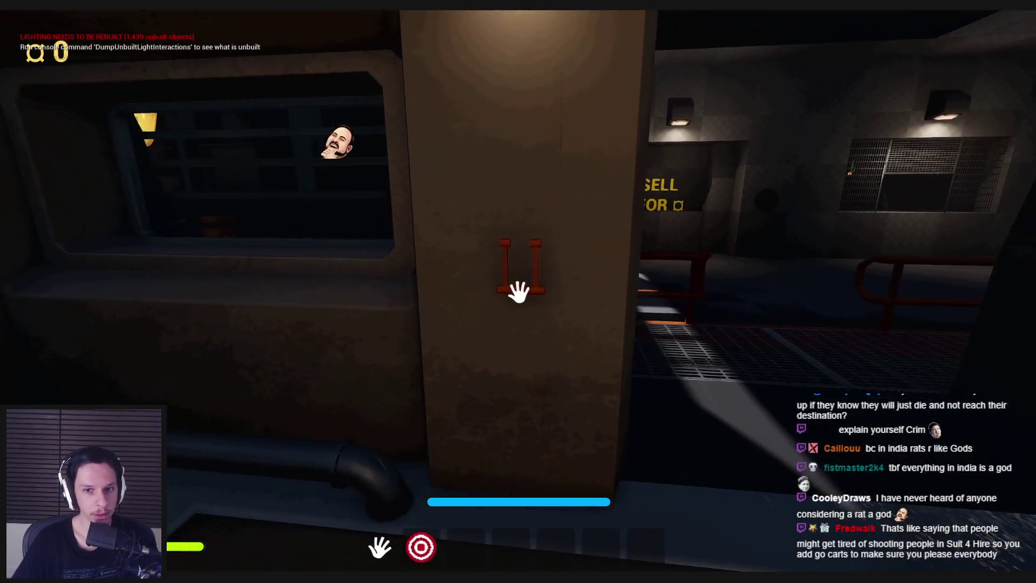
key(e)
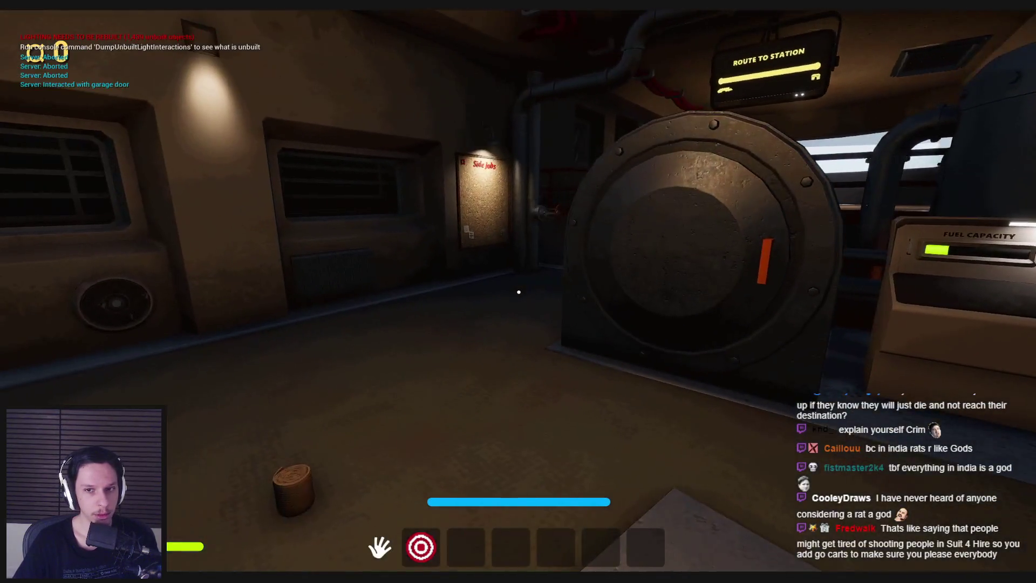
- Walk across the engine room and pick up the small item from the floor
key(s)
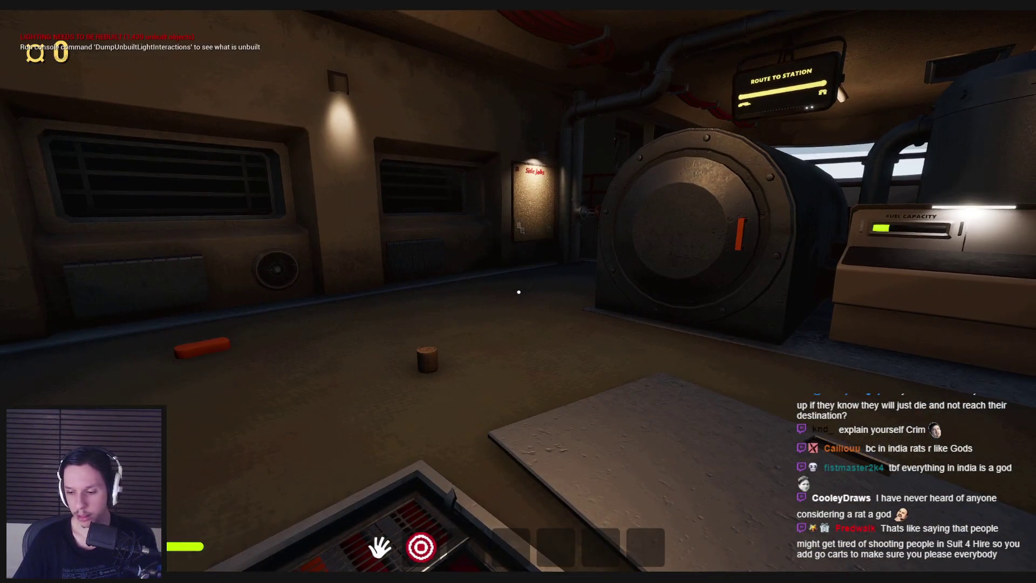
key(a)
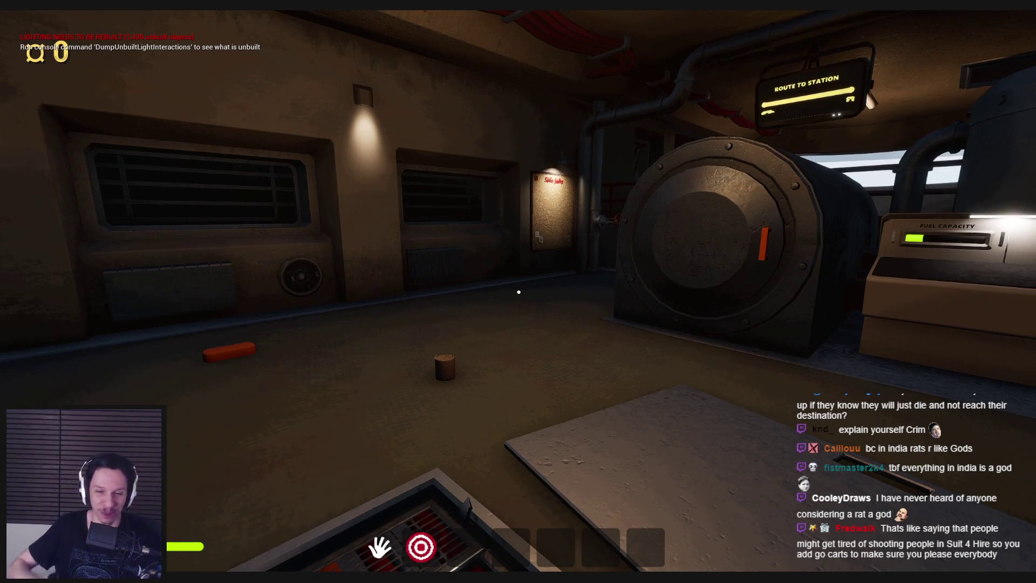
key(w)
key(w)
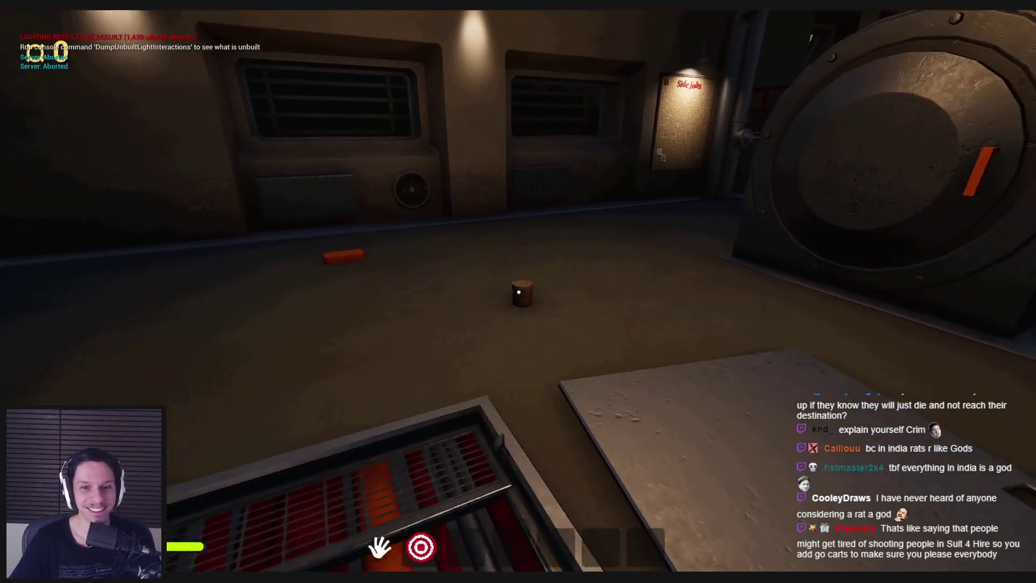
key(s)
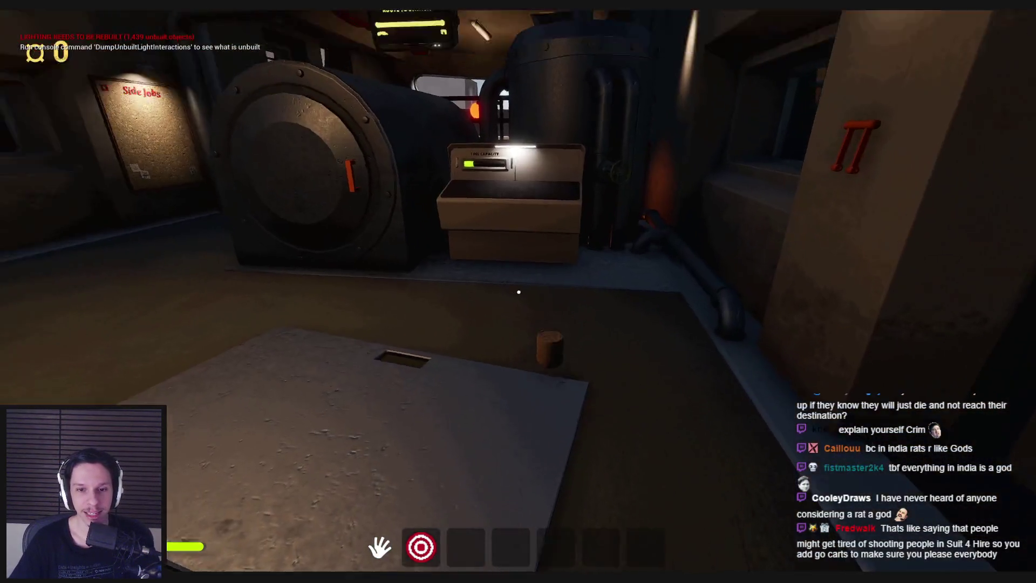
key(s)
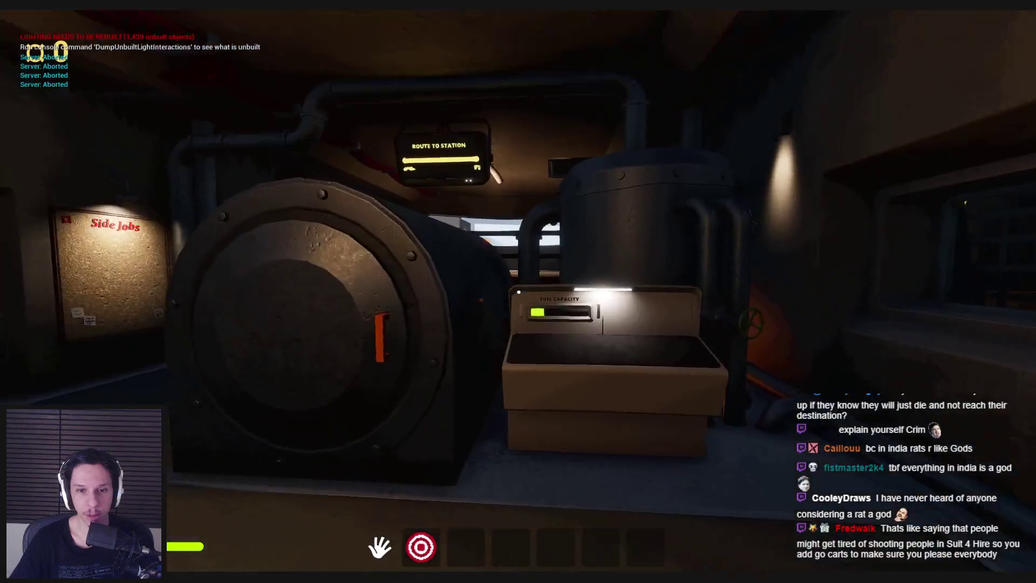
key(w)
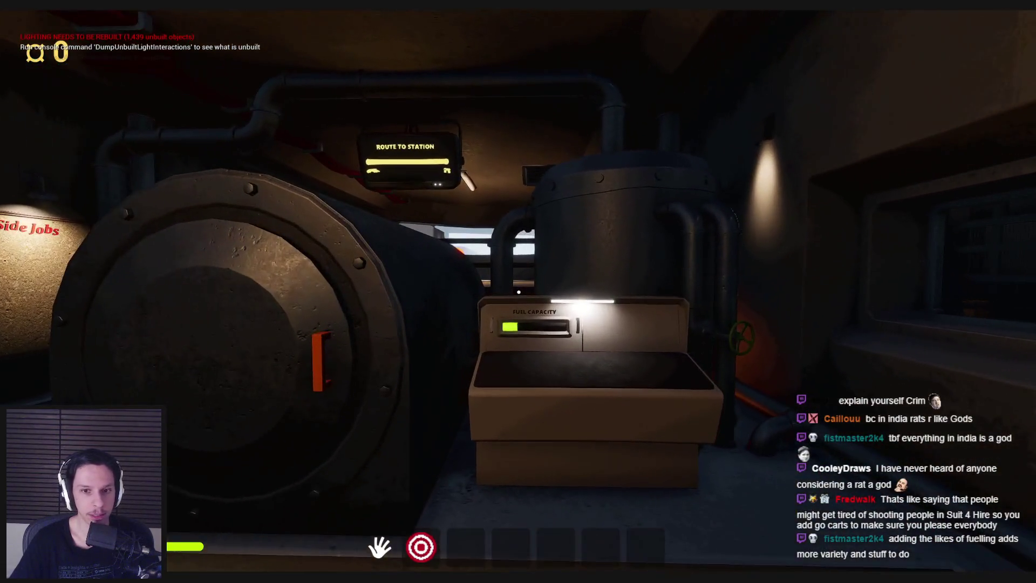
key(s)
key(w)
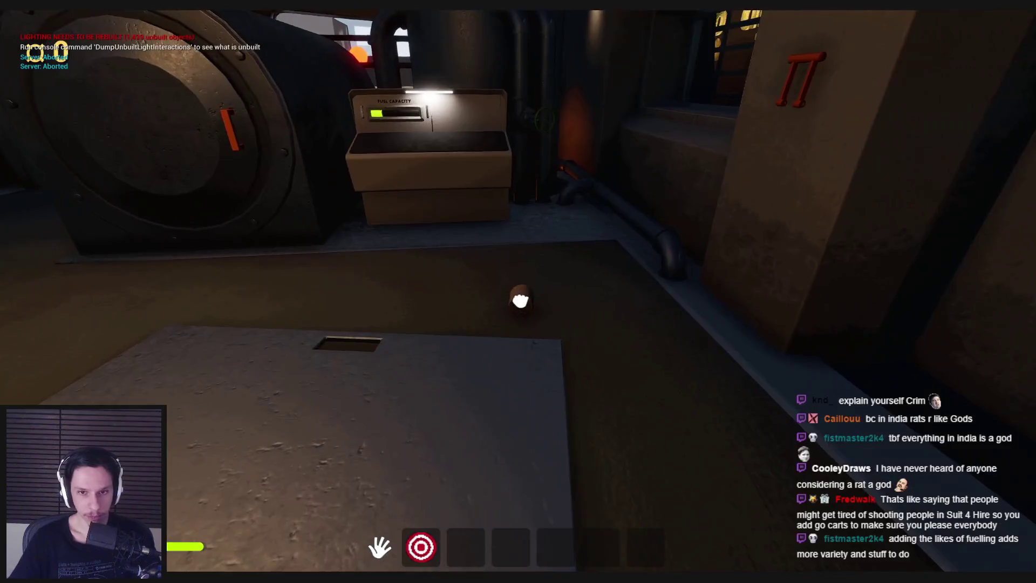
click(518, 291)
- Go back toward the doors and open the right-hand cabinet
key(s)
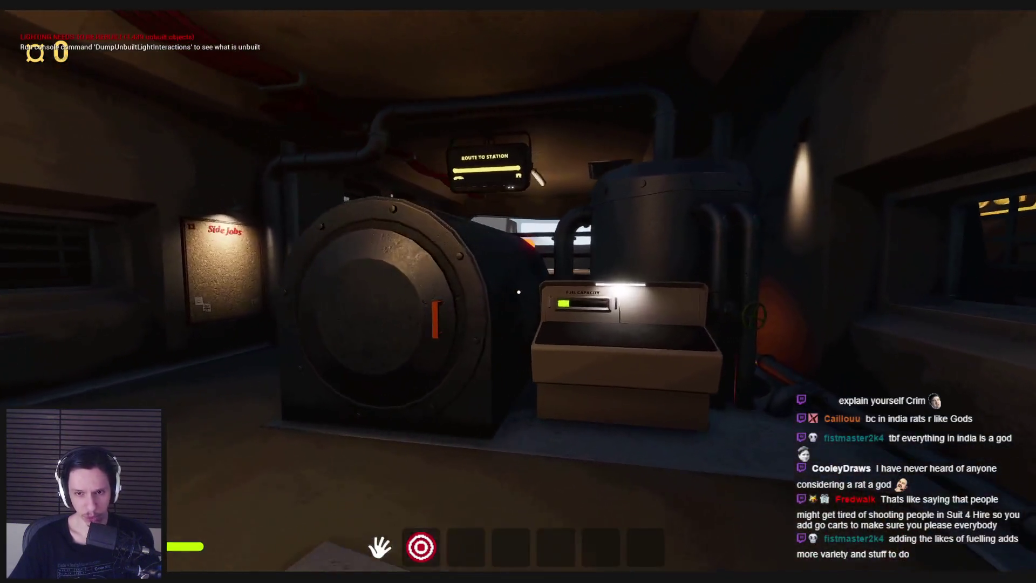
key(s)
click(518, 292)
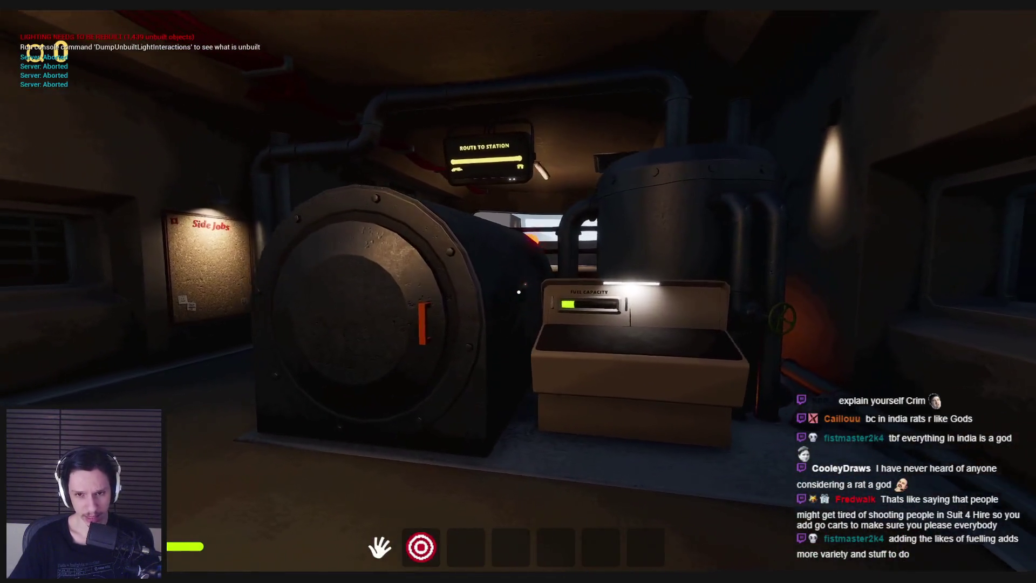
key(w)
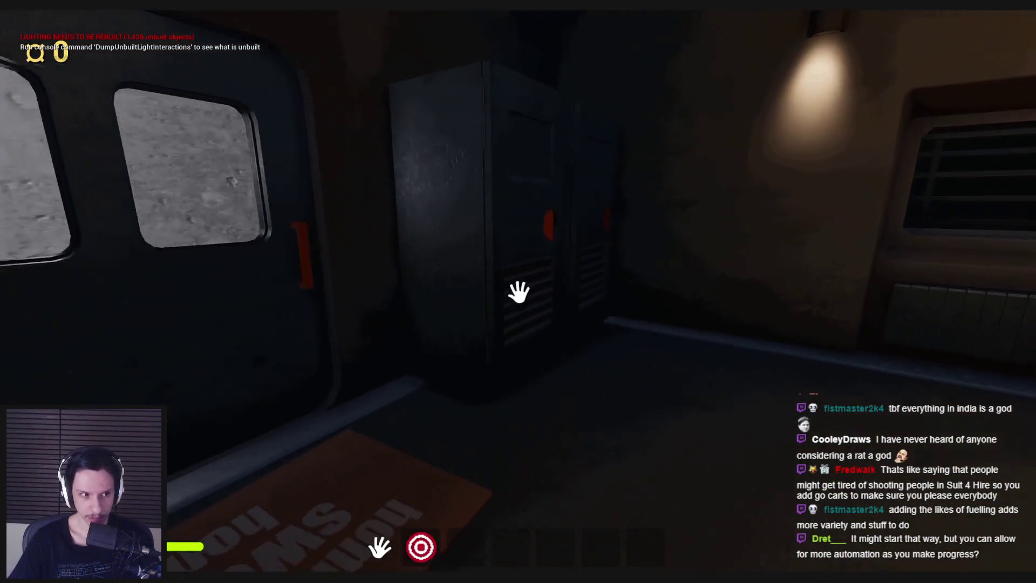
key(s)
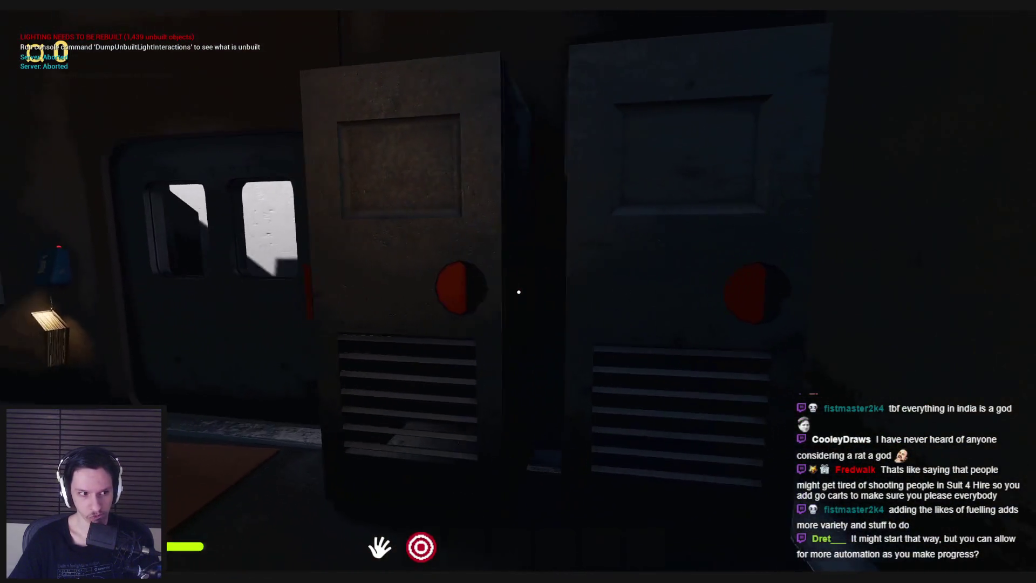
click(519, 291)
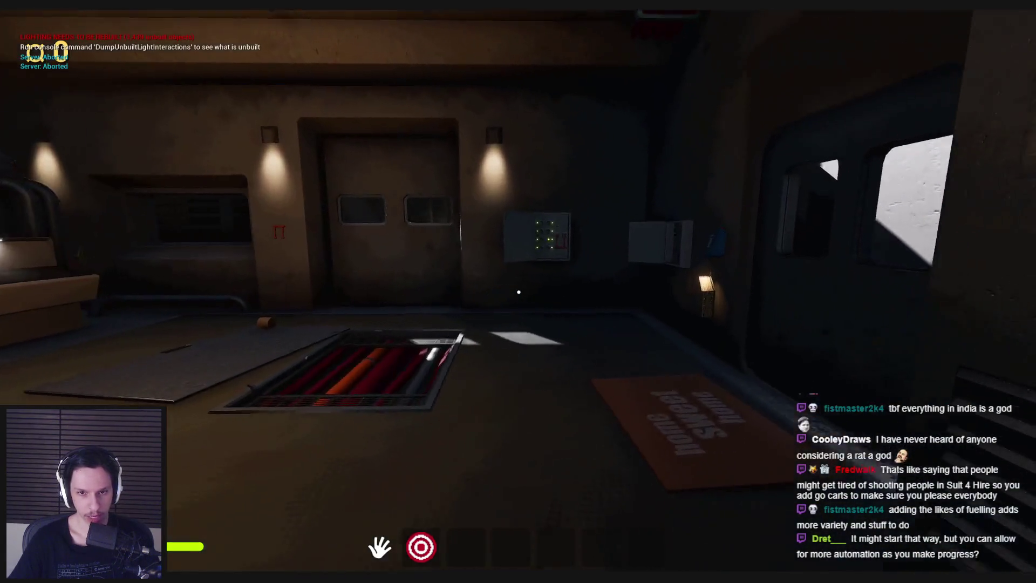
key(w)
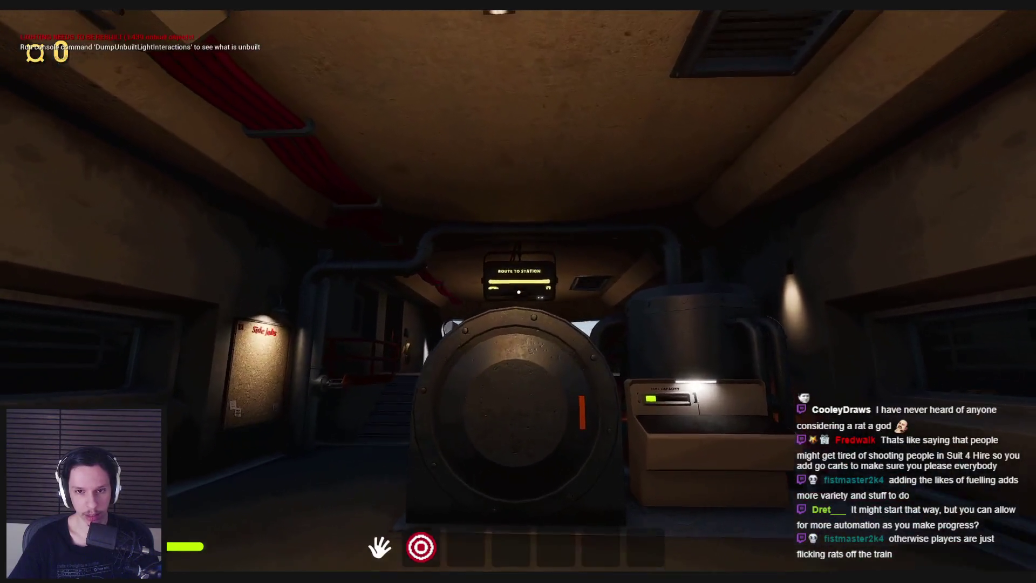
click(517, 292)
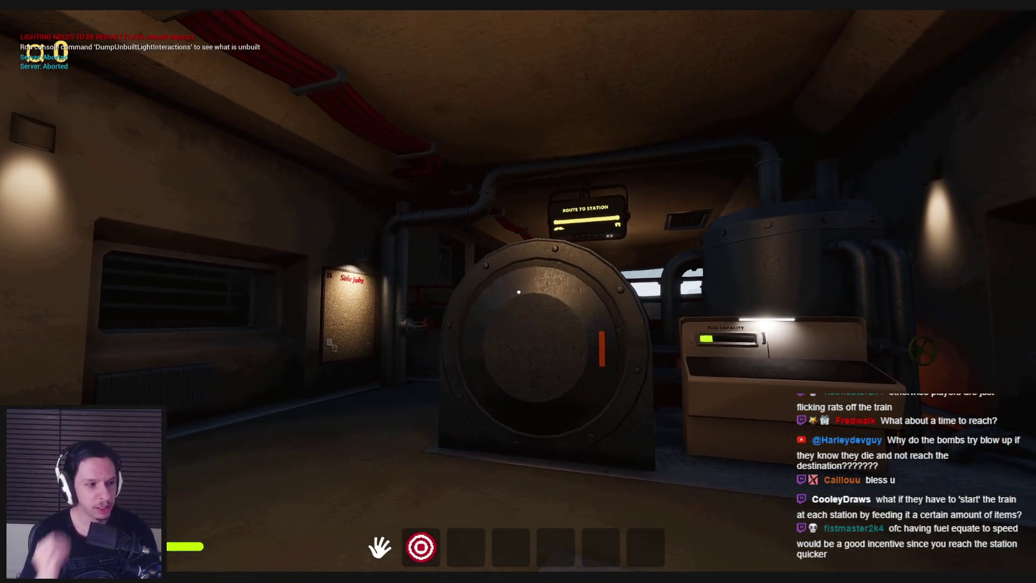
key(w)
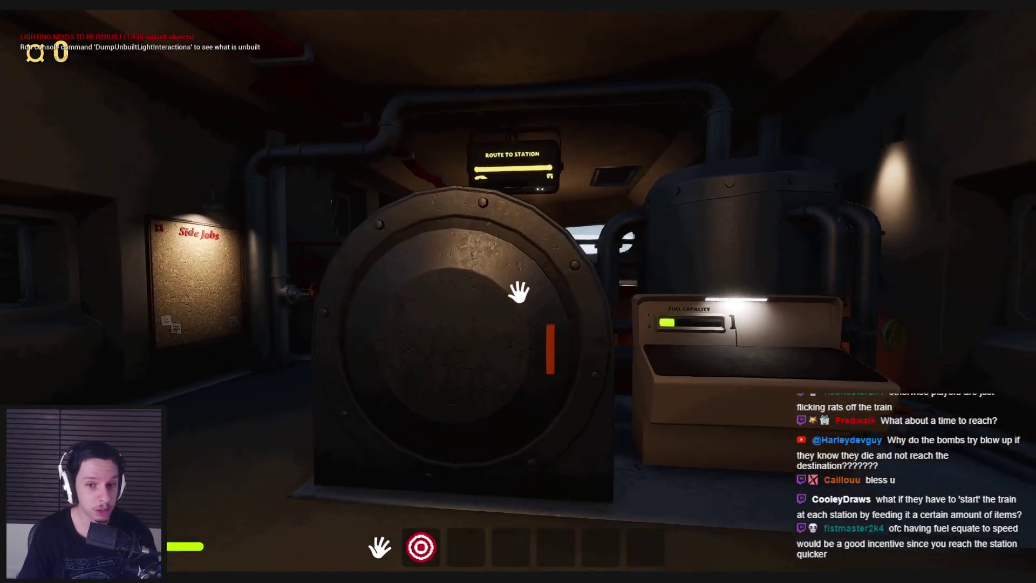